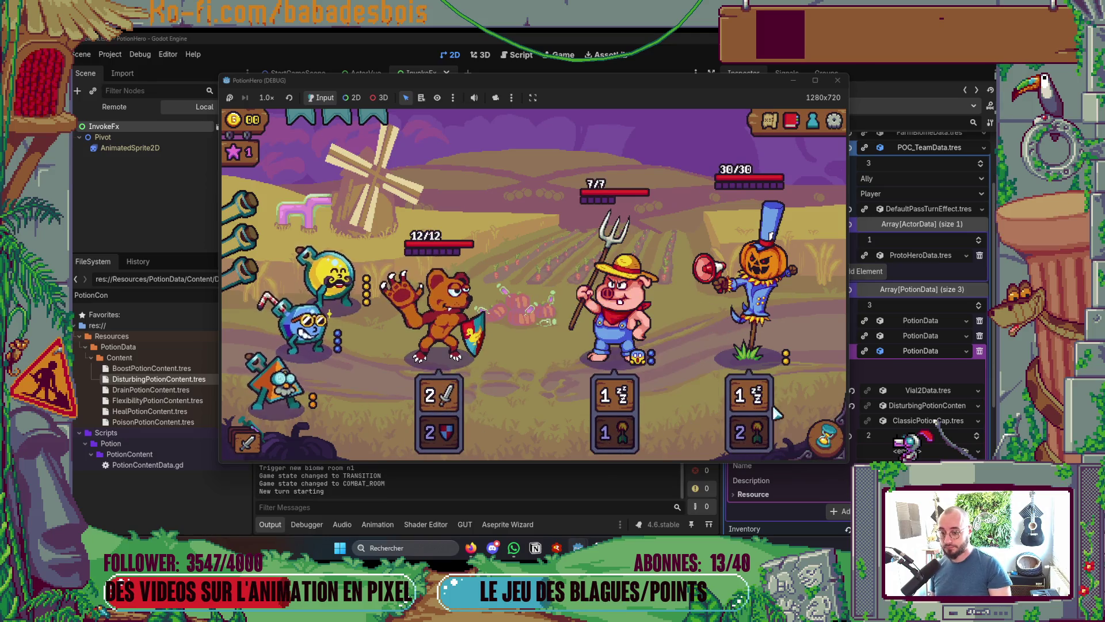
Pass two battle turns in the running PotionHero game, then stop the debug run with F8
click(825, 437)
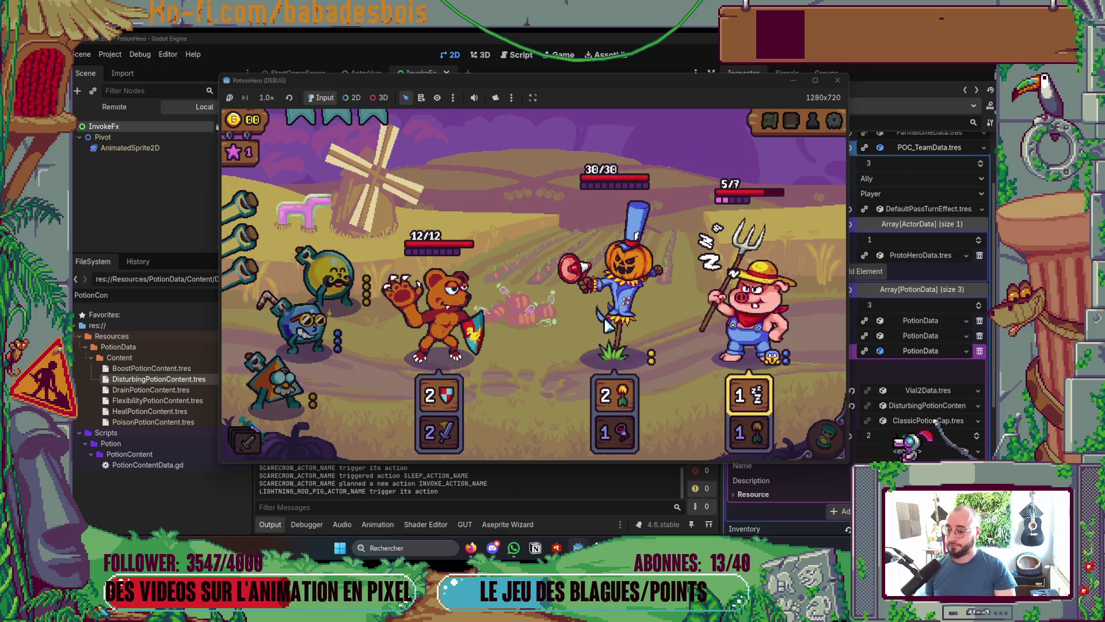
mouse_move(629, 388)
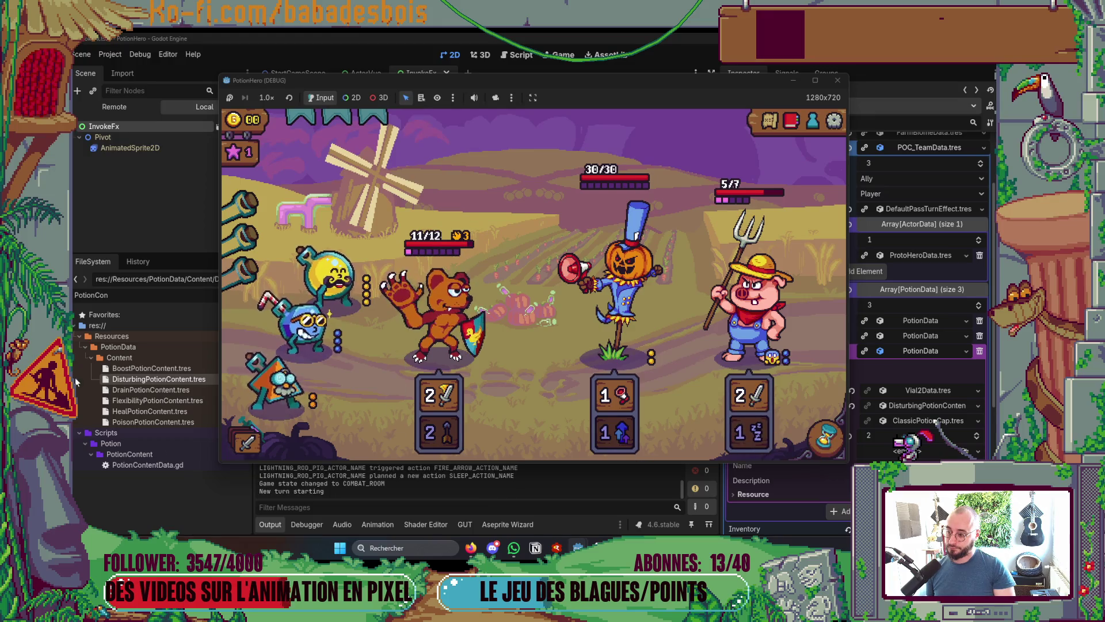
click(826, 437)
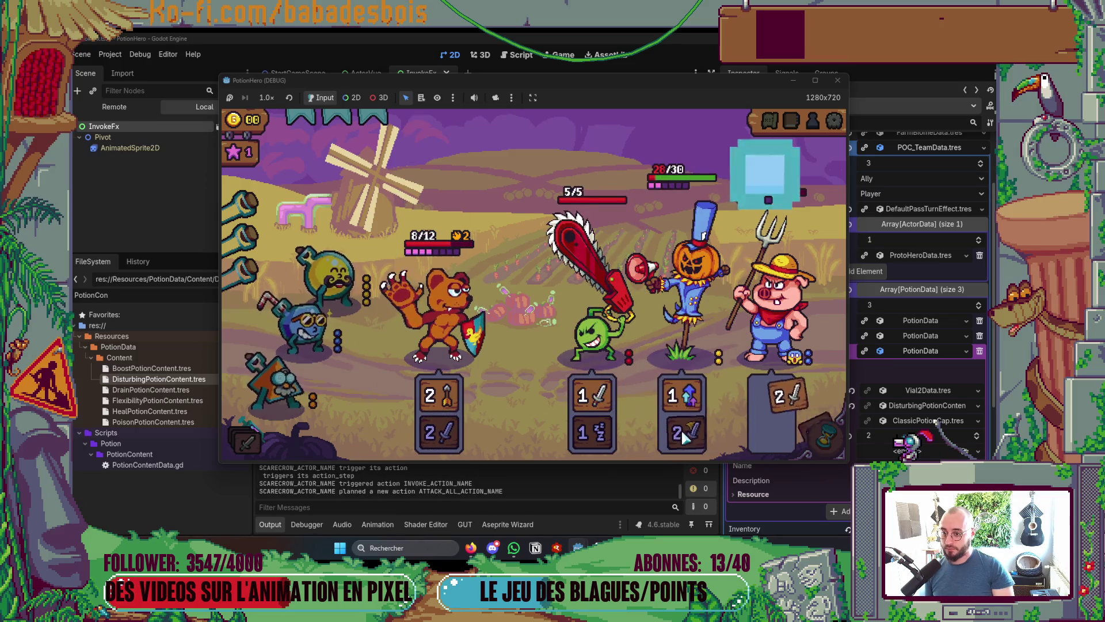
key(F8)
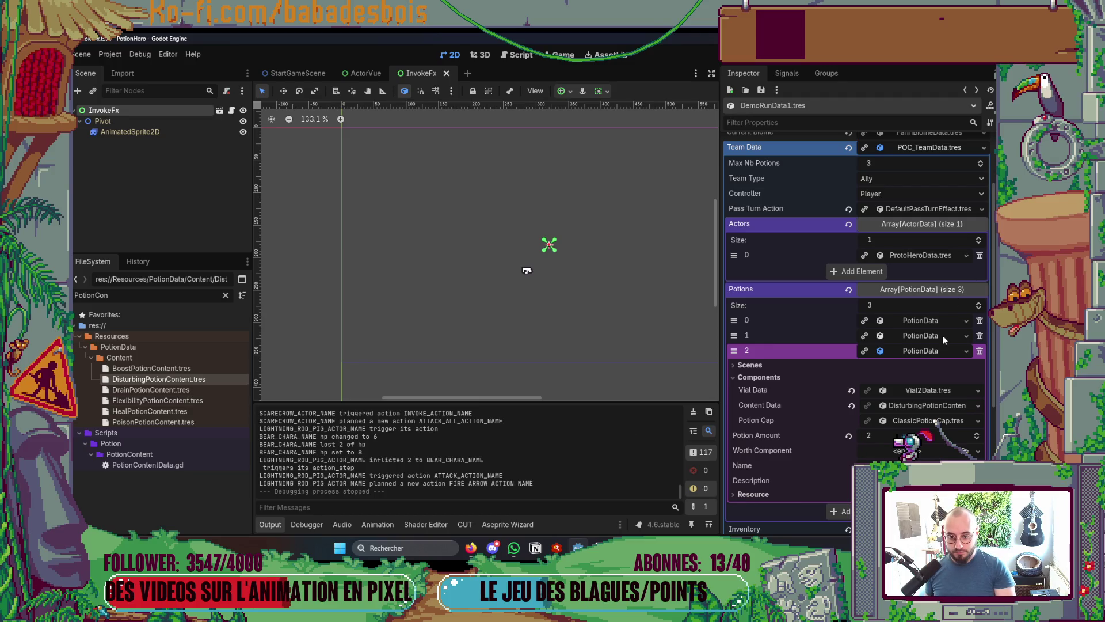
Open EasyMode_ScareCrow_InvokeAction and expand its first action step's animation settings
click(927, 351)
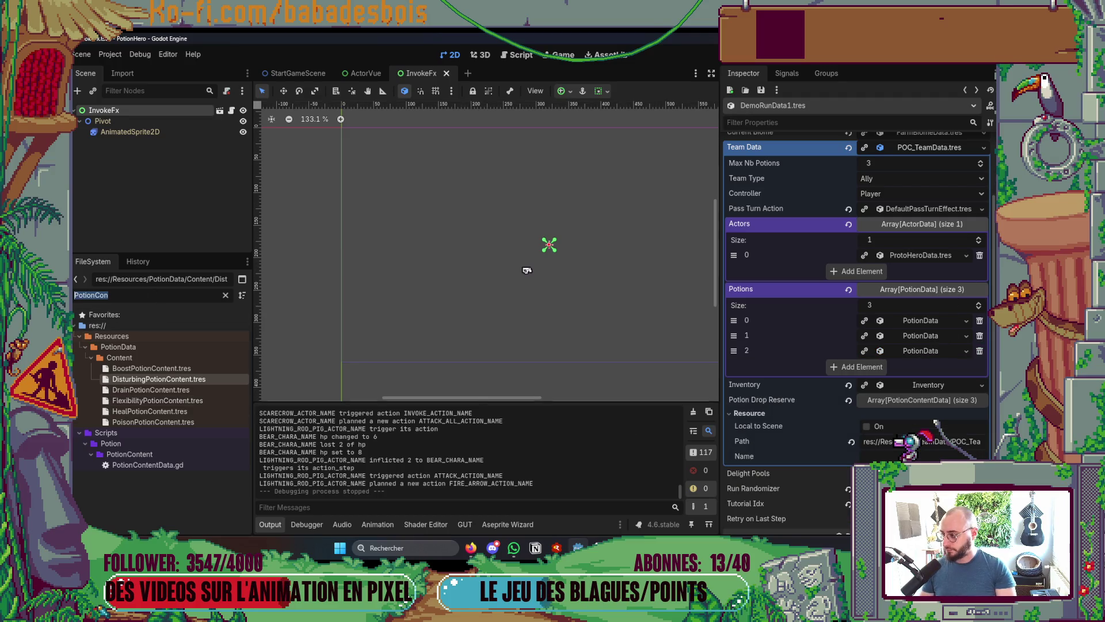
text(Scare)
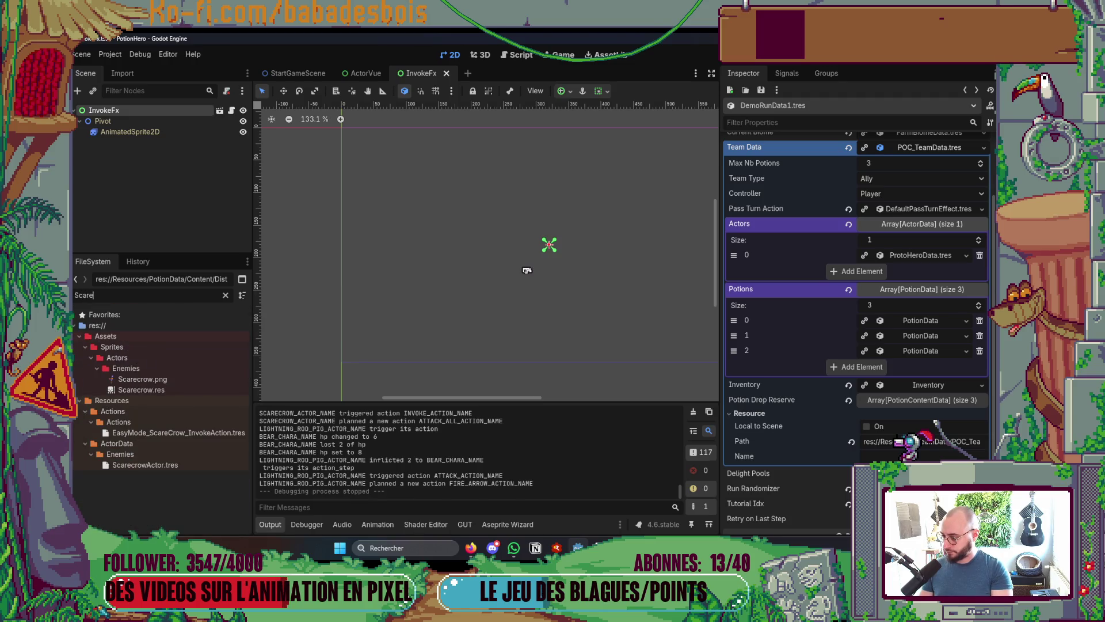
click(177, 432)
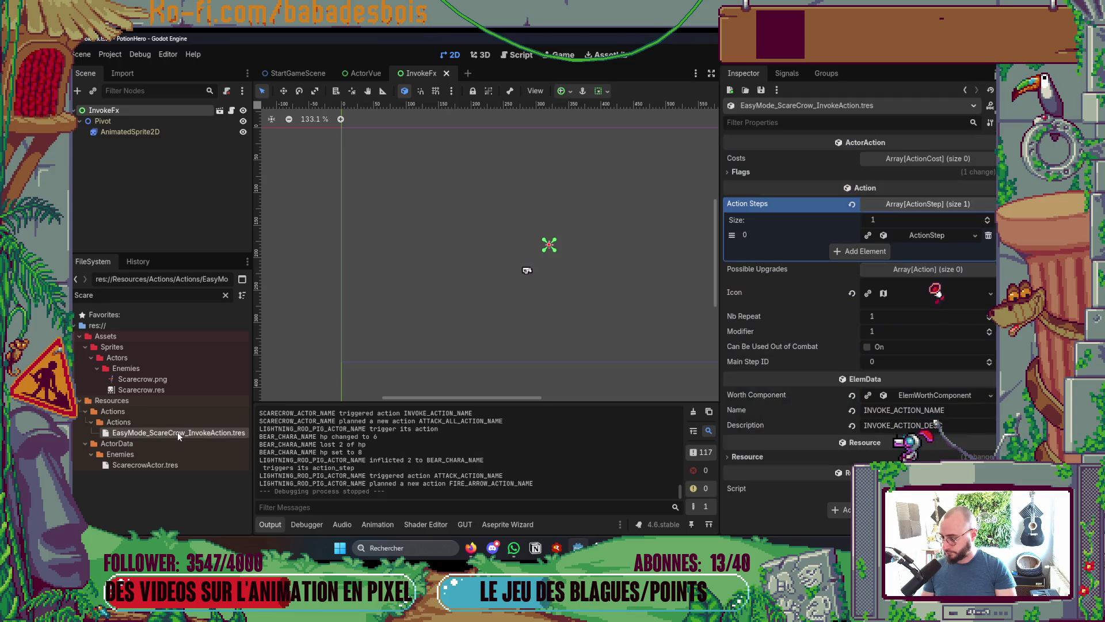
click(928, 237)
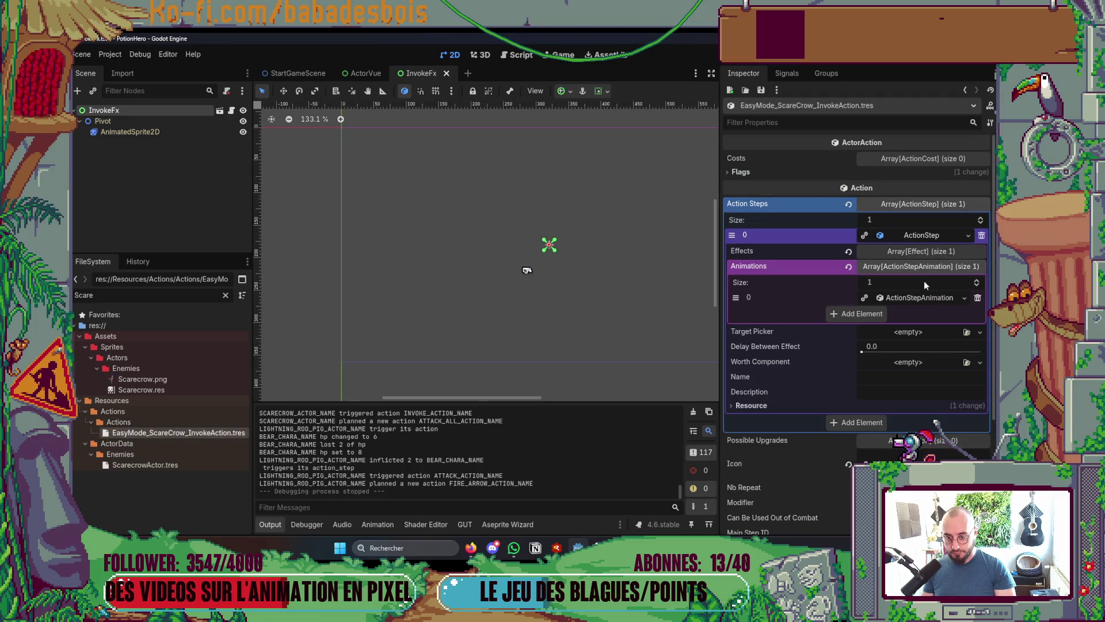
click(916, 299)
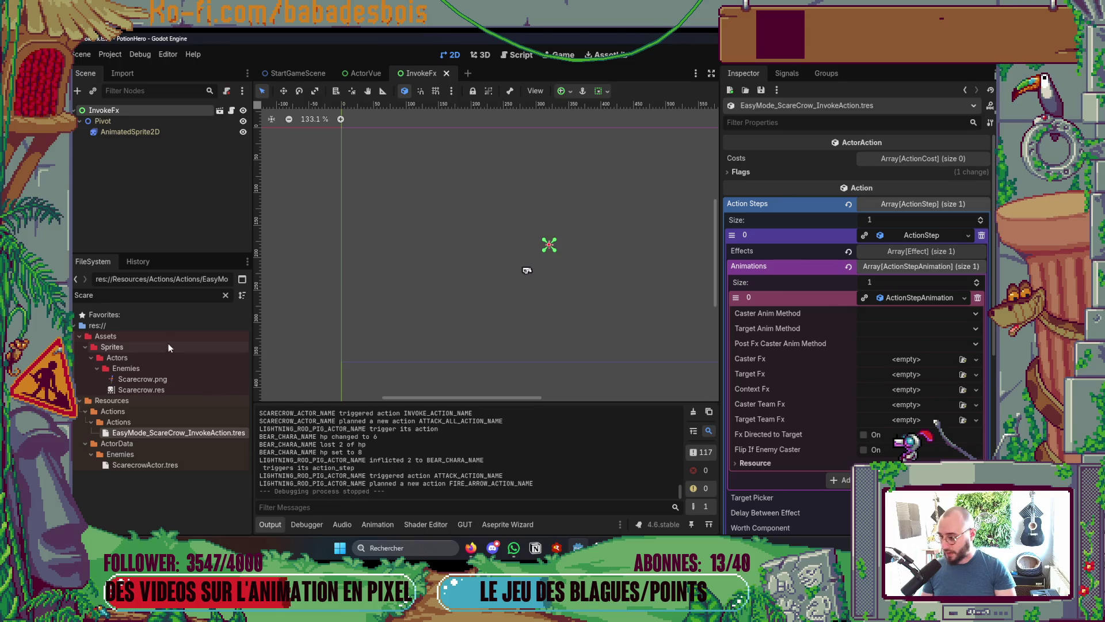
Assign InvokeFx.tscn as the step's Caster Fx, save, and launch a test run
text(Invoke)
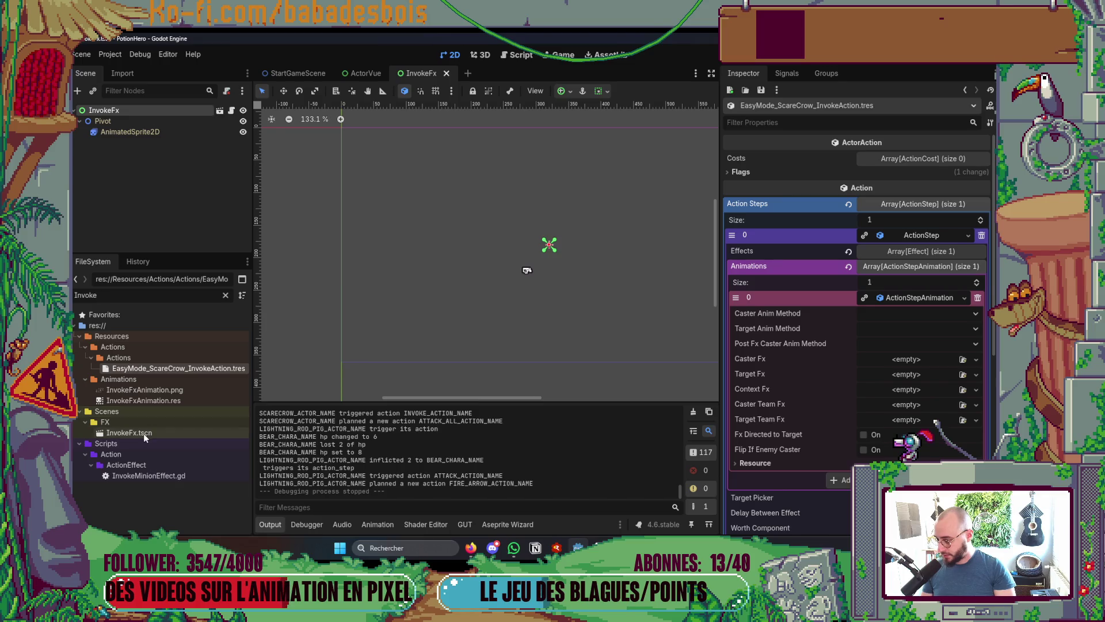
drag(131, 433, 320, 428)
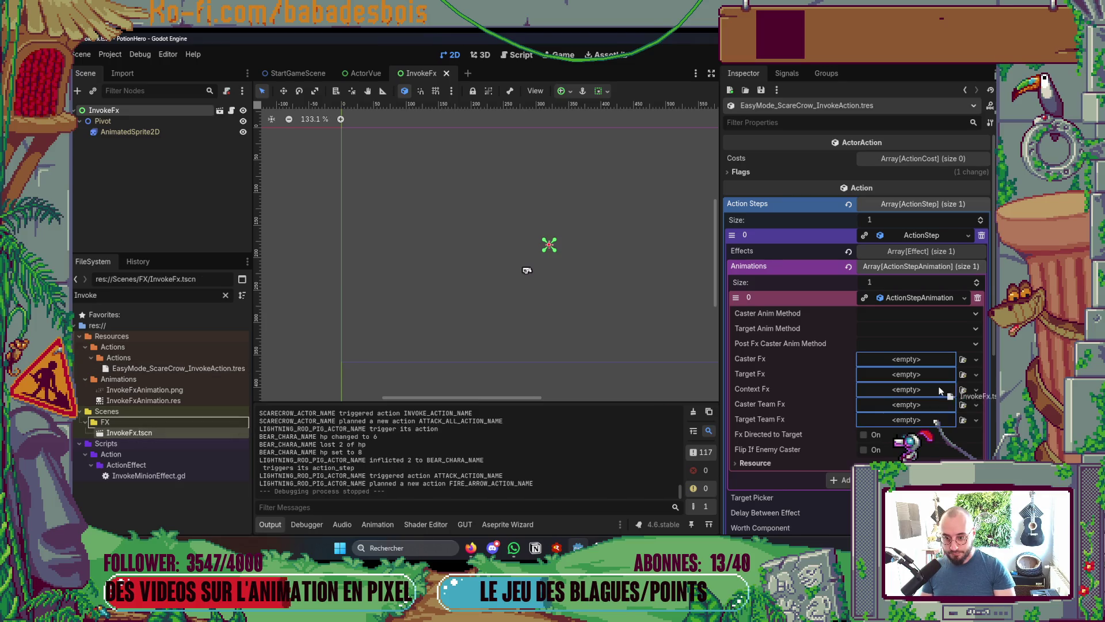
drag(922, 368, 921, 371)
key(ctrl+s)
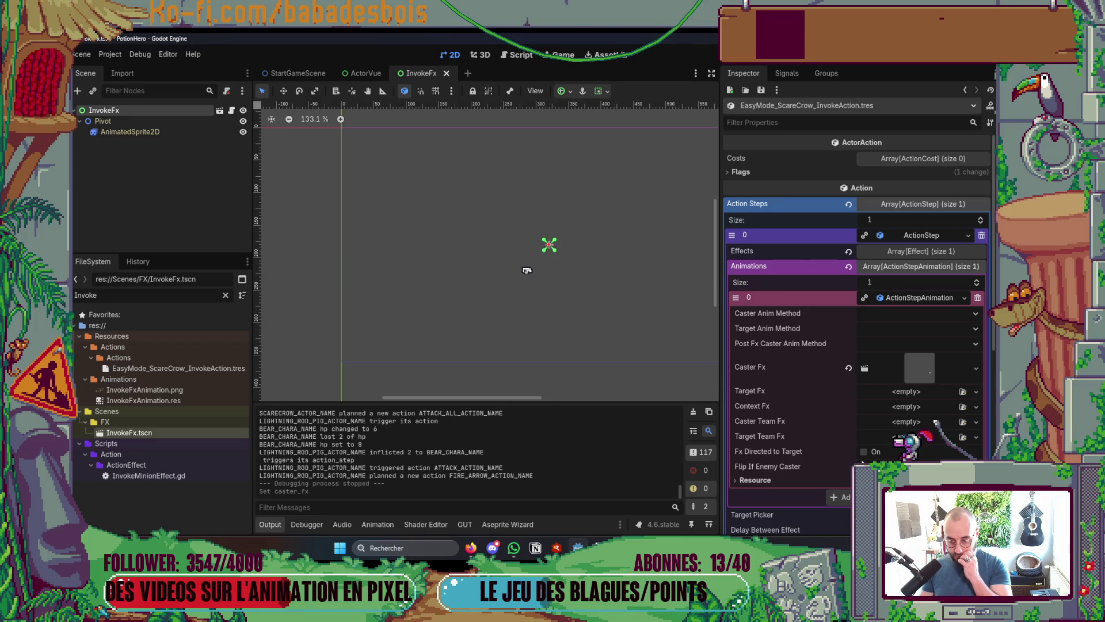
key(F5)
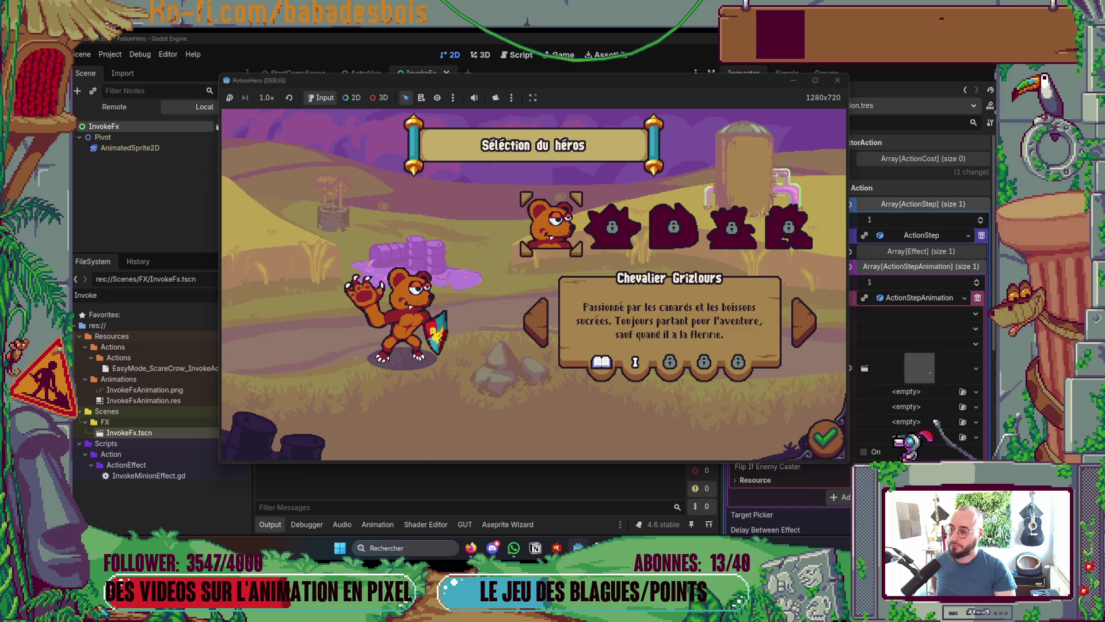
Confirm the hero and adventure, skip the intro dialogue, and enter the boss battle
click(809, 442)
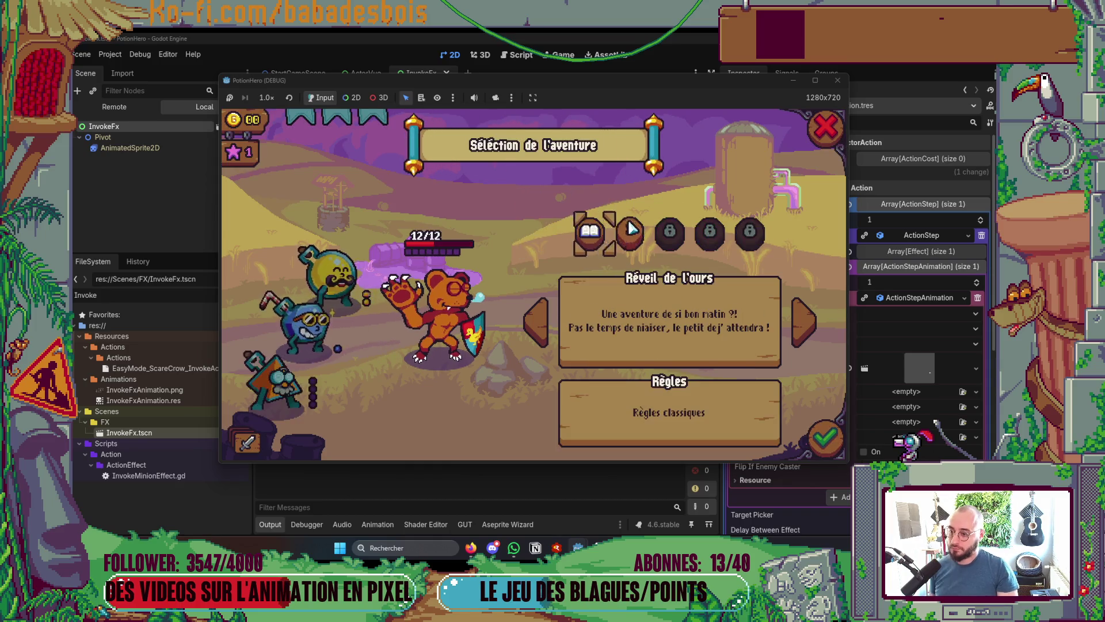
click(802, 441)
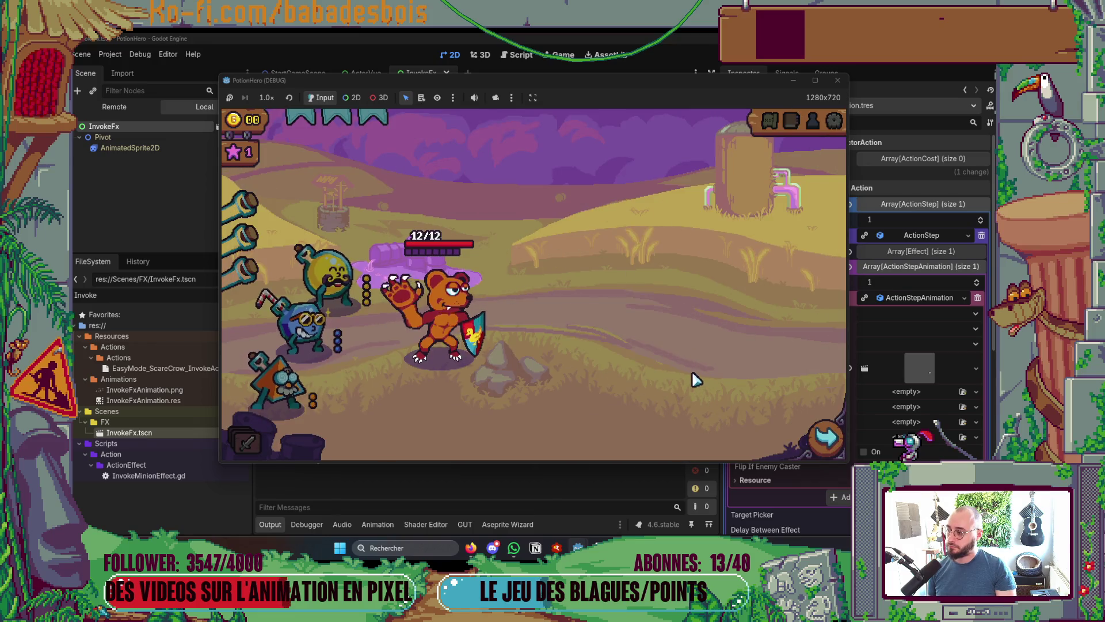
click(694, 377)
click(693, 377)
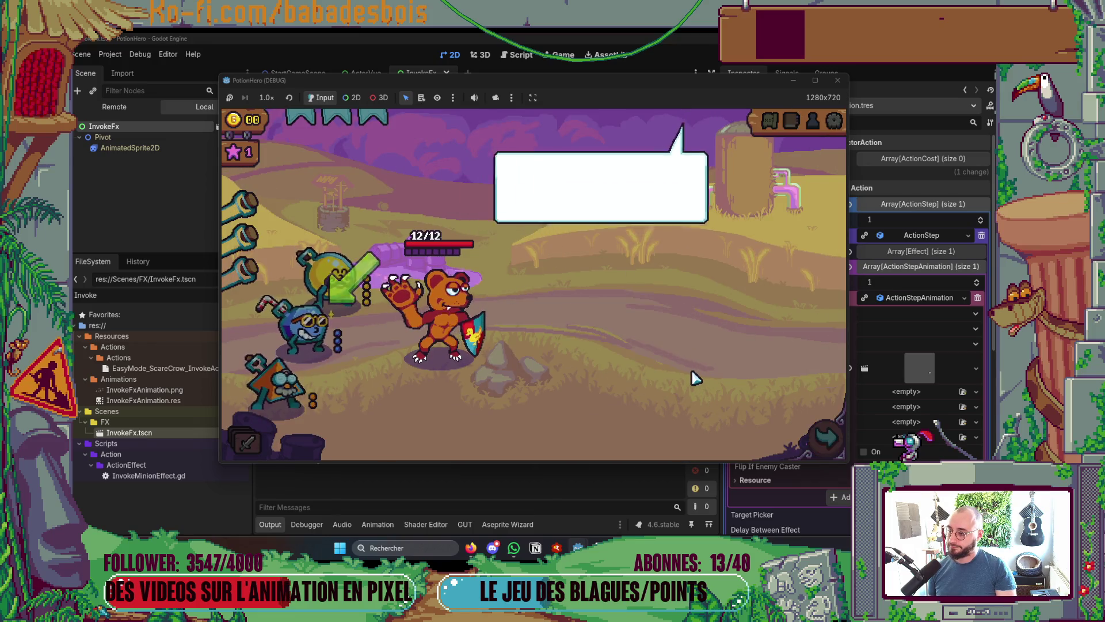
click(693, 377)
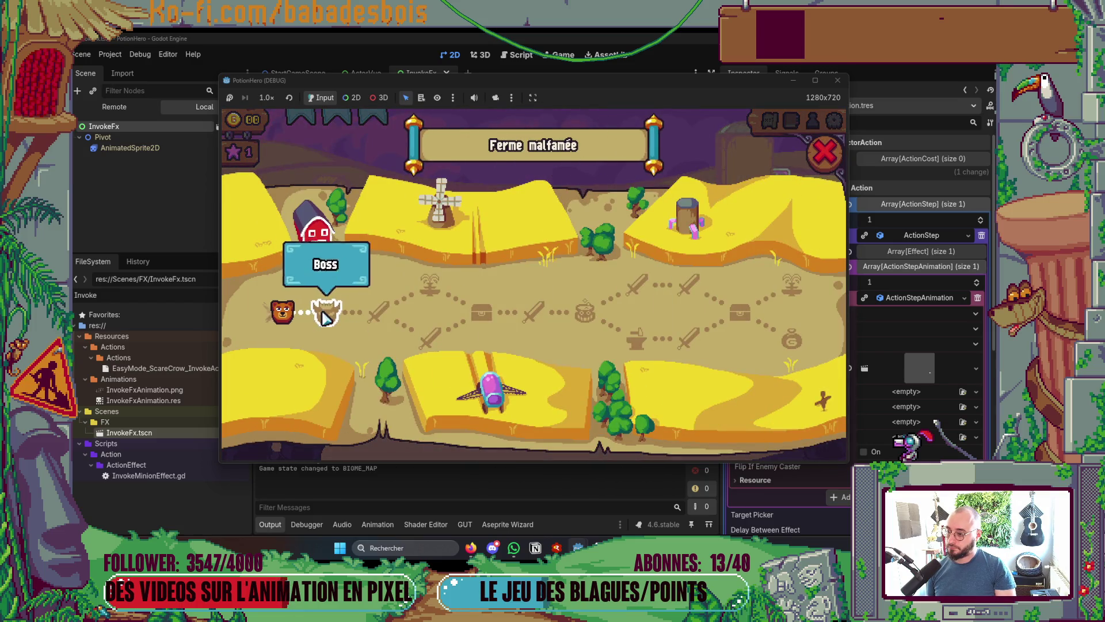
click(324, 309)
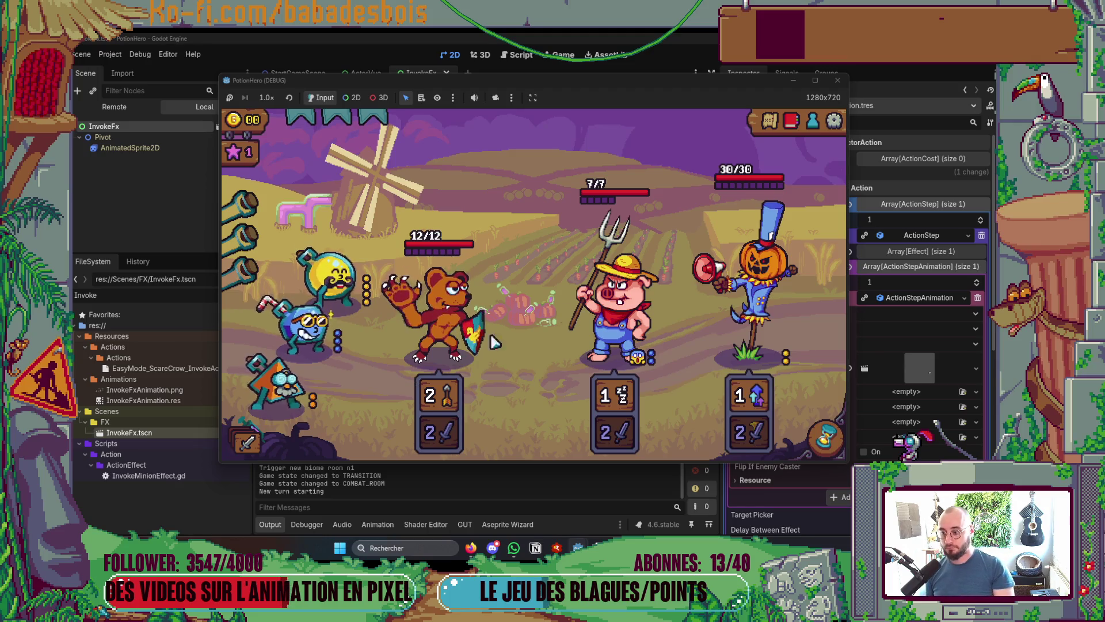
Play several turns, using a potion on a target, then return to the Godot editor
mouse_move(754, 296)
mouse_move(603, 326)
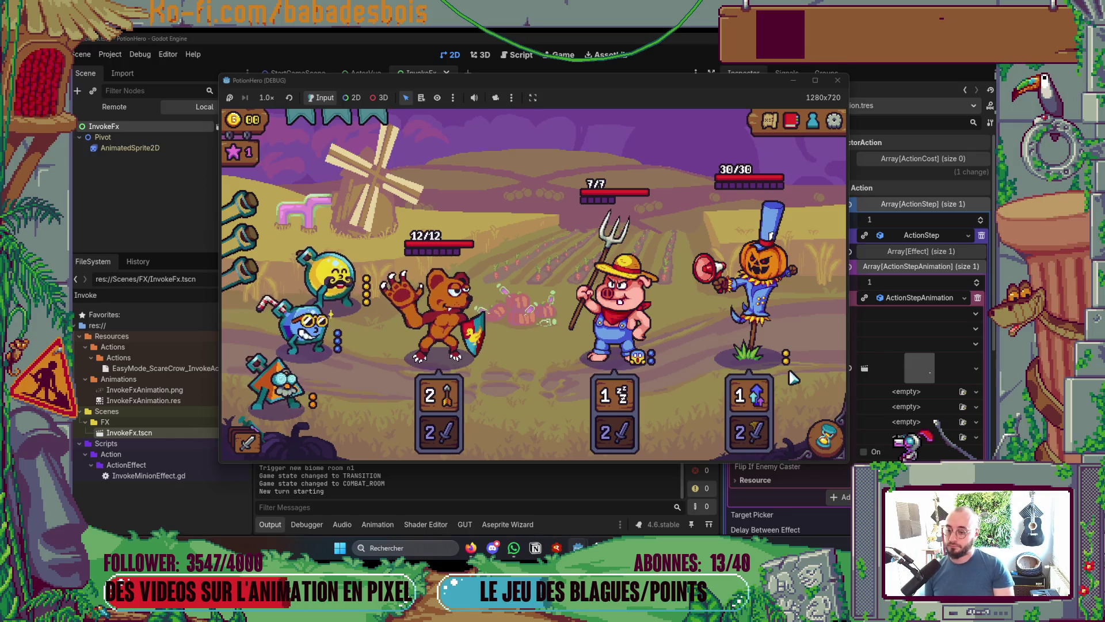
mouse_move(761, 409)
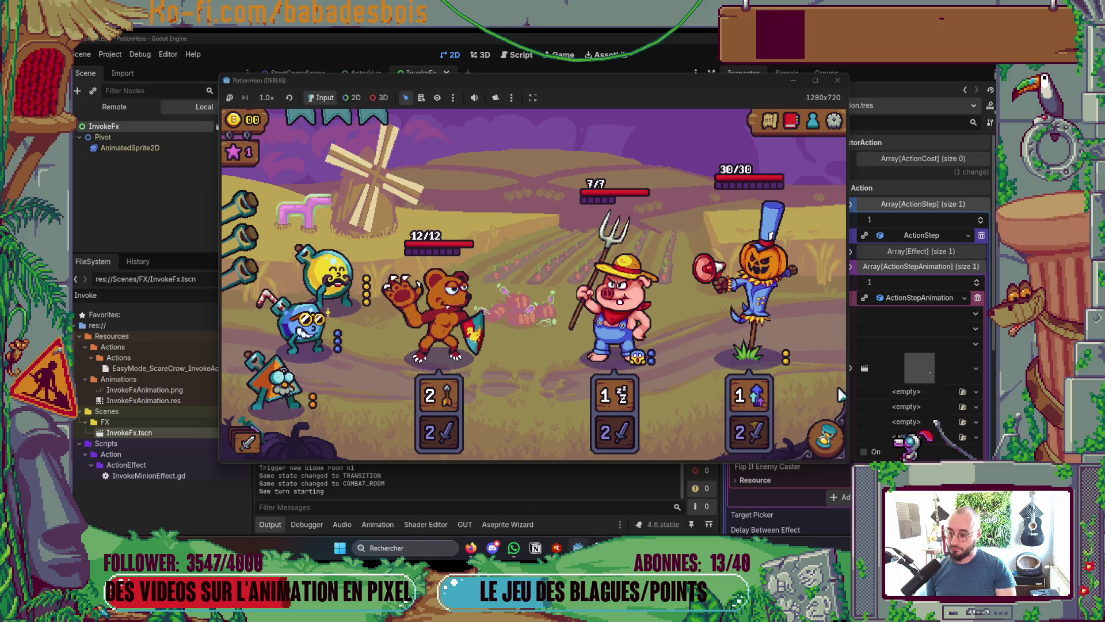
click(826, 437)
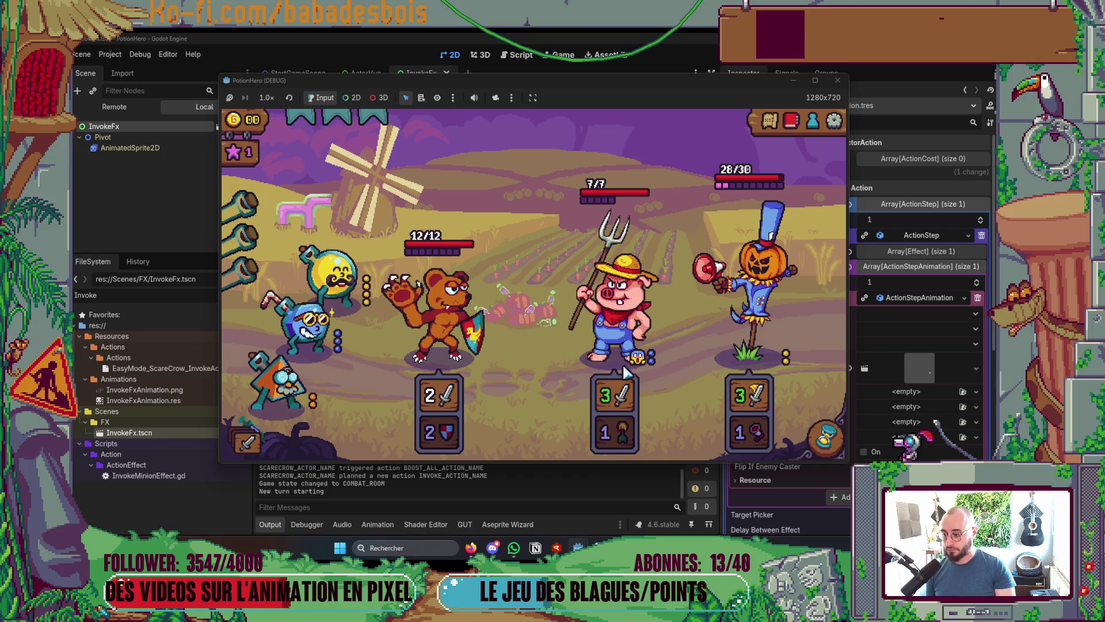
click(340, 277)
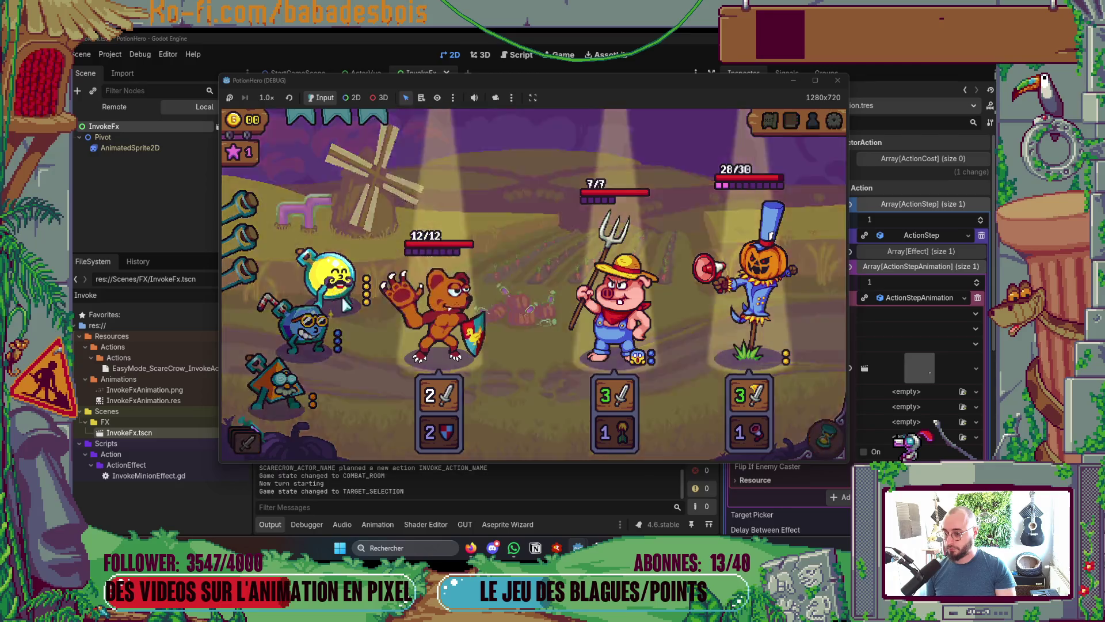
click(616, 299)
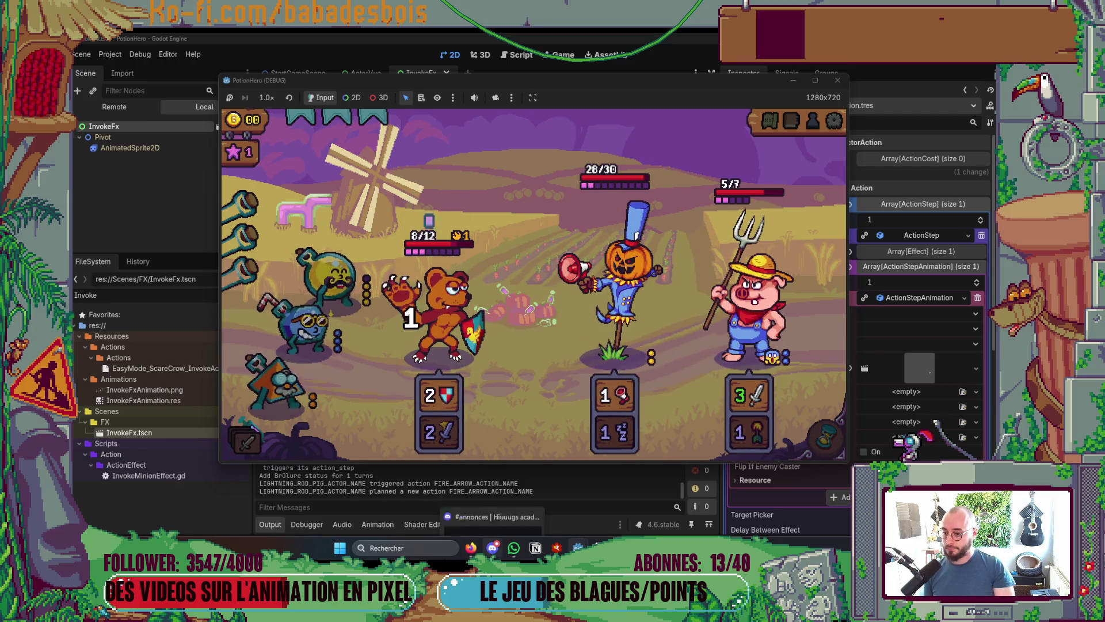
click(826, 437)
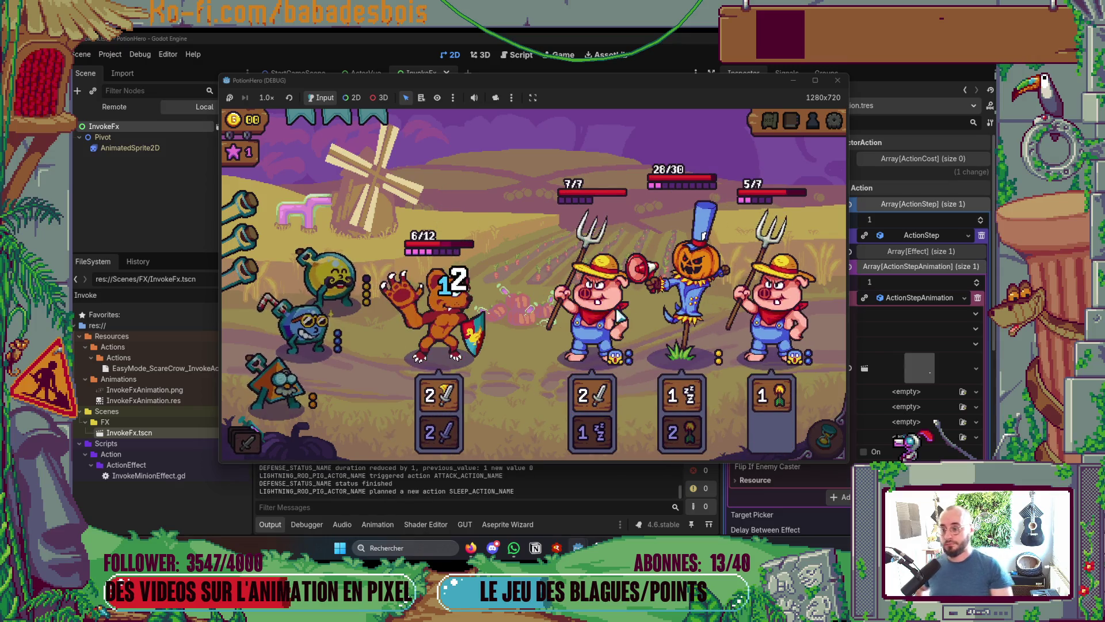
key(alt+Tab)
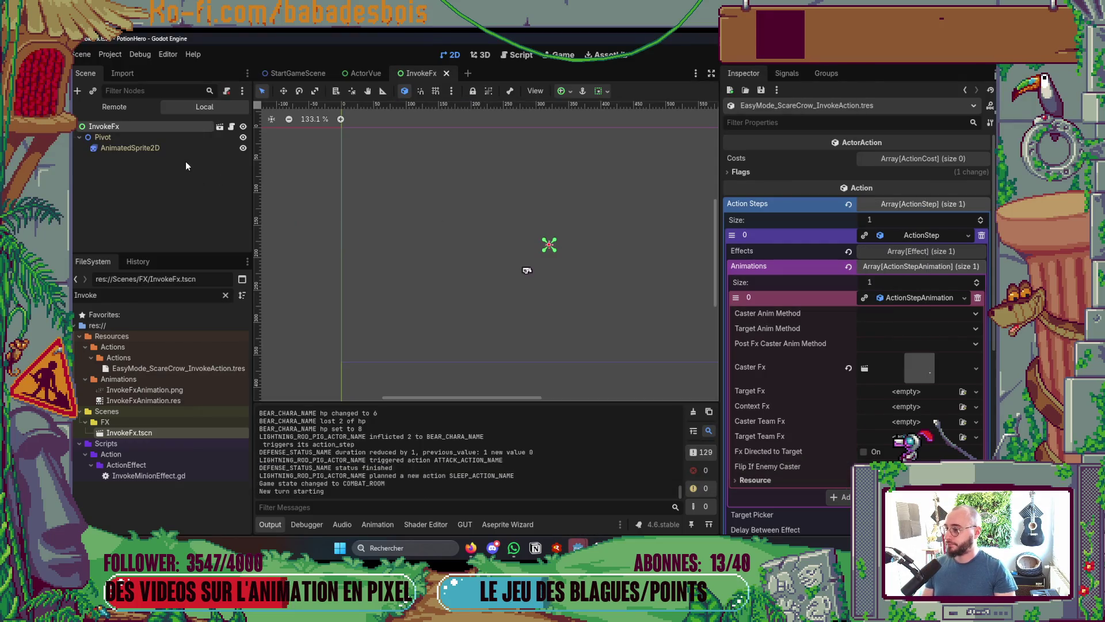
Apply a top-centre anchor preset to the root node, and undo a trial Pivot nudge
click(565, 91)
click(567, 126)
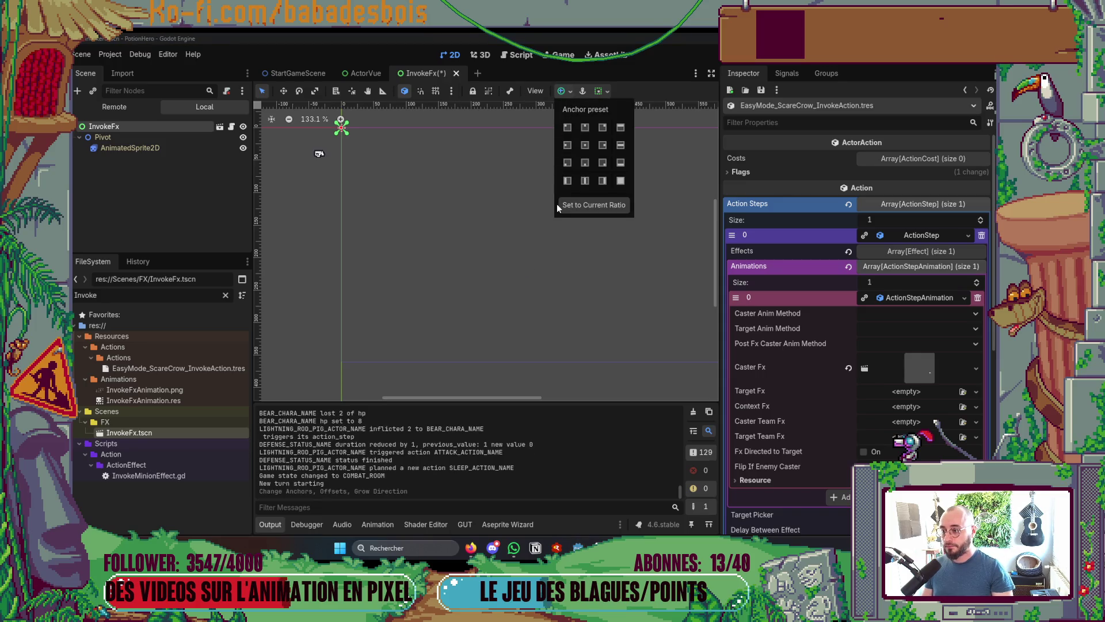
click(578, 146)
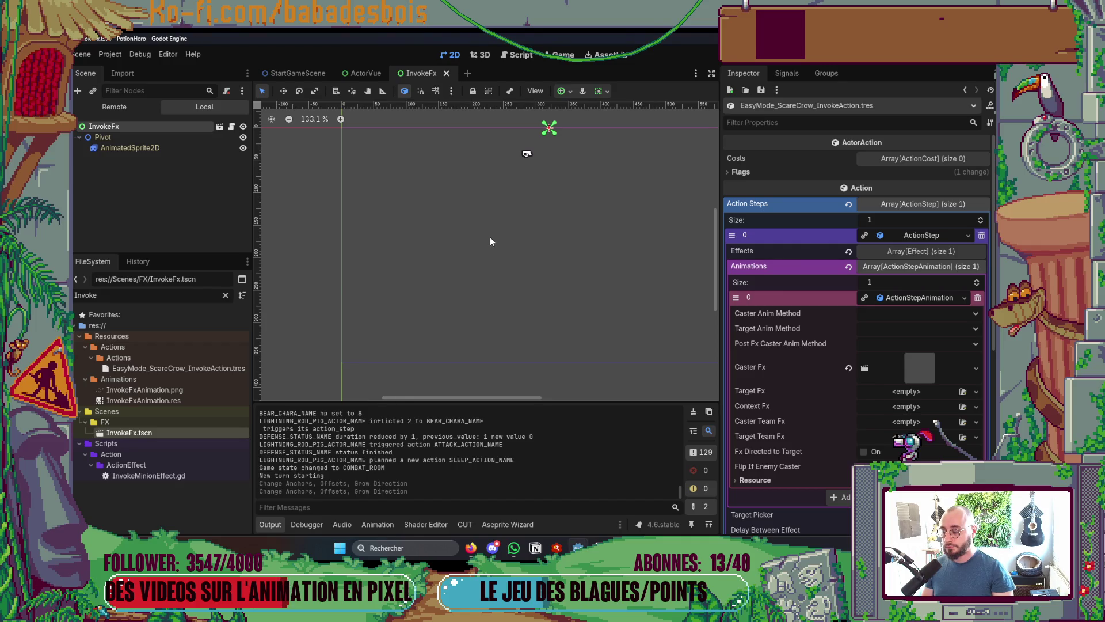
click(115, 138)
key(Up)
key(Up)
key(Up)
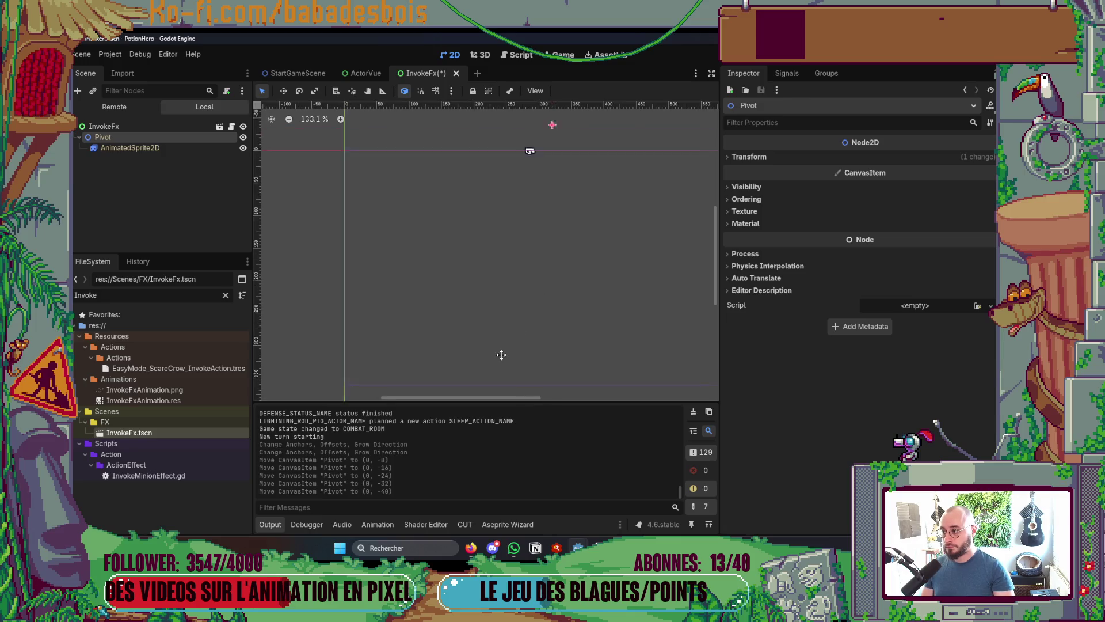
key(ctrl+z)
key(ctrl+z)
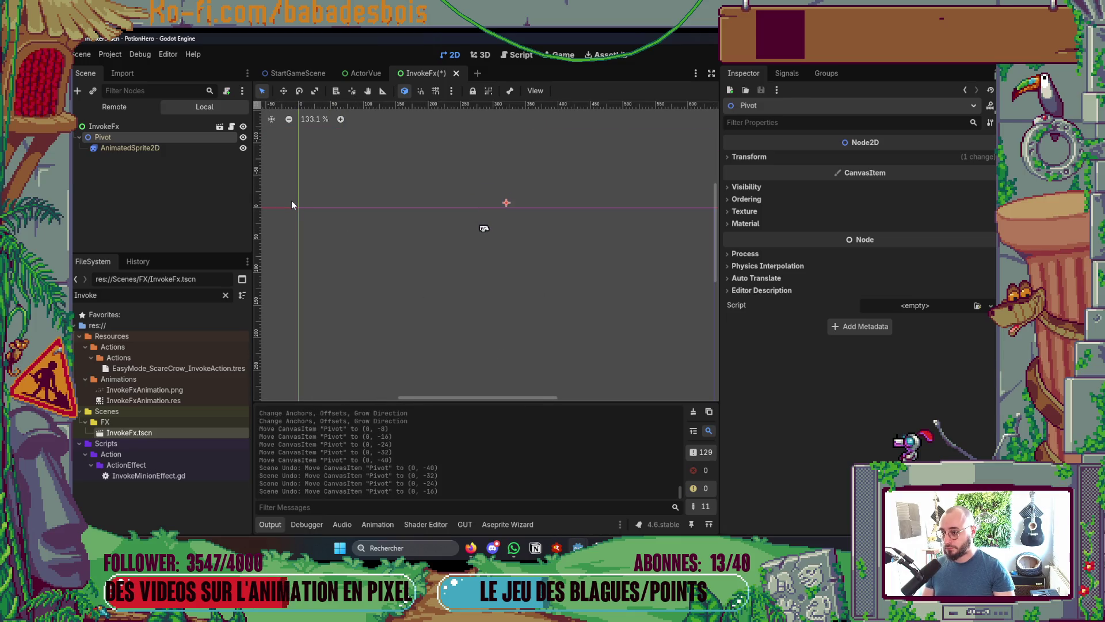
Nudge AnimatedSprite2D up above its pivot and run the game to test it
click(176, 151)
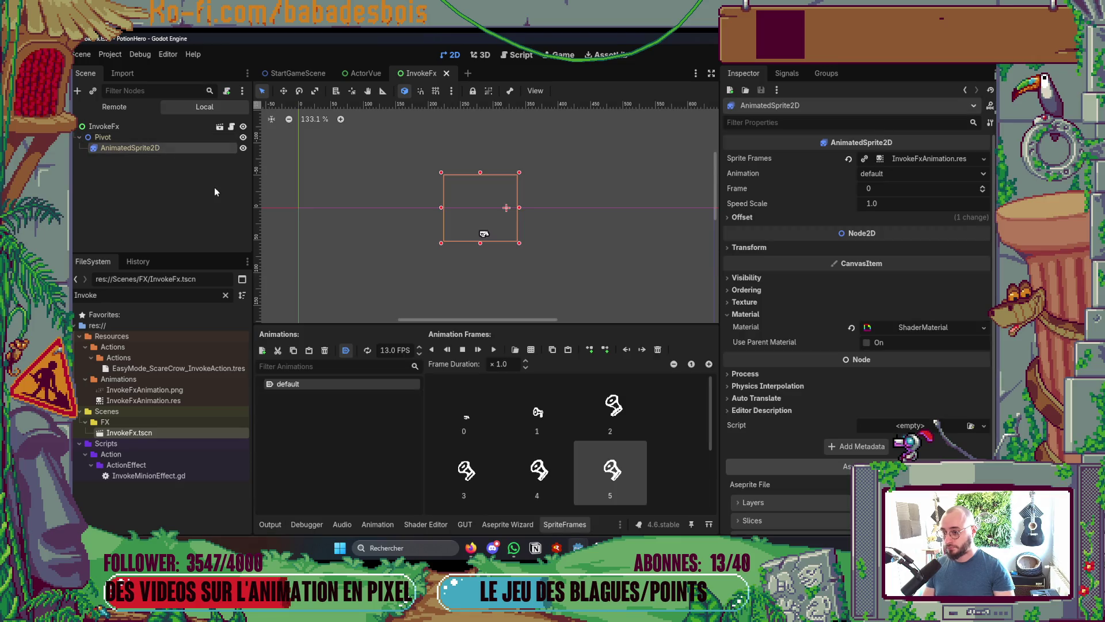
key(ctrl+a)
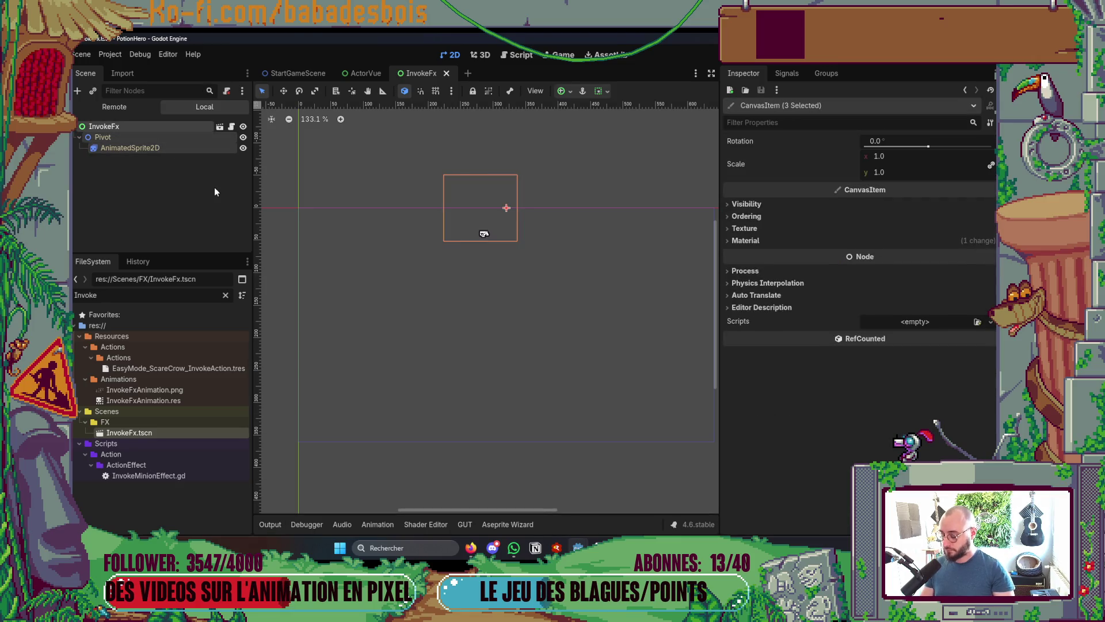
click(172, 148)
key(Up)
key(Up)
key(Up)
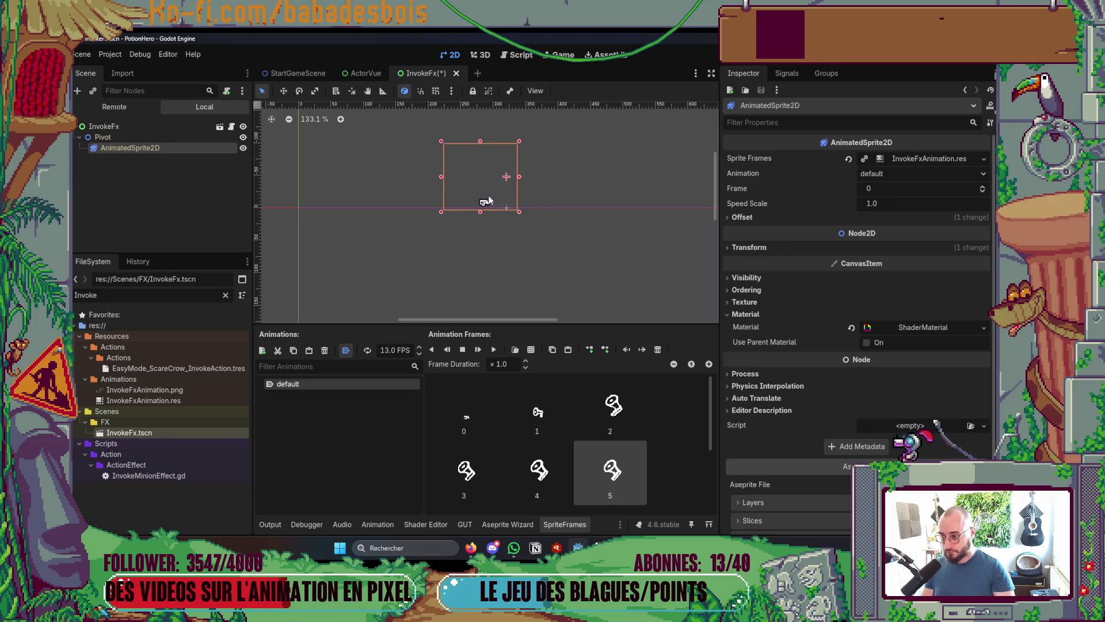
scroll(521, 212, up, 4)
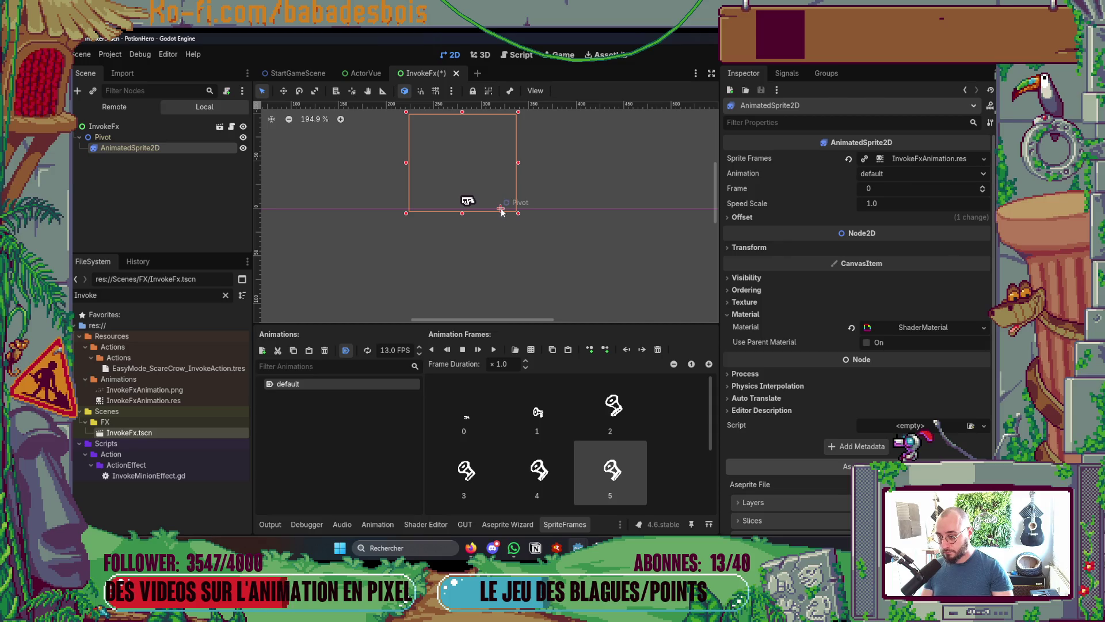
key(F5)
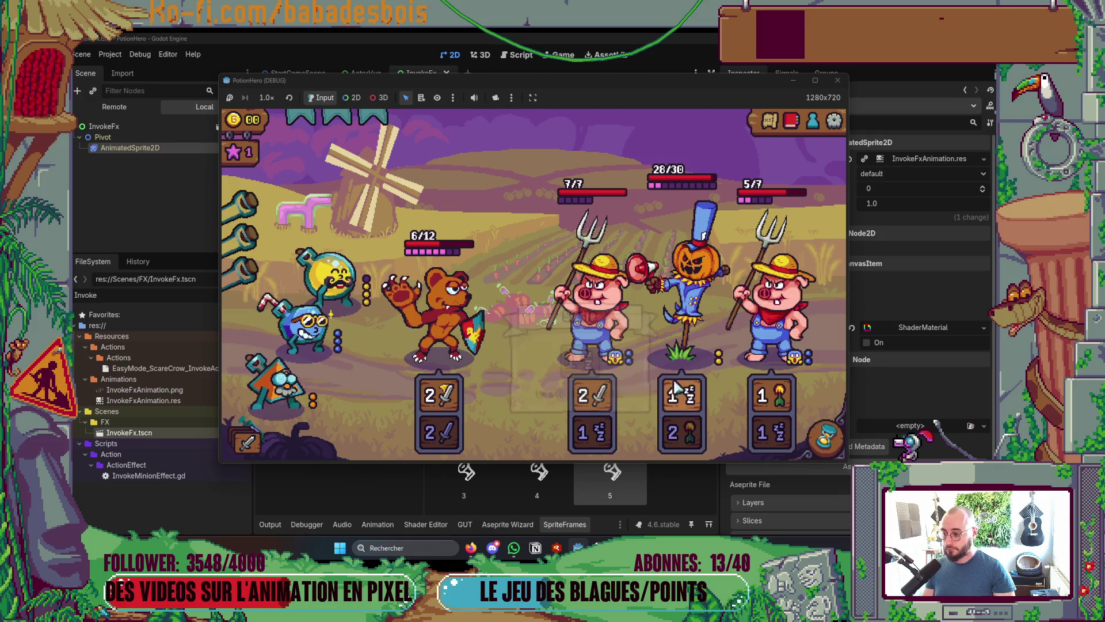
Pass two turns in the test battle so the enemies act
mouse_move(464, 282)
mouse_move(313, 334)
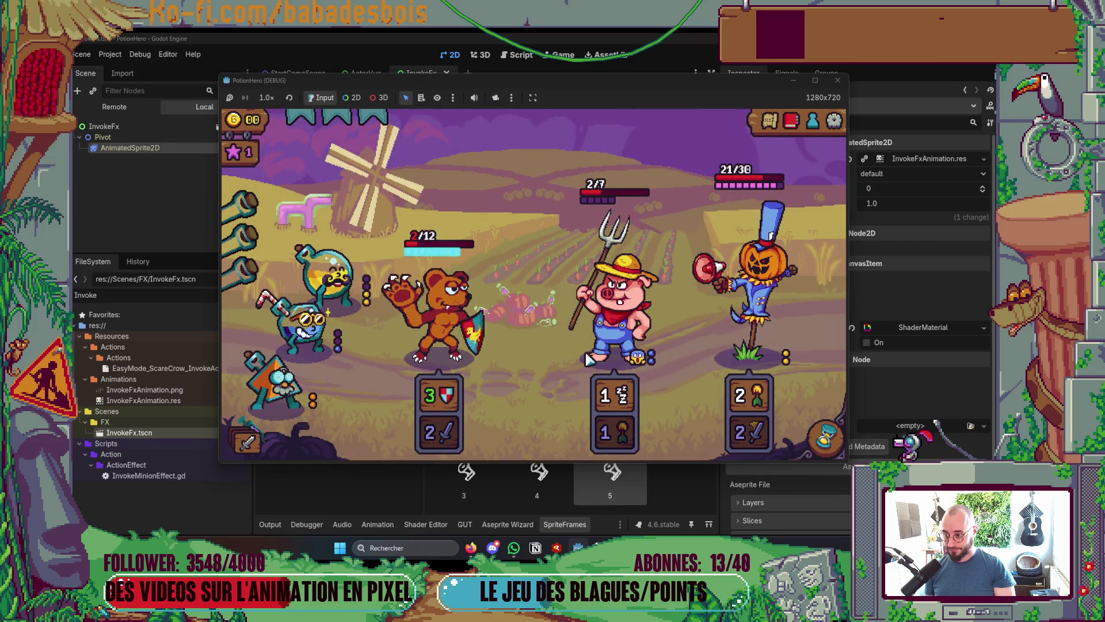
click(482, 345)
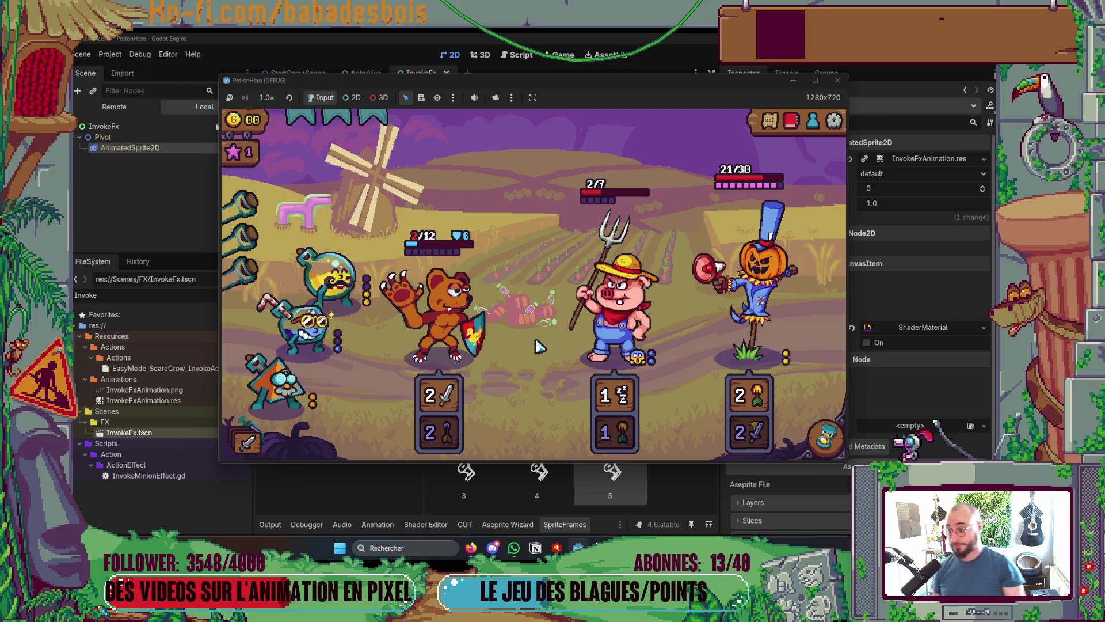
click(823, 440)
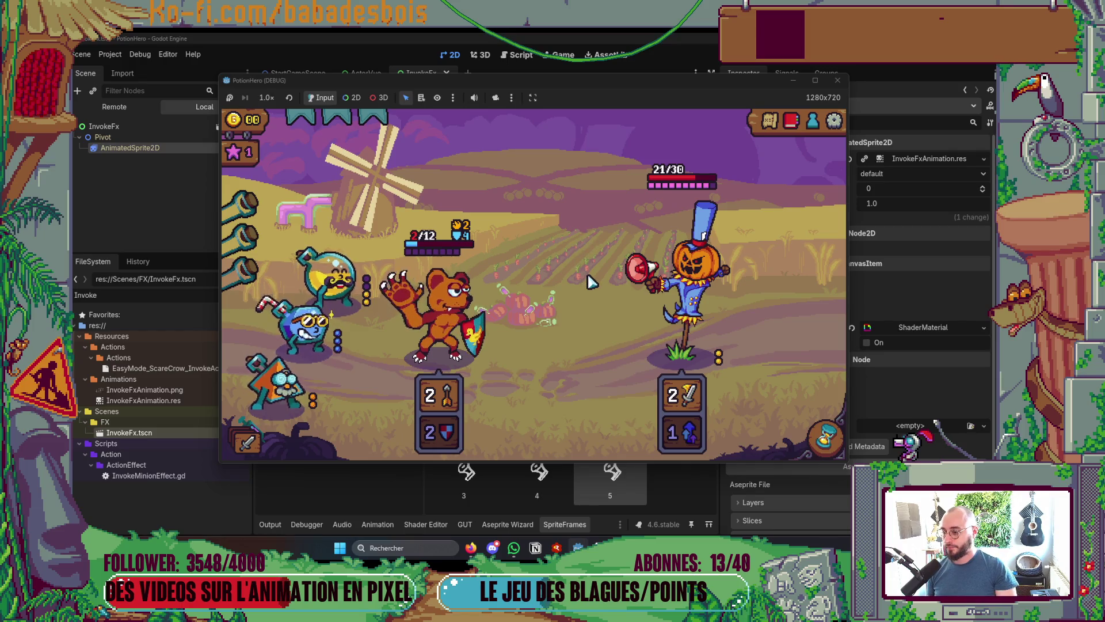
Use the yellow potion minion's ability on the bear, then pass another turn
click(333, 276)
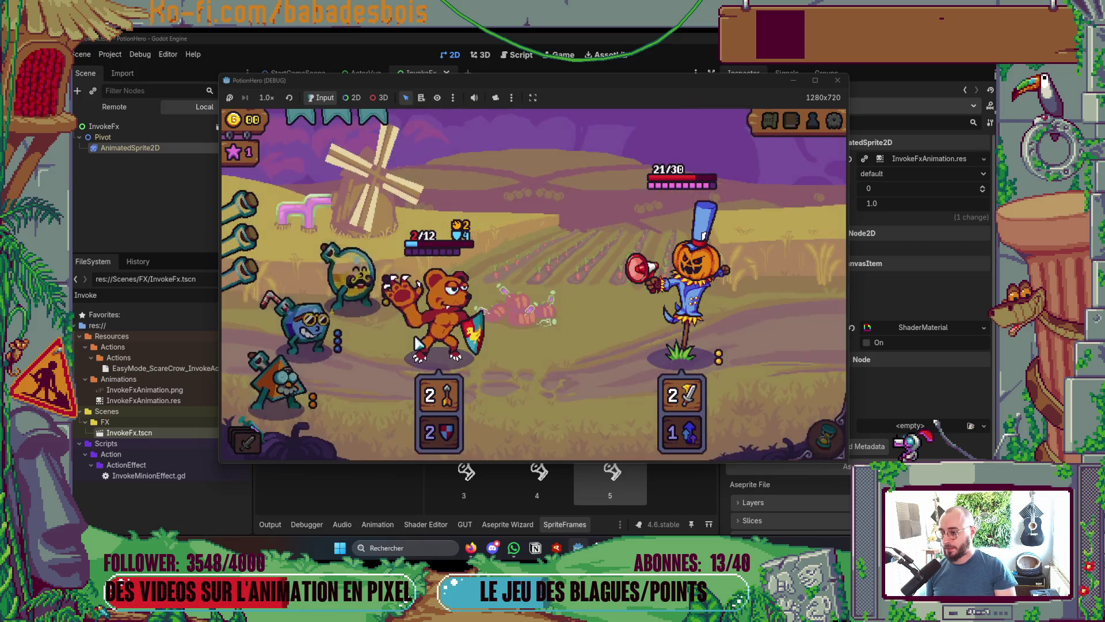
click(338, 343)
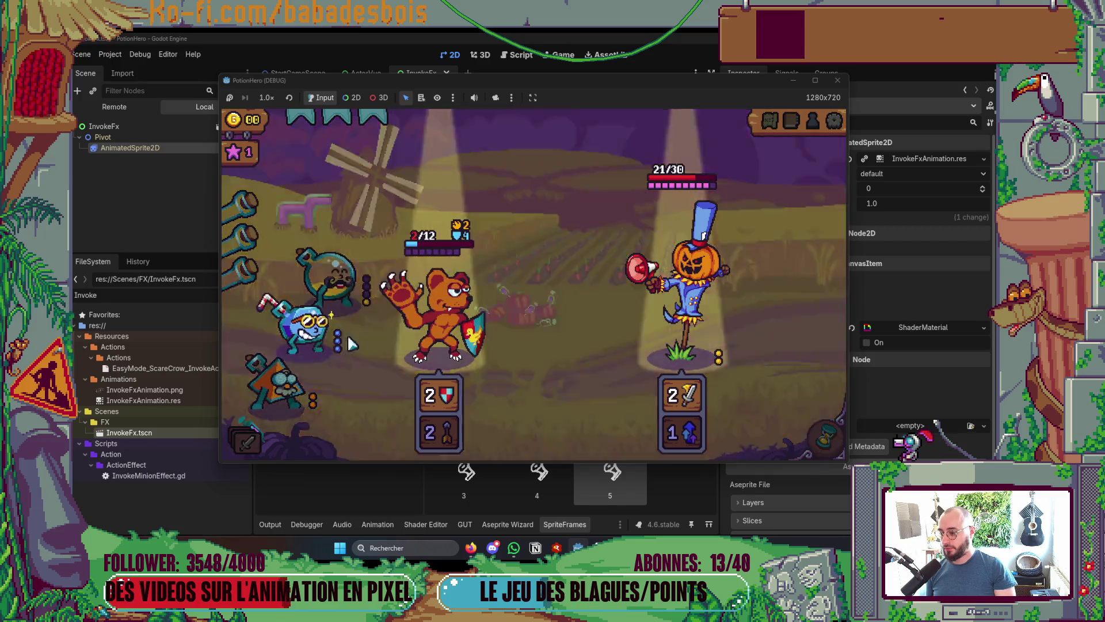
click(346, 338)
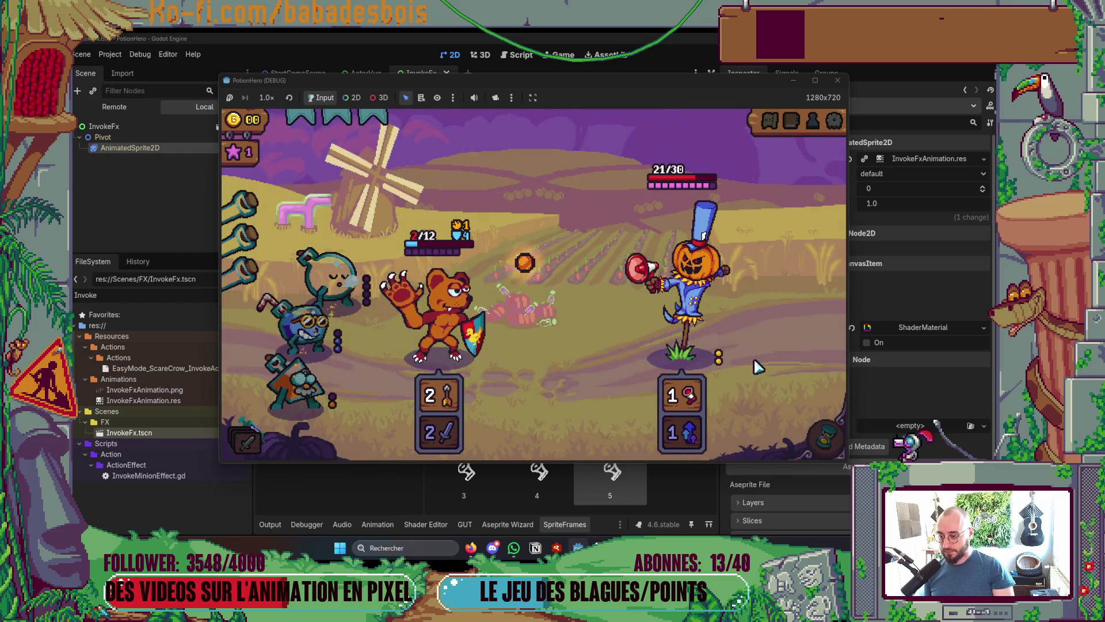
click(827, 440)
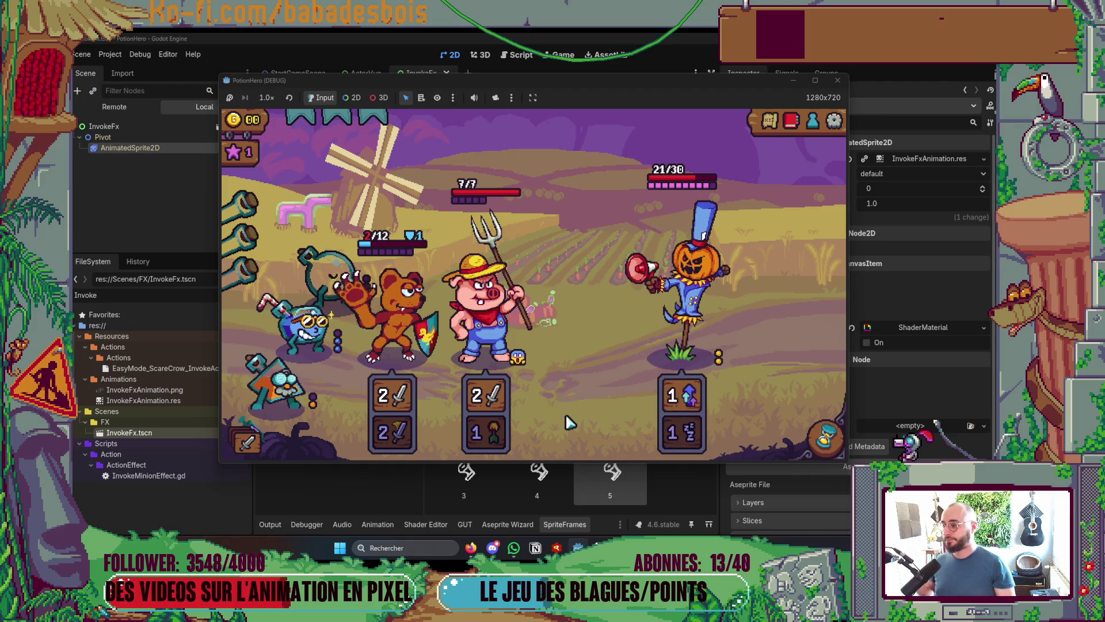
click(162, 439)
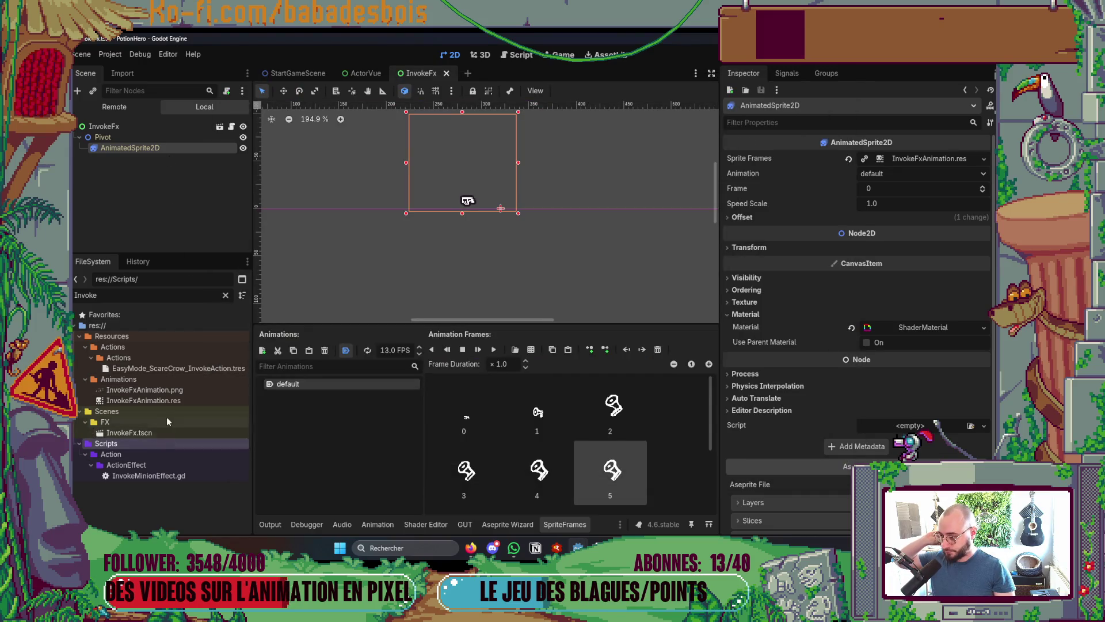
Open EasyMode_ScareCrow_InvokeAction and expand Action Steps > 0 > Animations > 0 to reveal Caster Fx
click(183, 367)
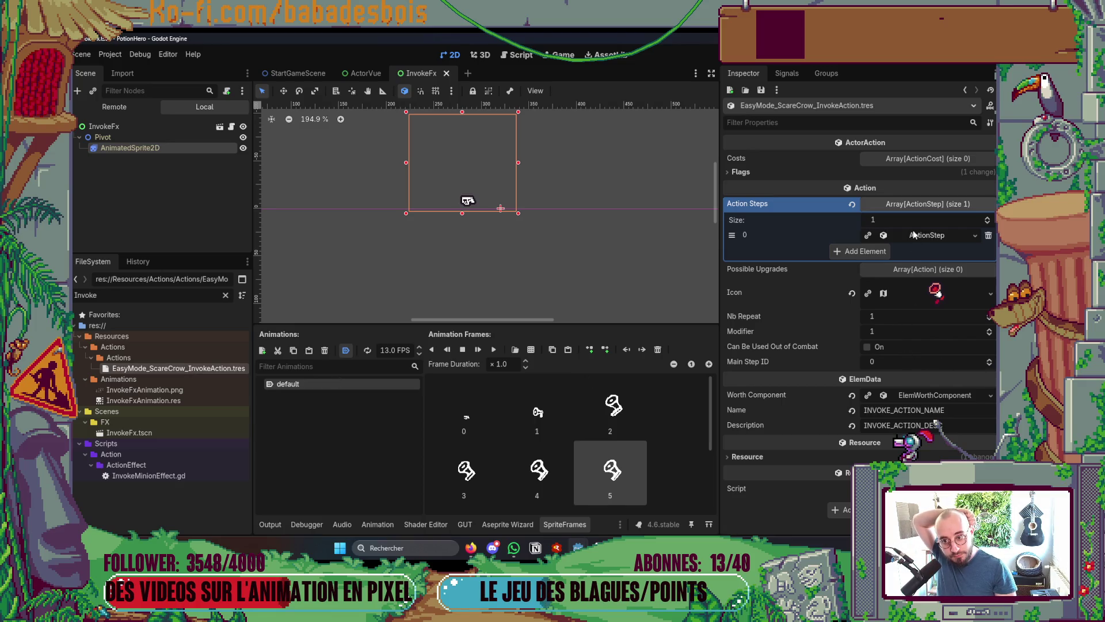
click(919, 206)
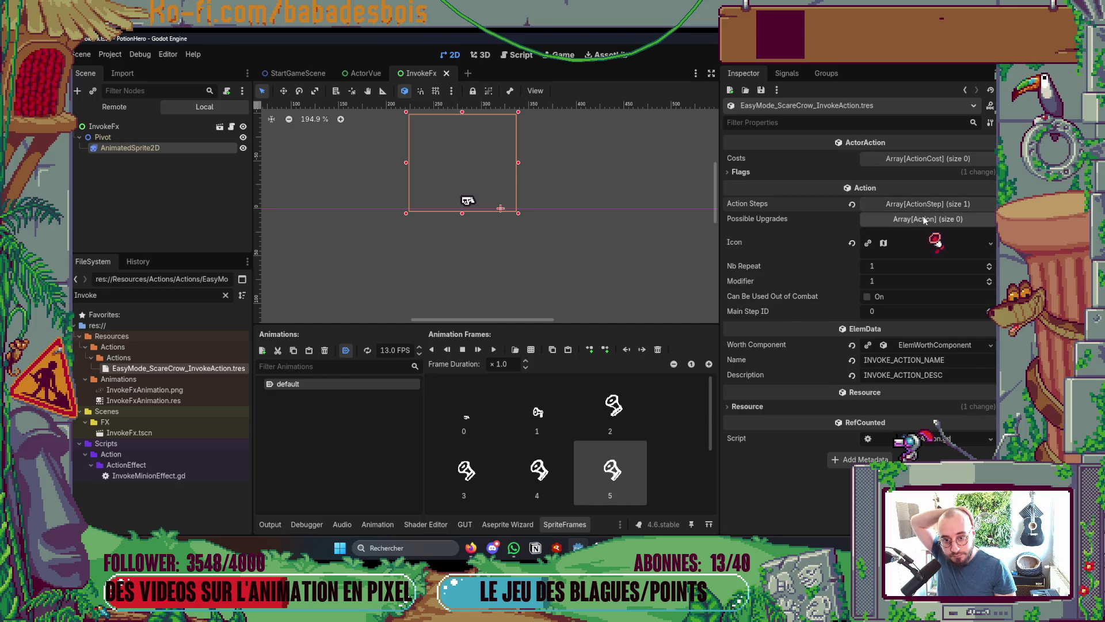
click(923, 206)
click(928, 240)
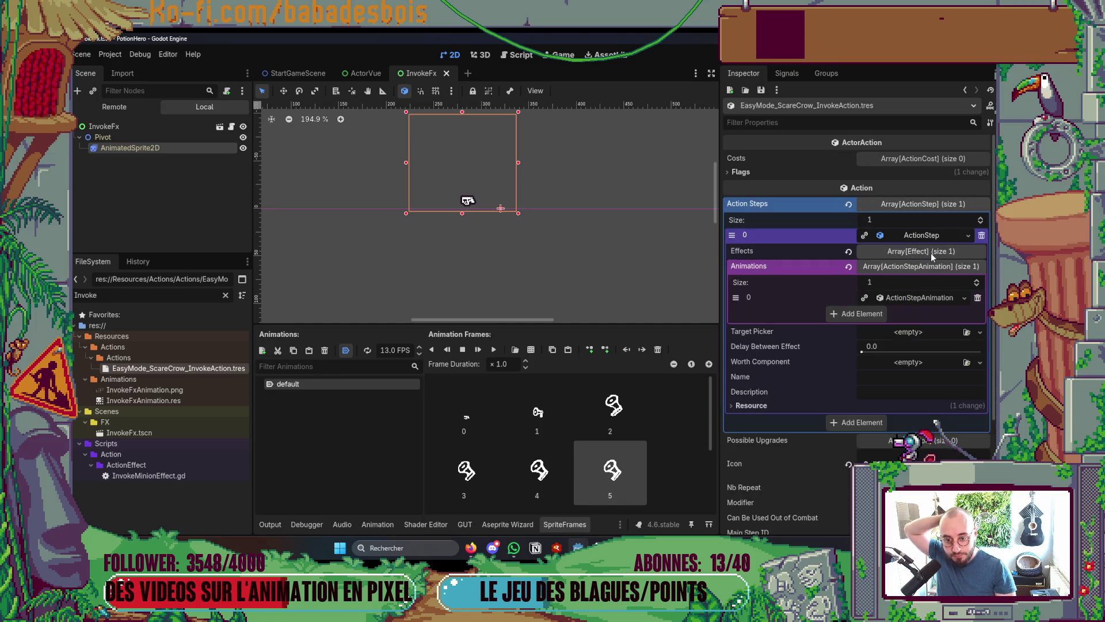
click(920, 295)
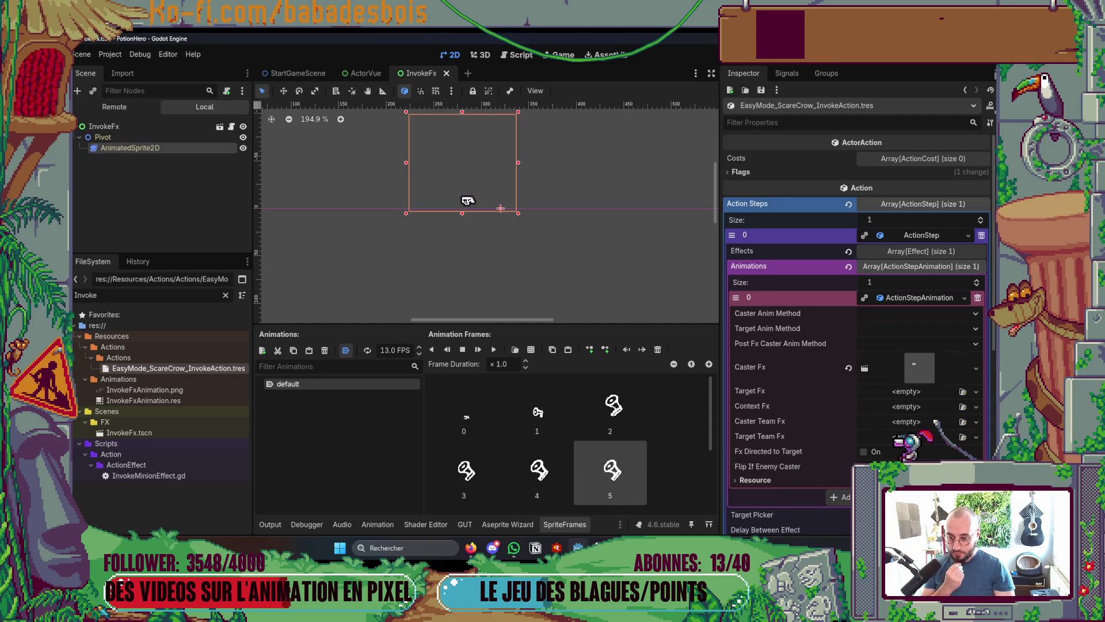
scroll(579, 254, down, 4)
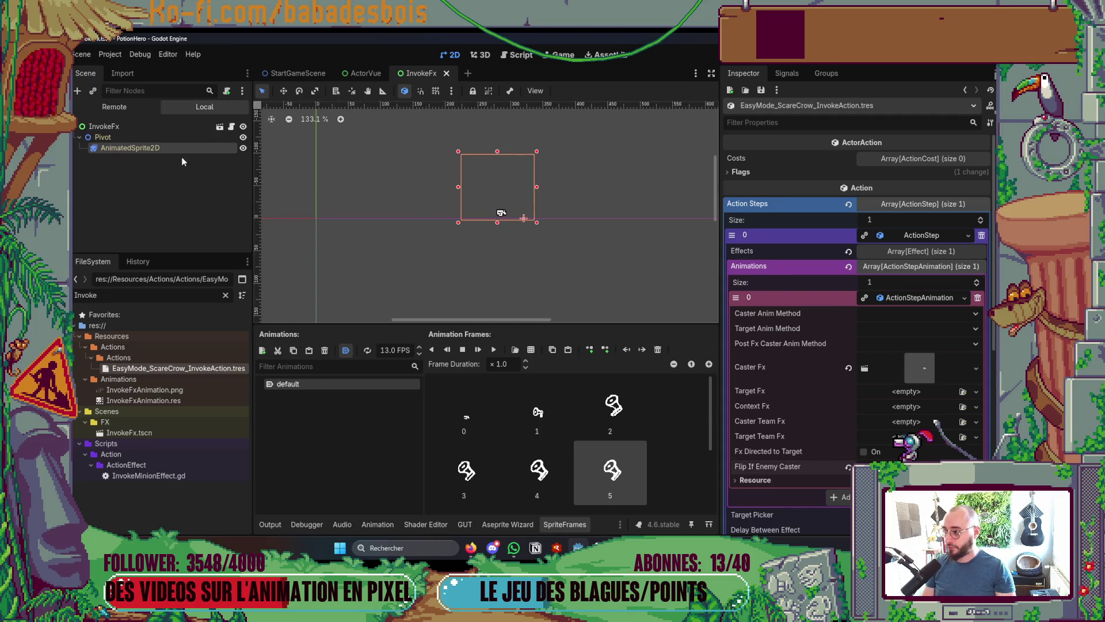
click(173, 148)
Mirror AnimatedSprite2D horizontally with Scale x -1 and relaunch the game
click(780, 254)
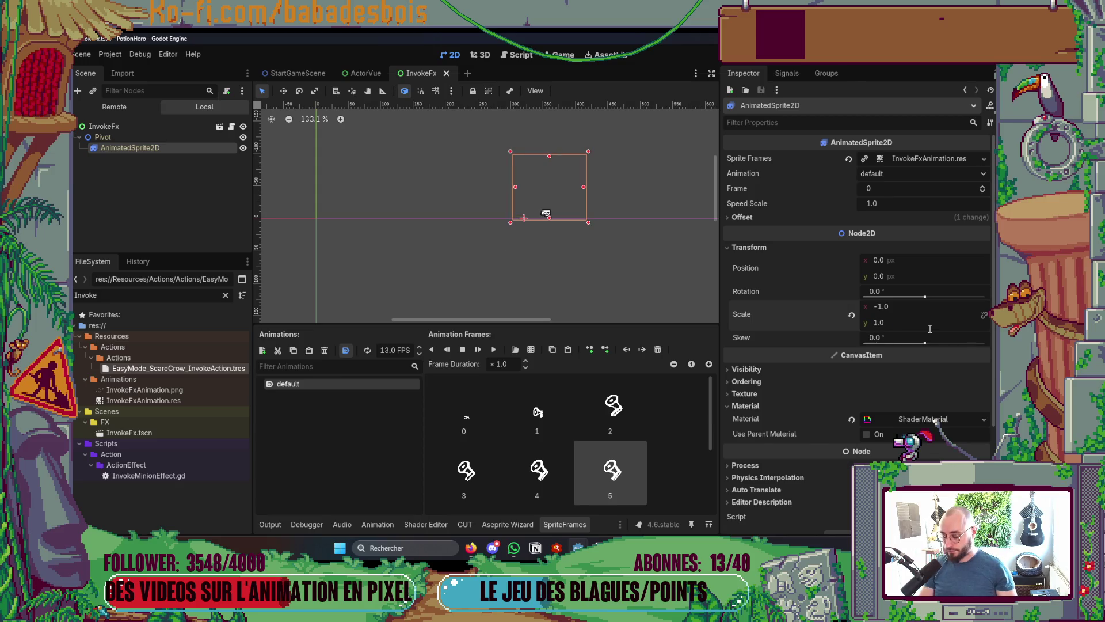
key(F5)
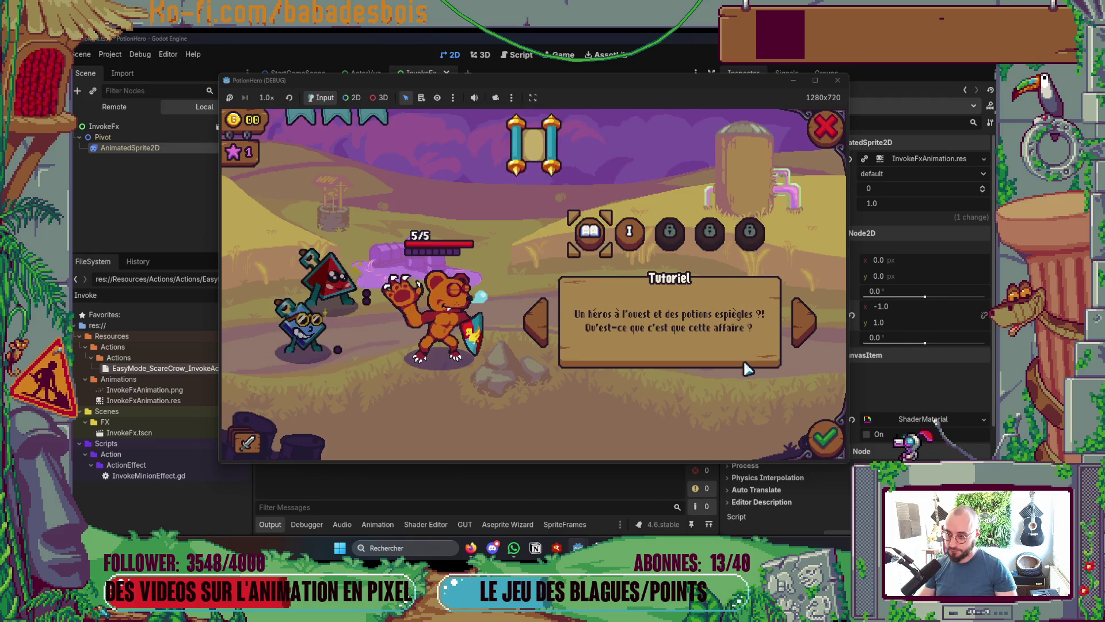
Start the tutorial adventure, end a turn to watch the scarecrow's invoke, then restart the game
click(826, 438)
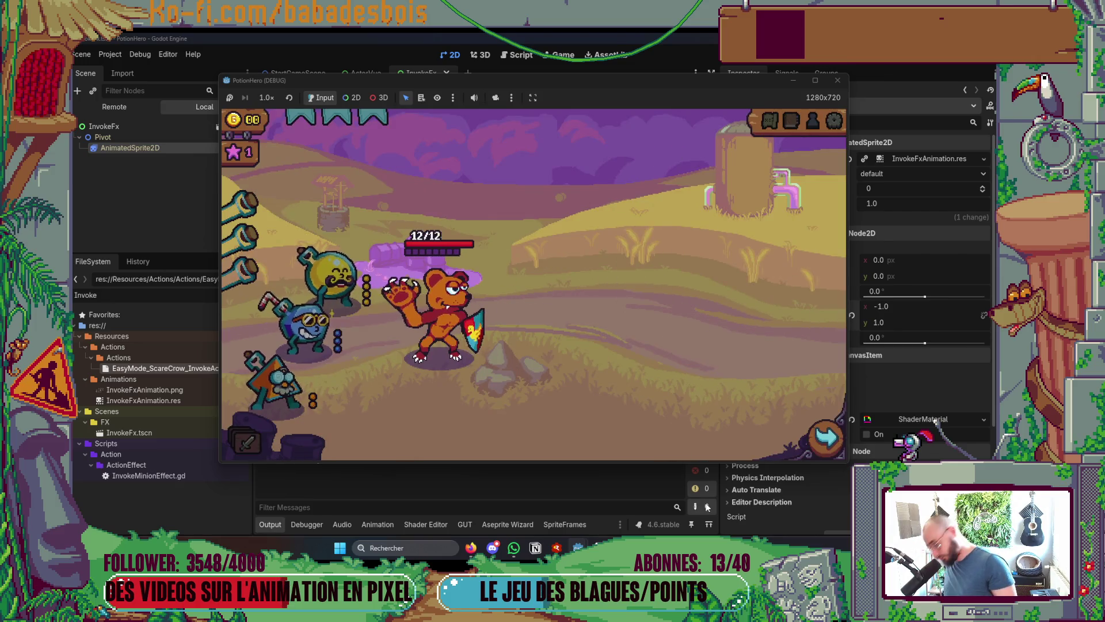
click(738, 302)
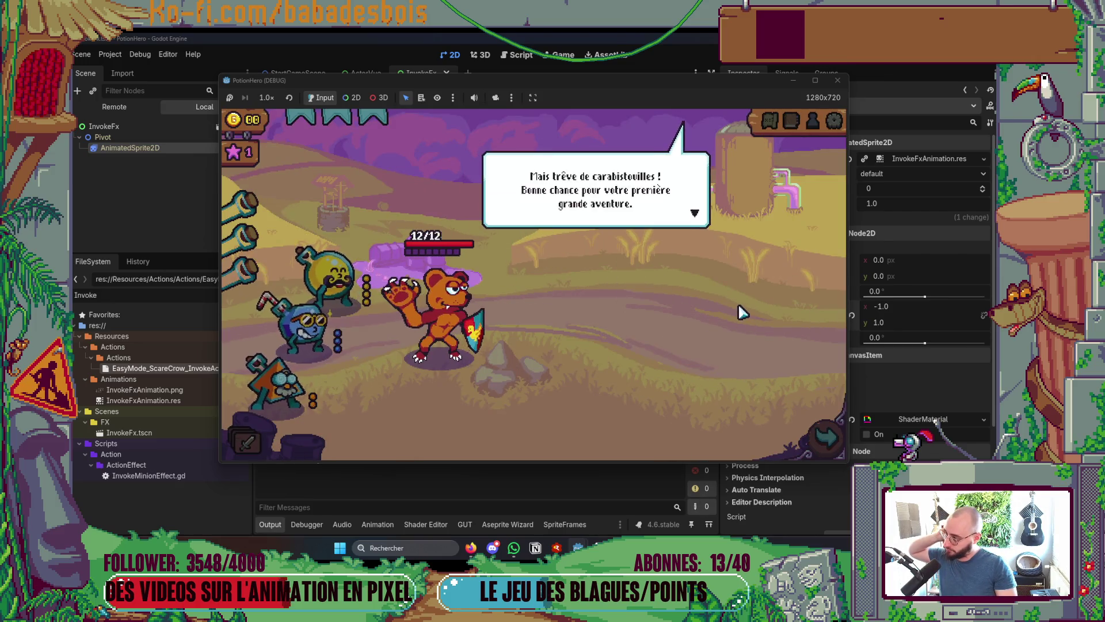
click(738, 305)
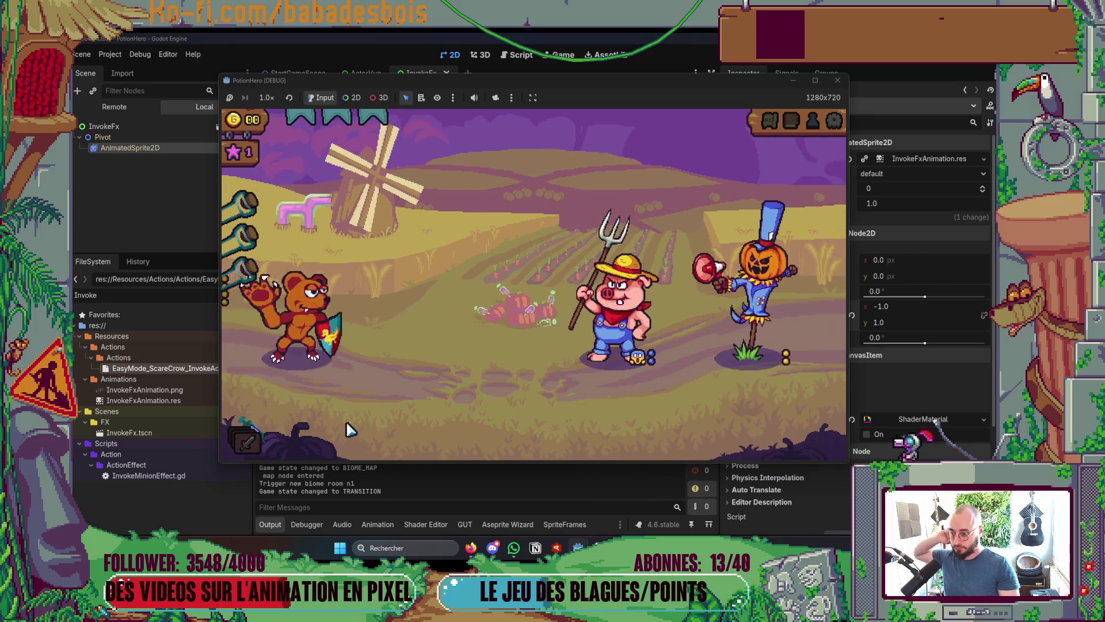
mouse_move(778, 344)
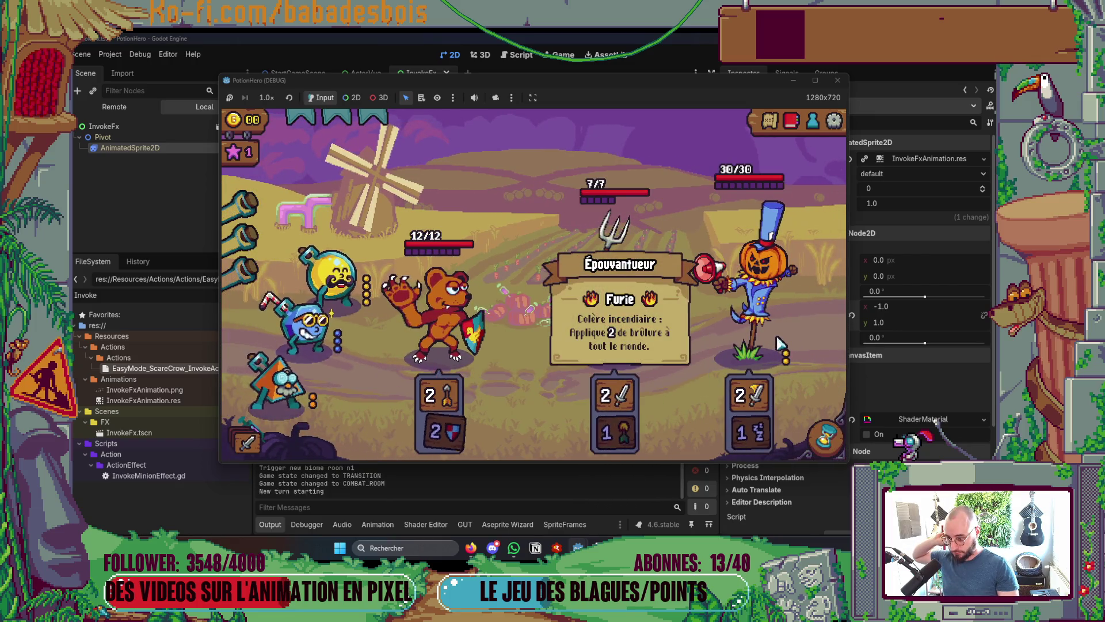
mouse_move(416, 302)
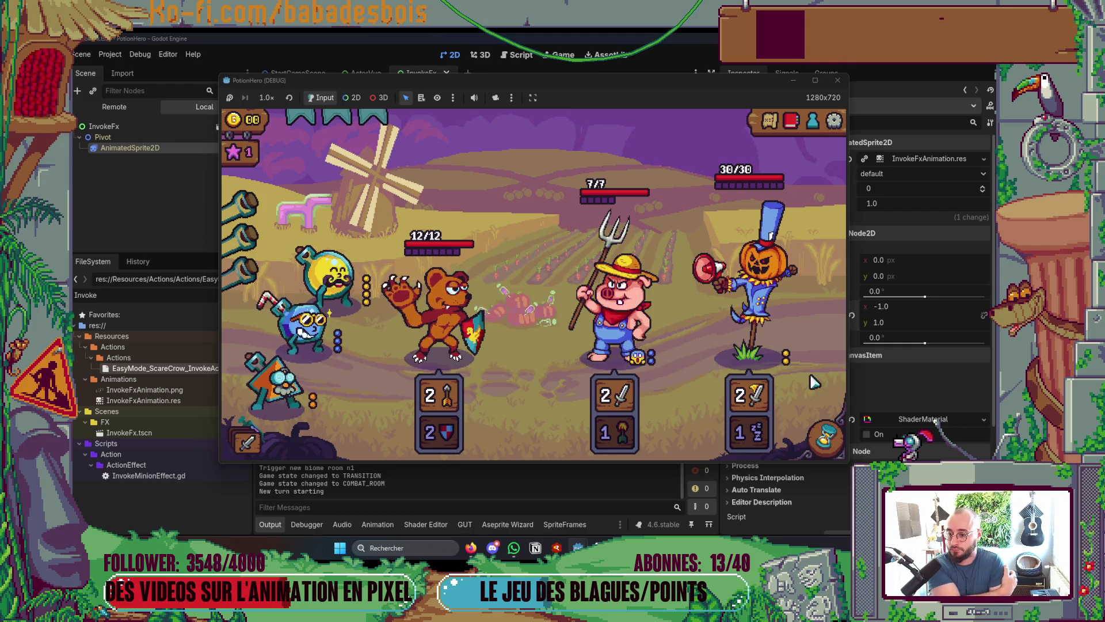
click(826, 429)
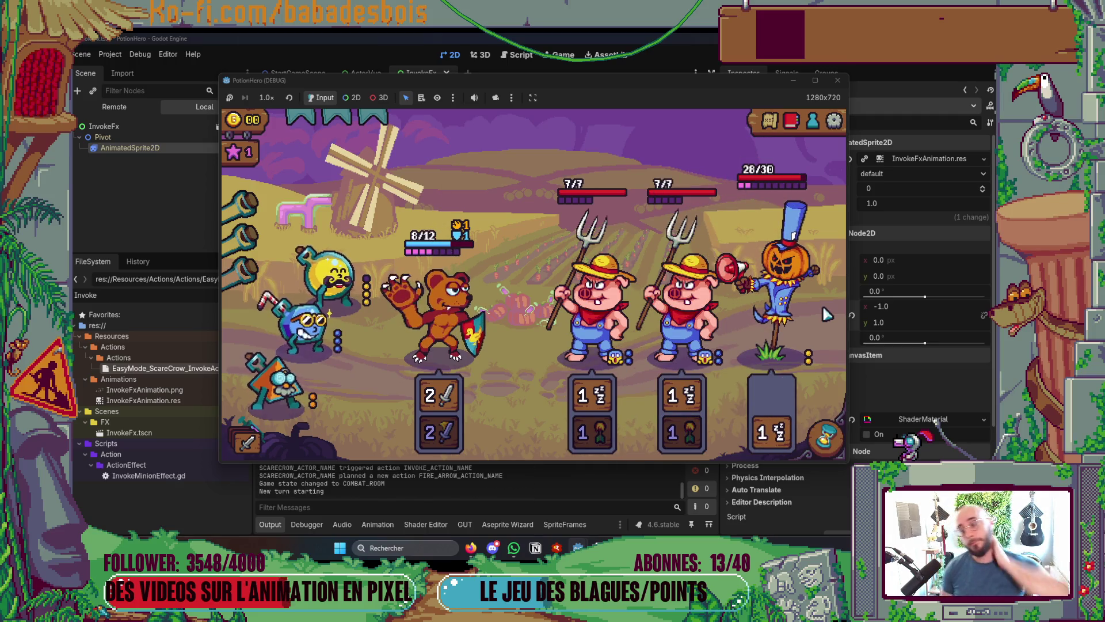
click(837, 80)
key(F5)
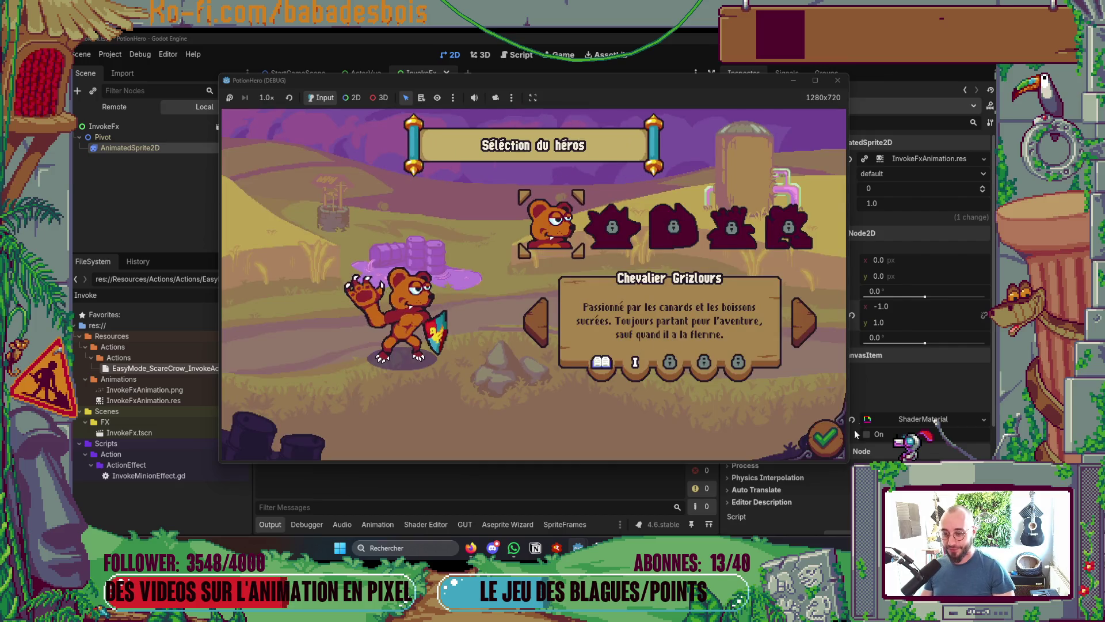
Start the bear's level, dismiss the tutorial bubbles, and enter the Ferme malfamée farm level
click(824, 438)
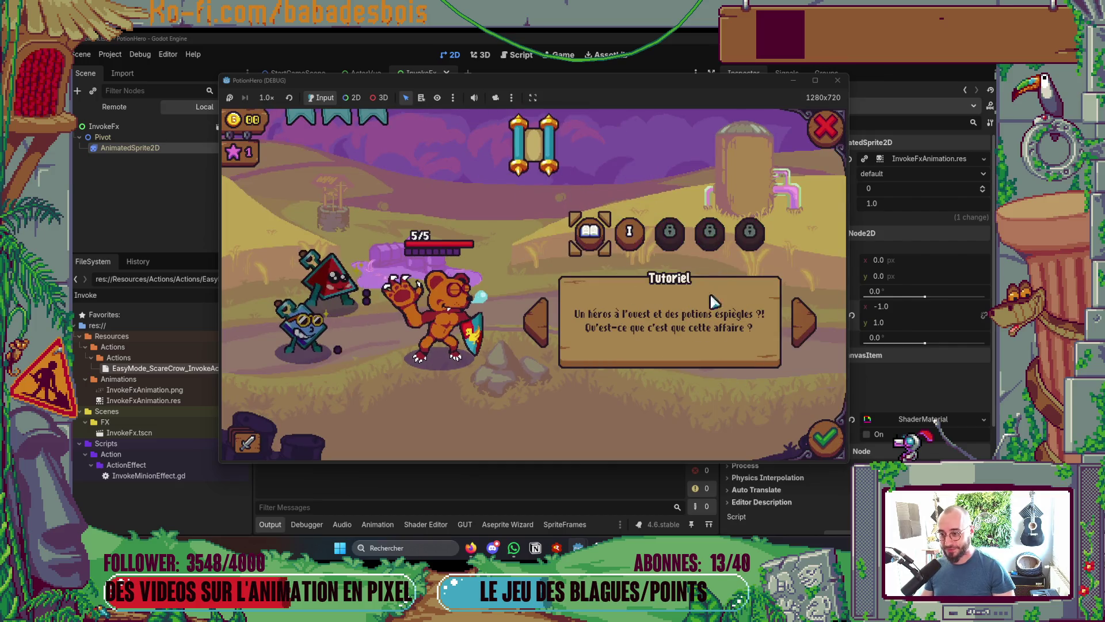
click(630, 232)
click(824, 438)
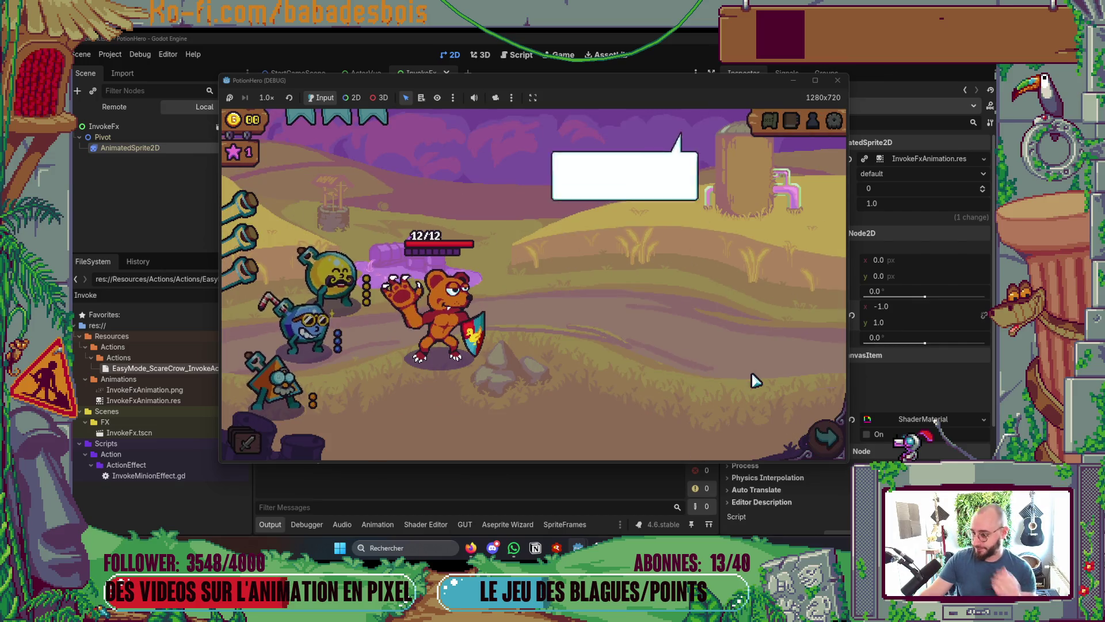
click(745, 321)
click(742, 328)
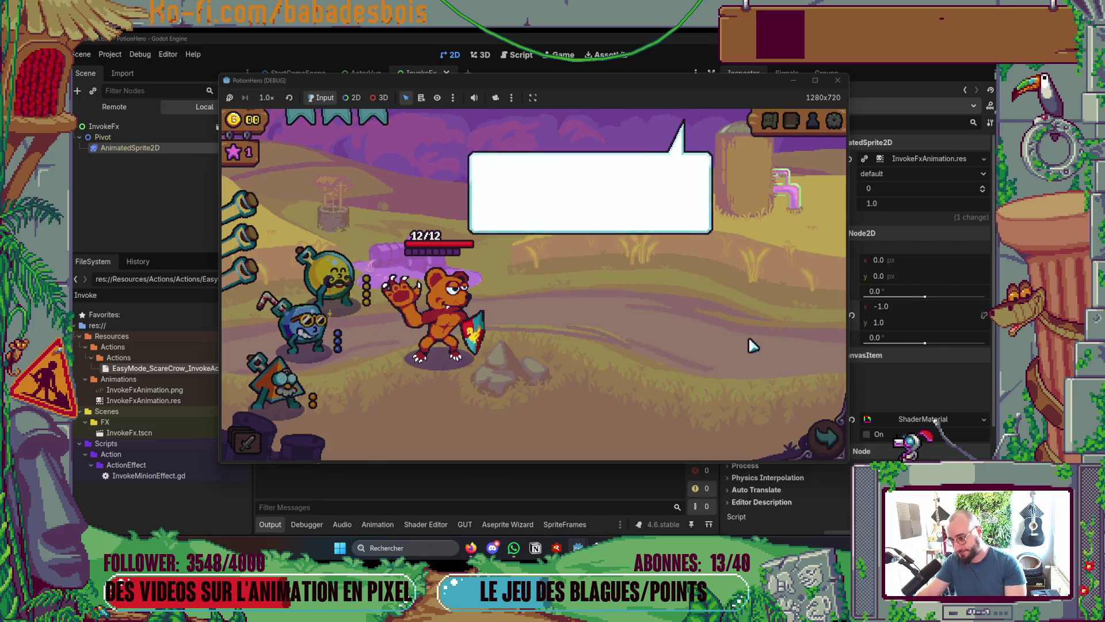
click(748, 339)
click(826, 437)
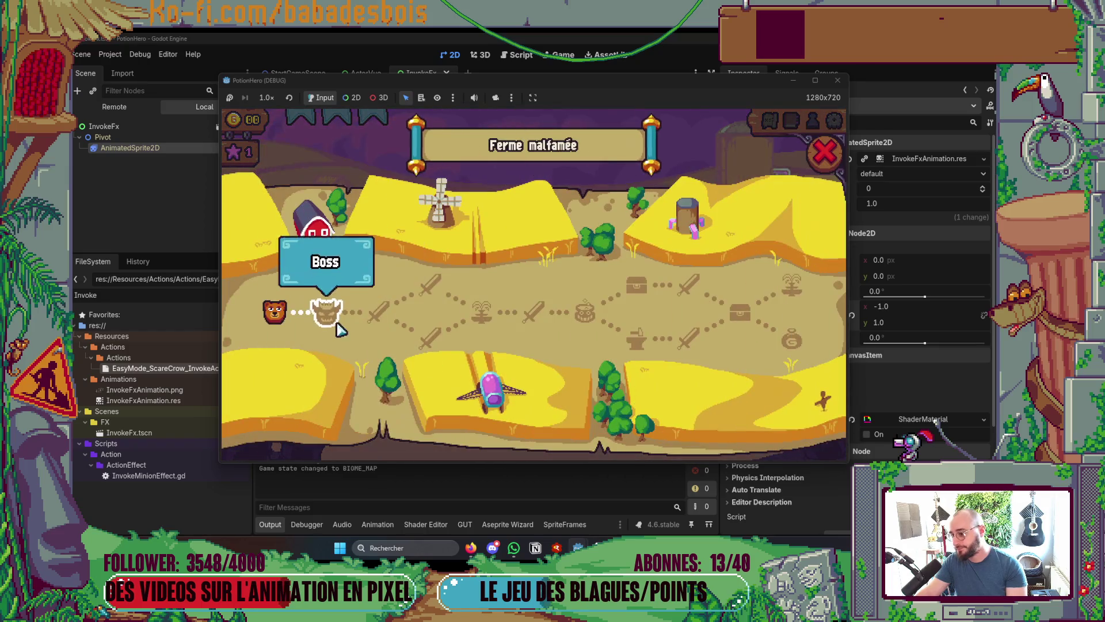
click(482, 425)
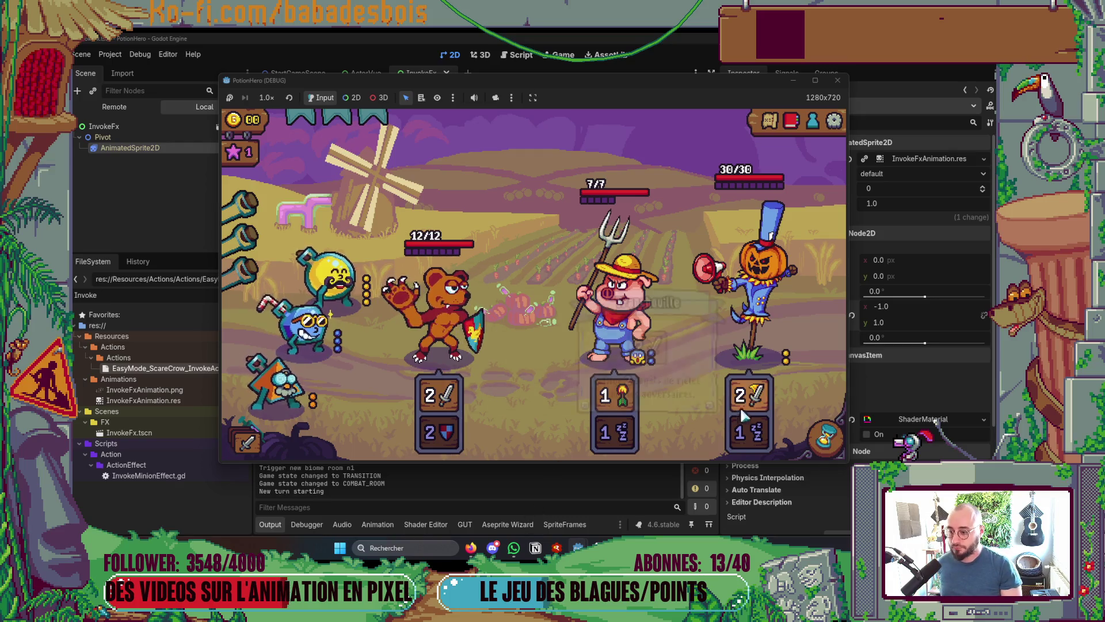
Play a turn using the orange, yellow and another minion on targets, then close the game
click(807, 428)
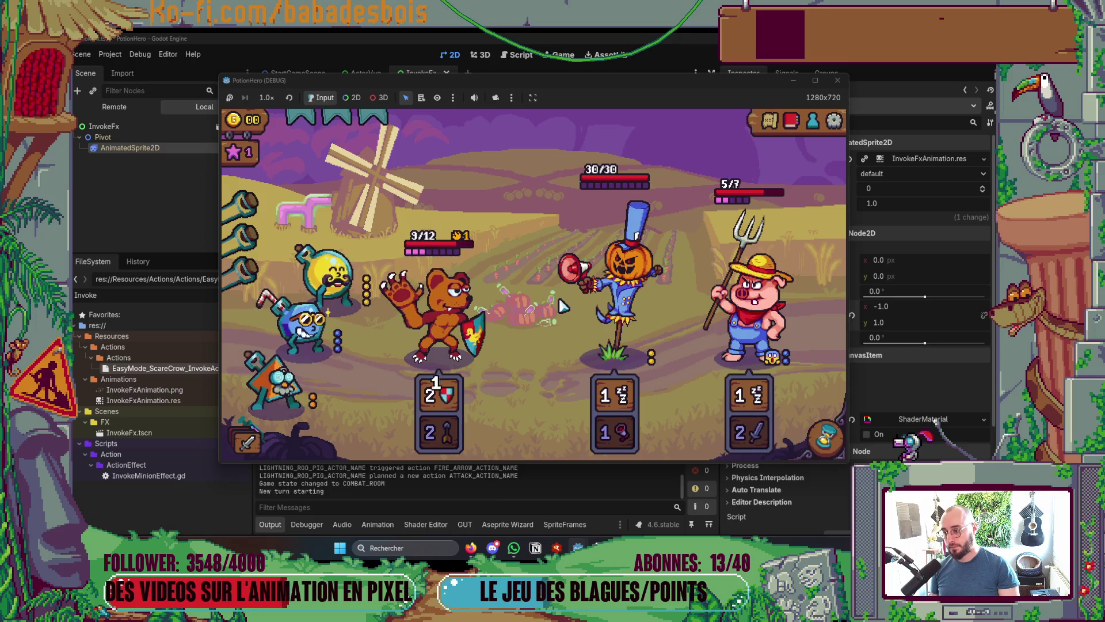
click(291, 381)
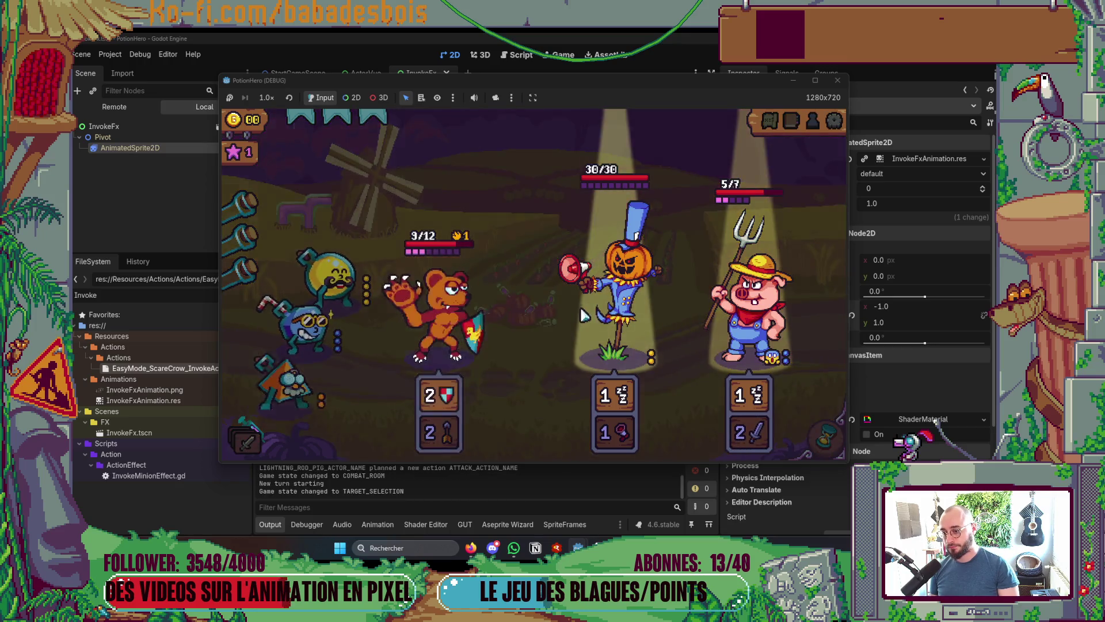
click(584, 320)
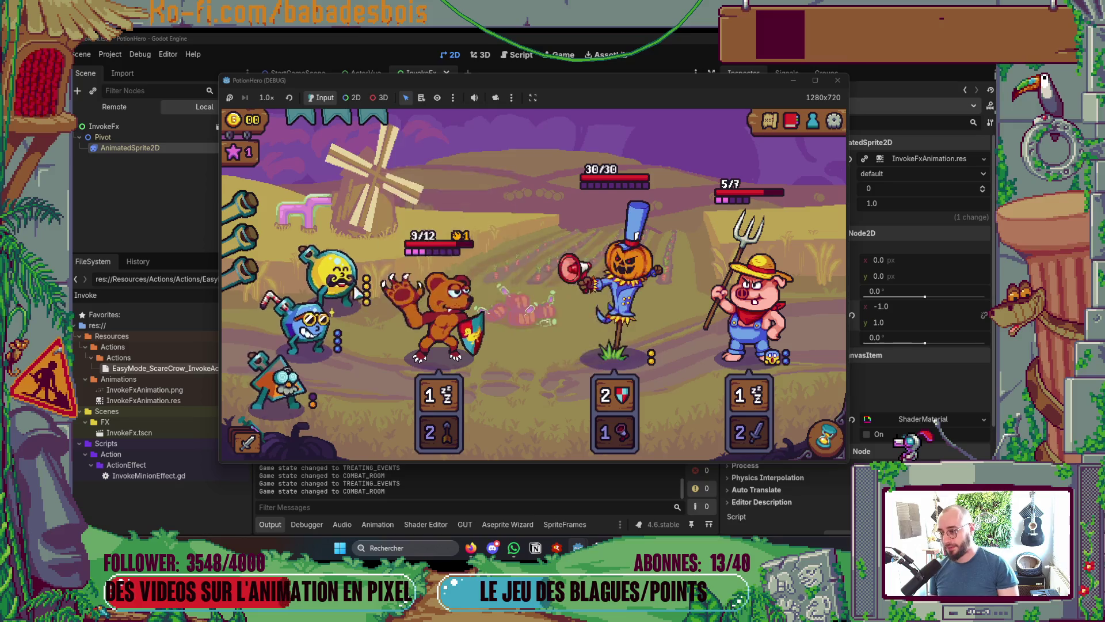
click(358, 293)
click(621, 333)
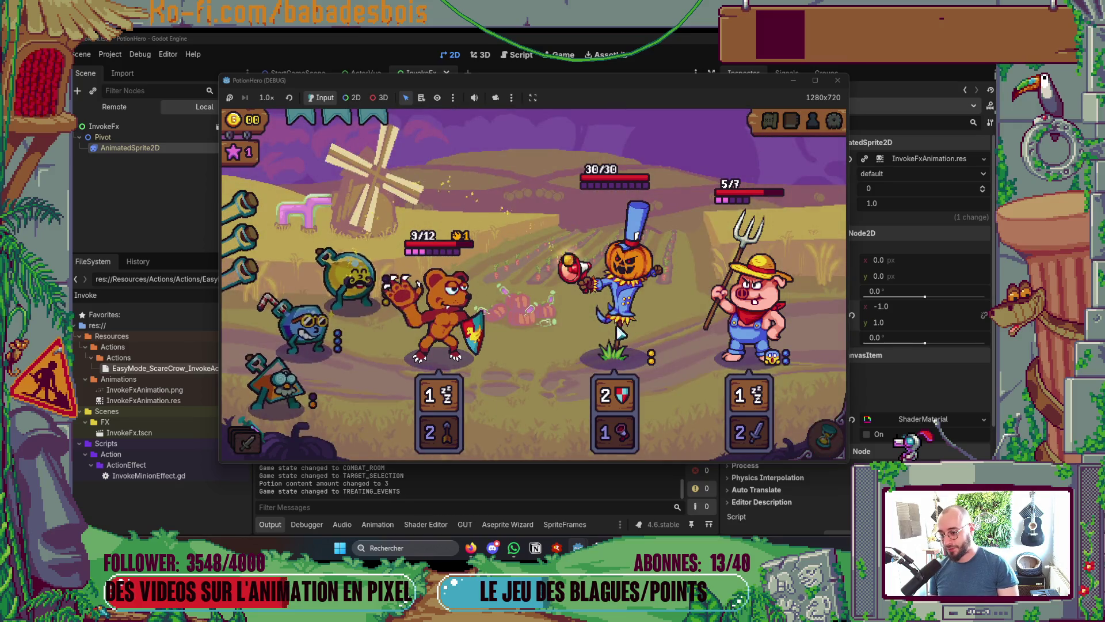
click(806, 380)
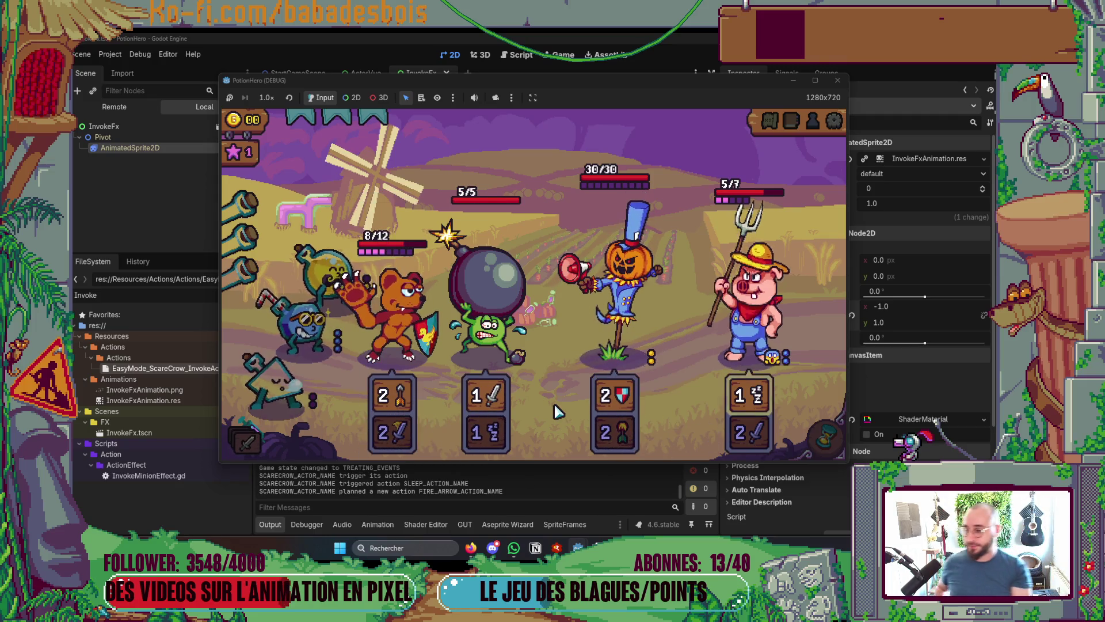
key(F8)
Readjust AnimatedSprite2D's vertical position, test-run and stop the game, then switch to Notion
key(Down)
key(Down)
key(Down)
key(Down)
key(Up)
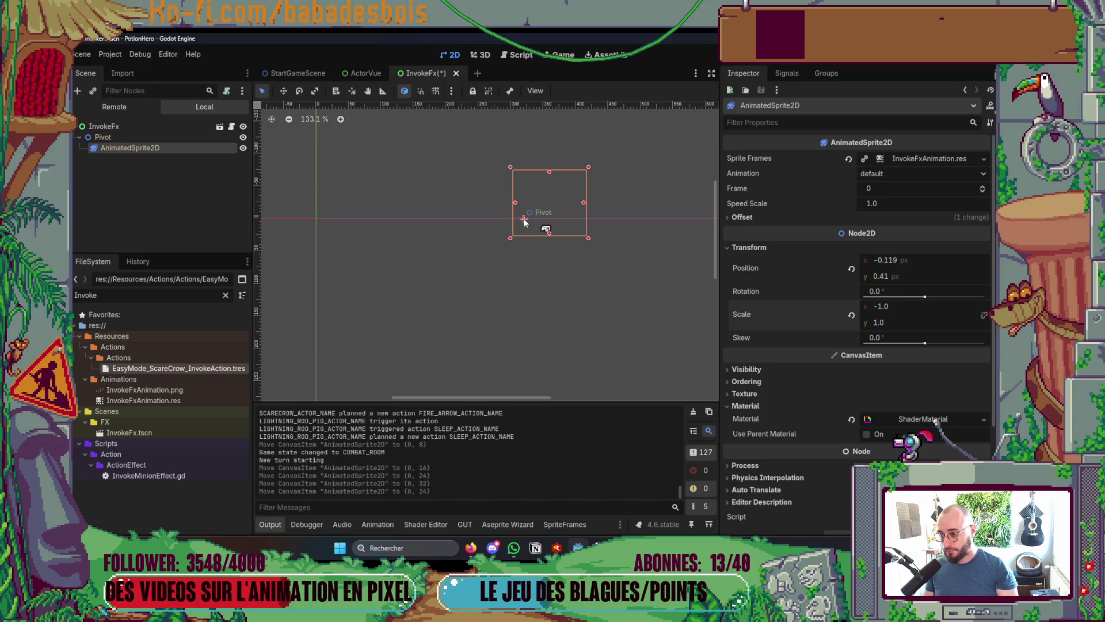
key(F5)
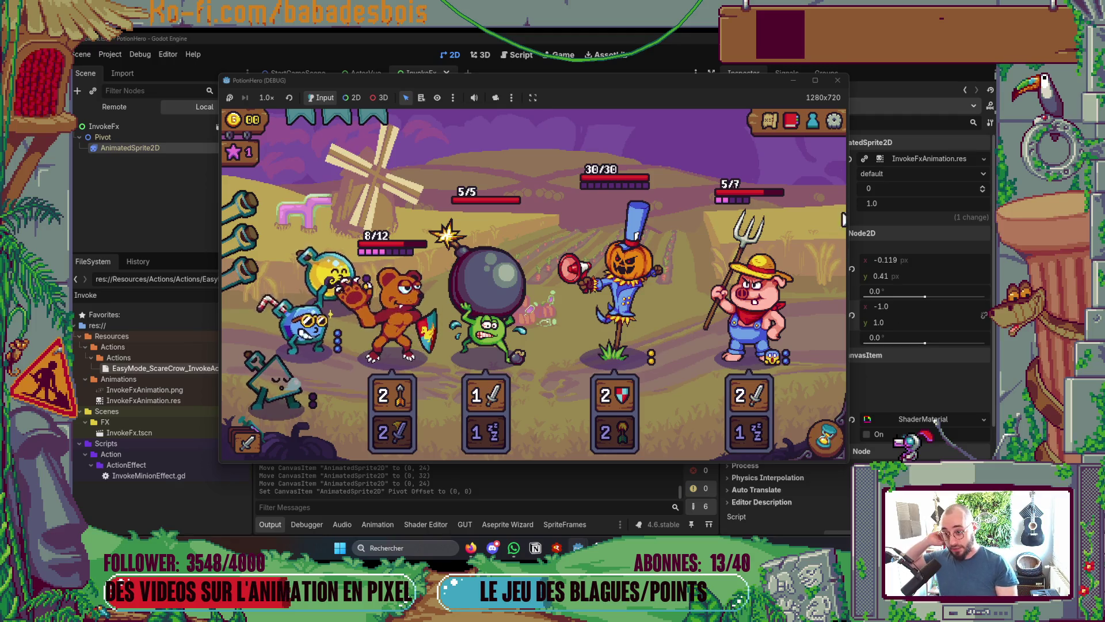
click(837, 80)
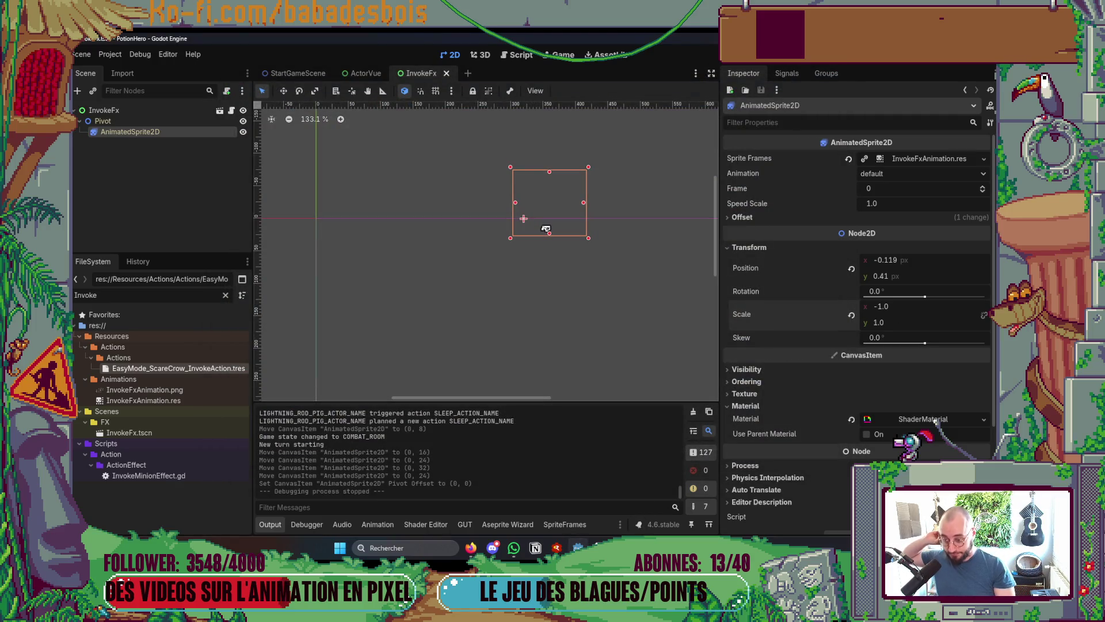
key(alt+Tab)
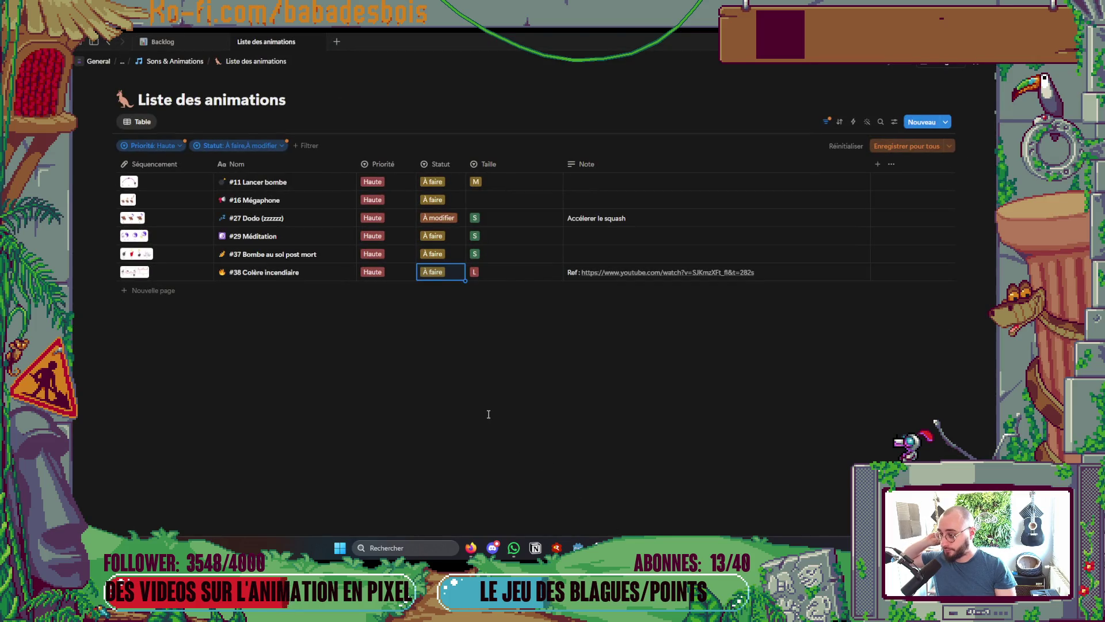
Set #16 Mégaphone's Statut to En revue in Notion, then return to Aseprite
click(442, 202)
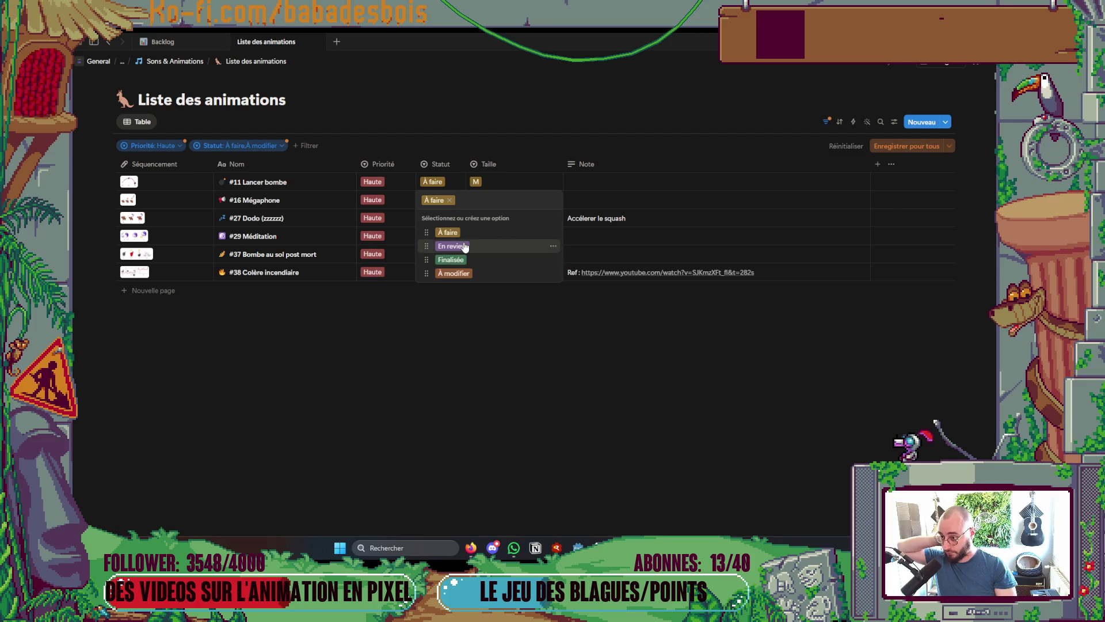
click(464, 246)
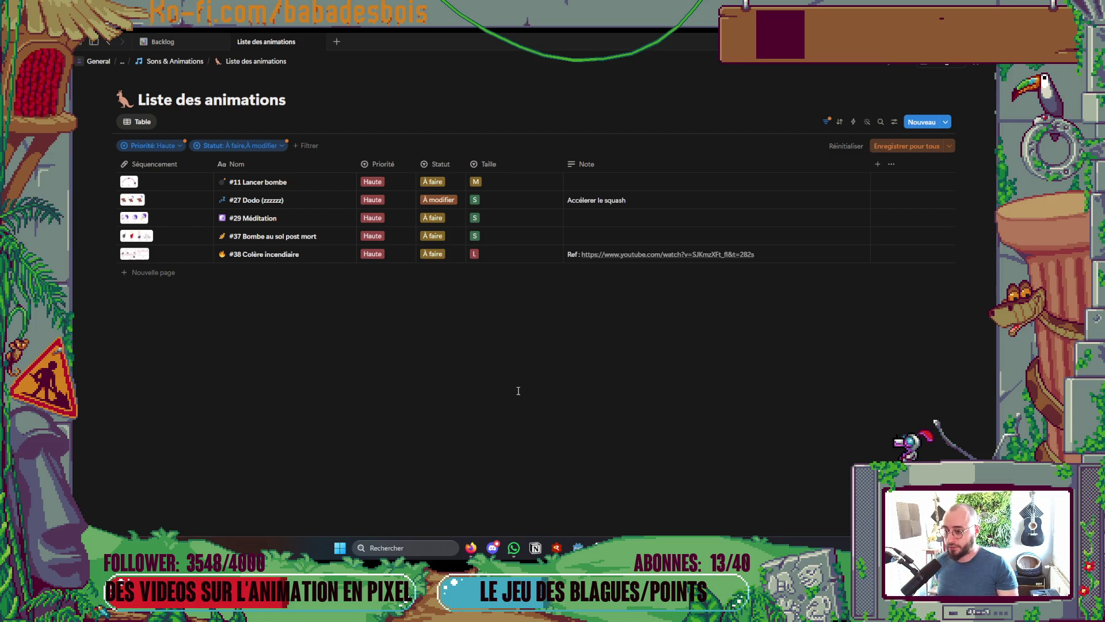
key(alt+Tab)
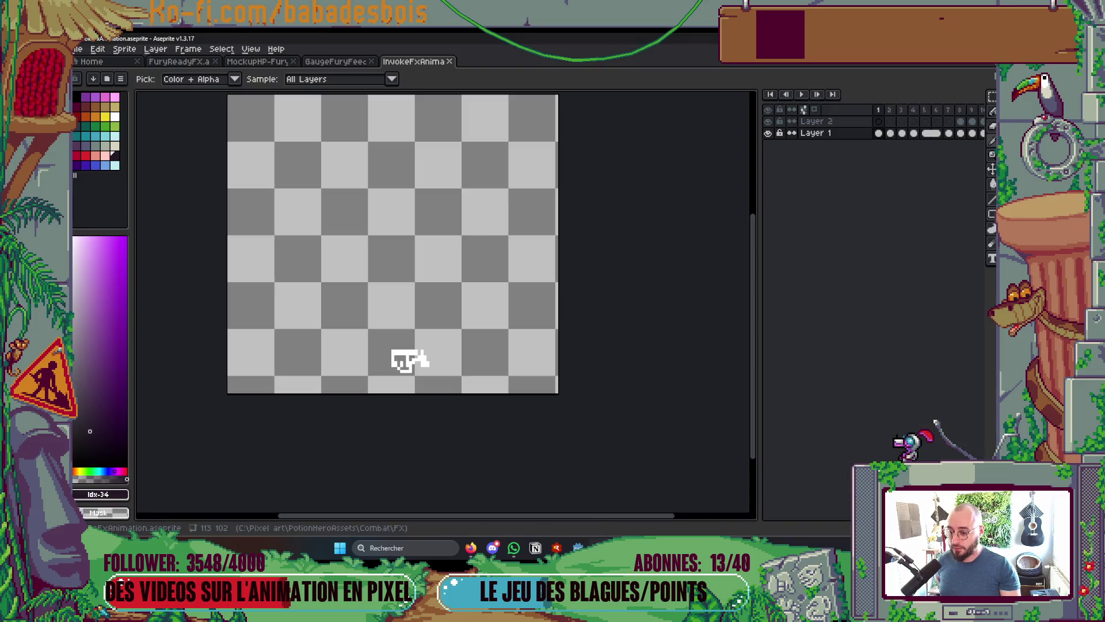
Open CaldronUI.aseprite from the PotionHeroAssets > Rooms > Alchemy folder
click(101, 62)
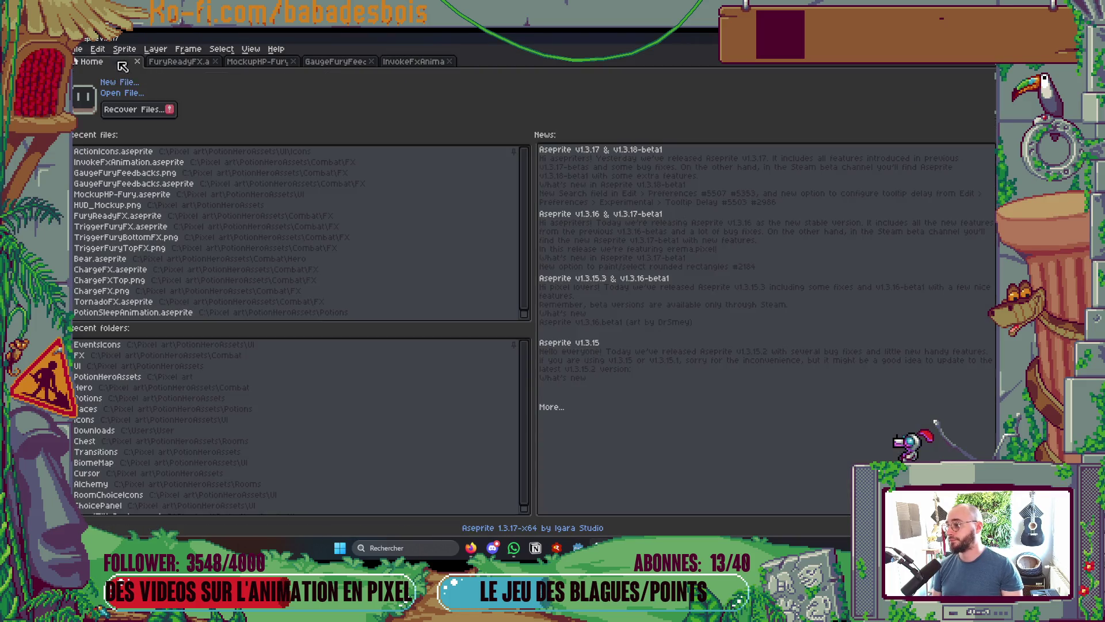
click(122, 93)
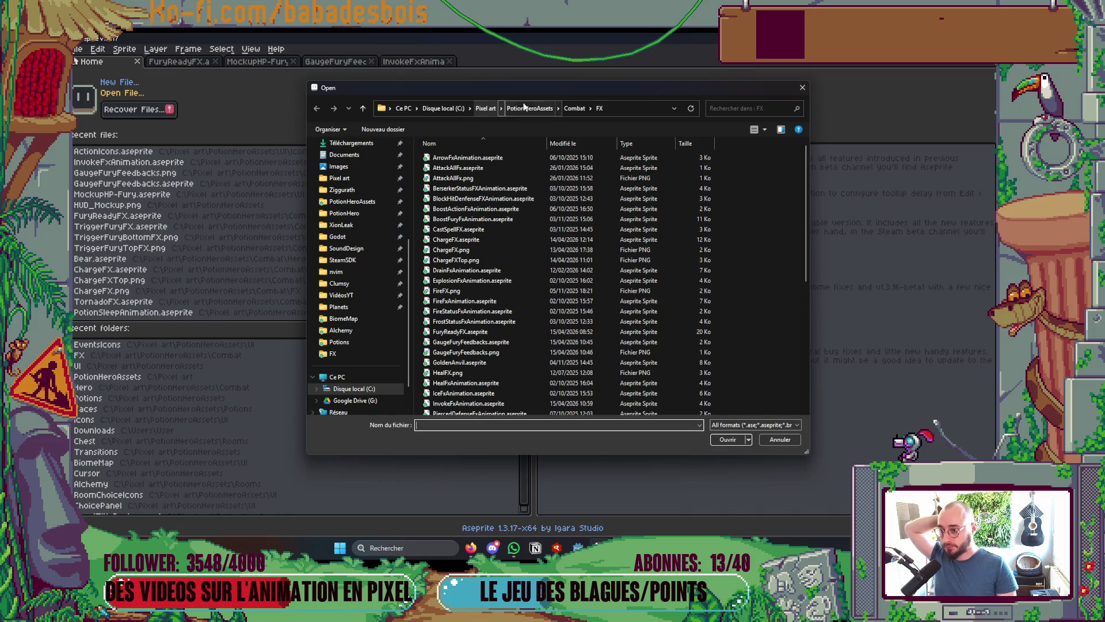
click(577, 109)
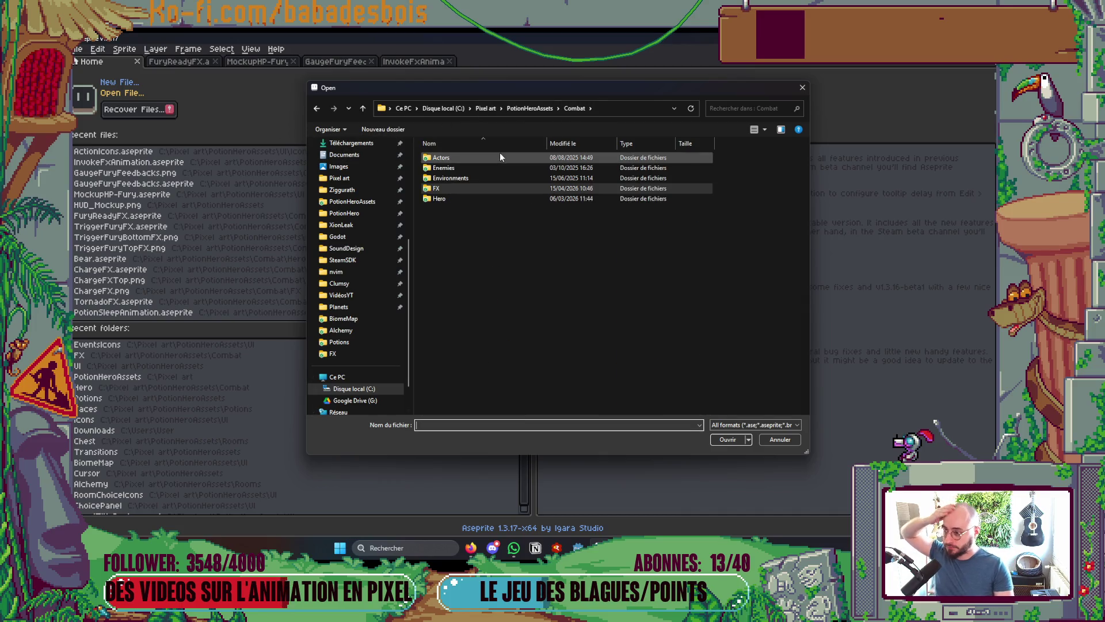
click(474, 170)
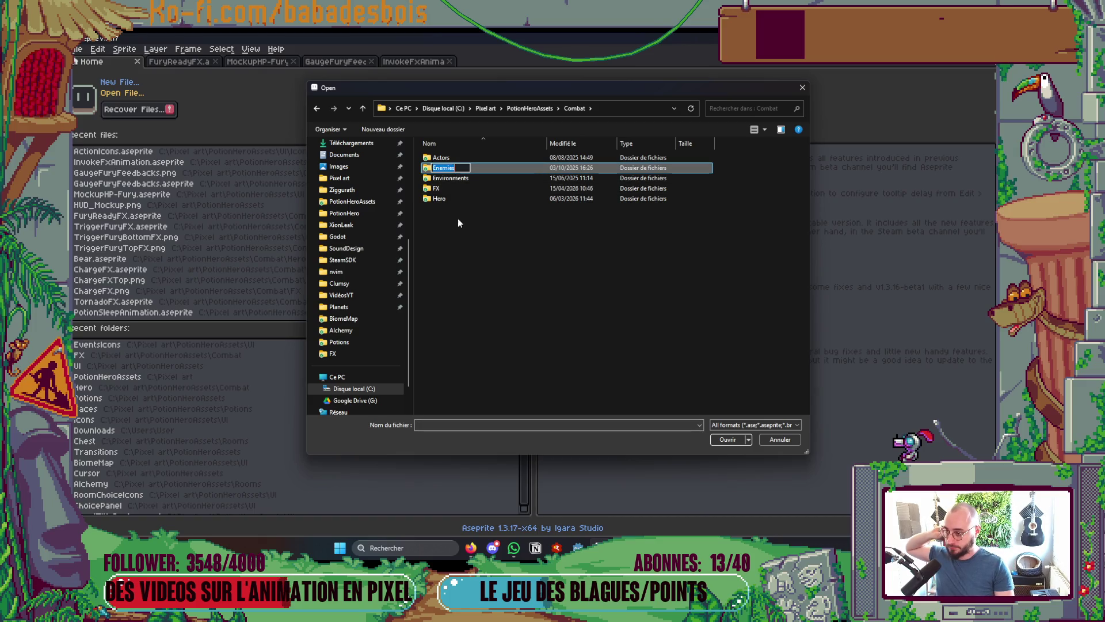
click(547, 110)
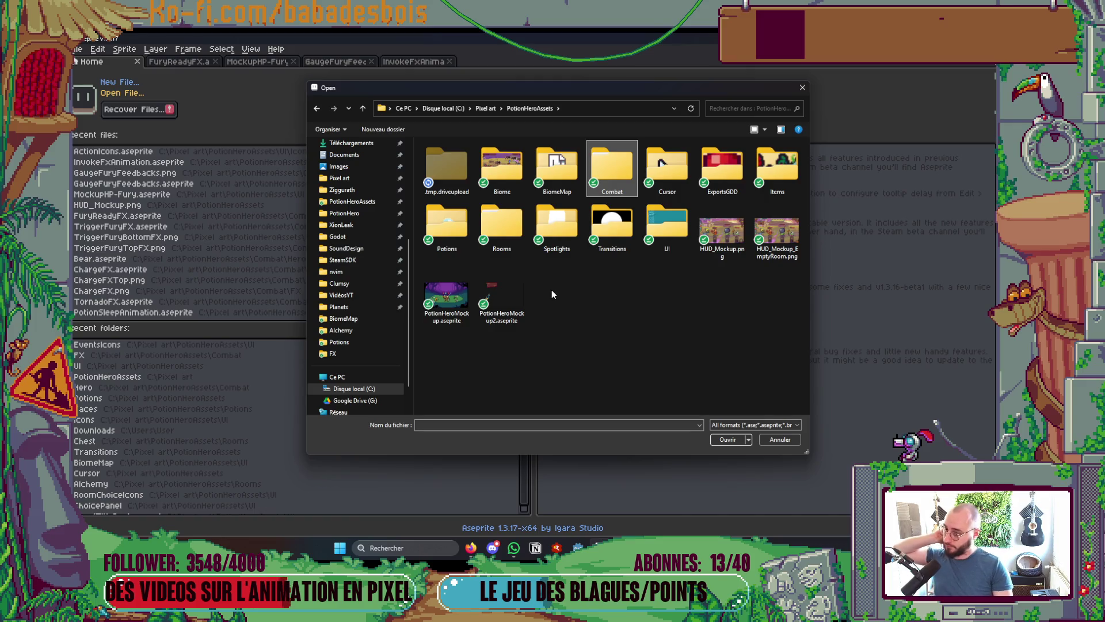
double_click(506, 225)
double_click(446, 157)
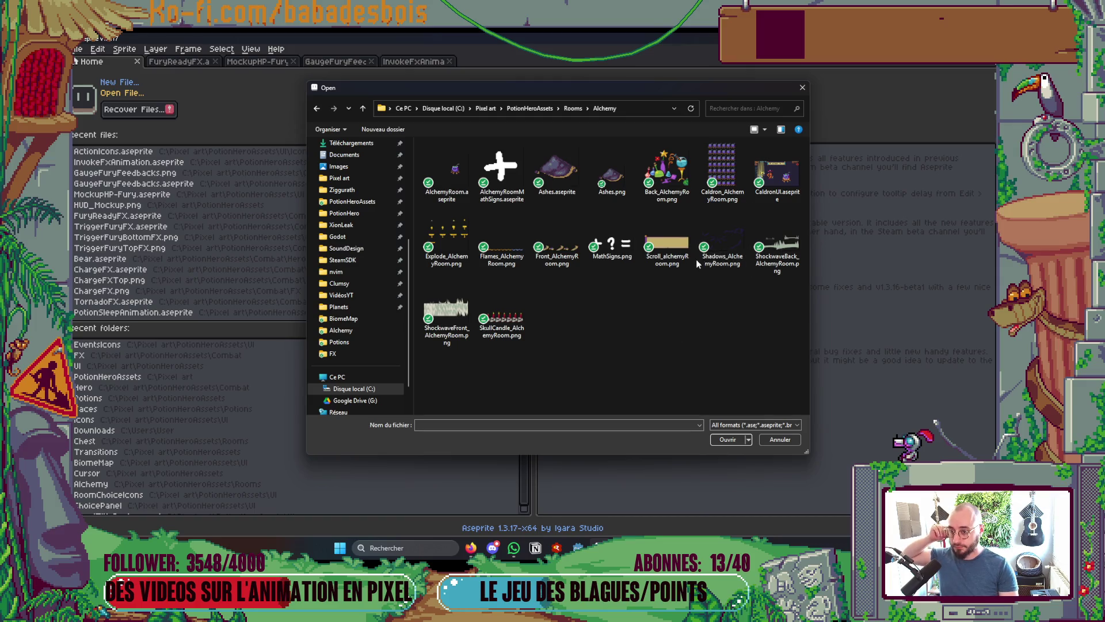
double_click(788, 179)
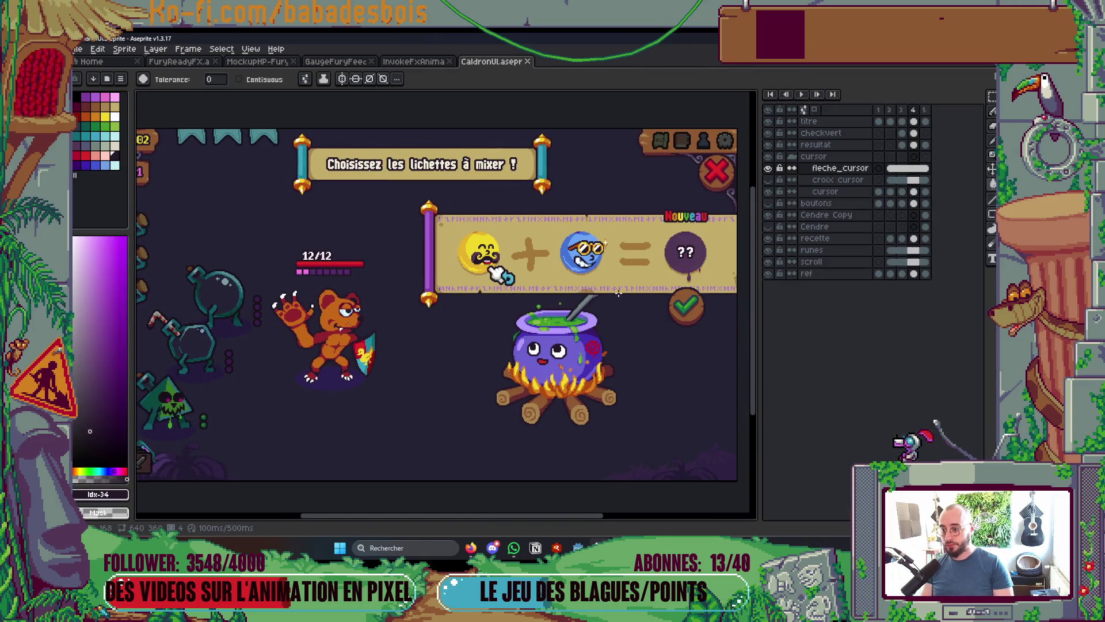
Open AlchemyRoom.aseprite from the Alchemy folder to show the cauldron sprite and its layers
click(92, 61)
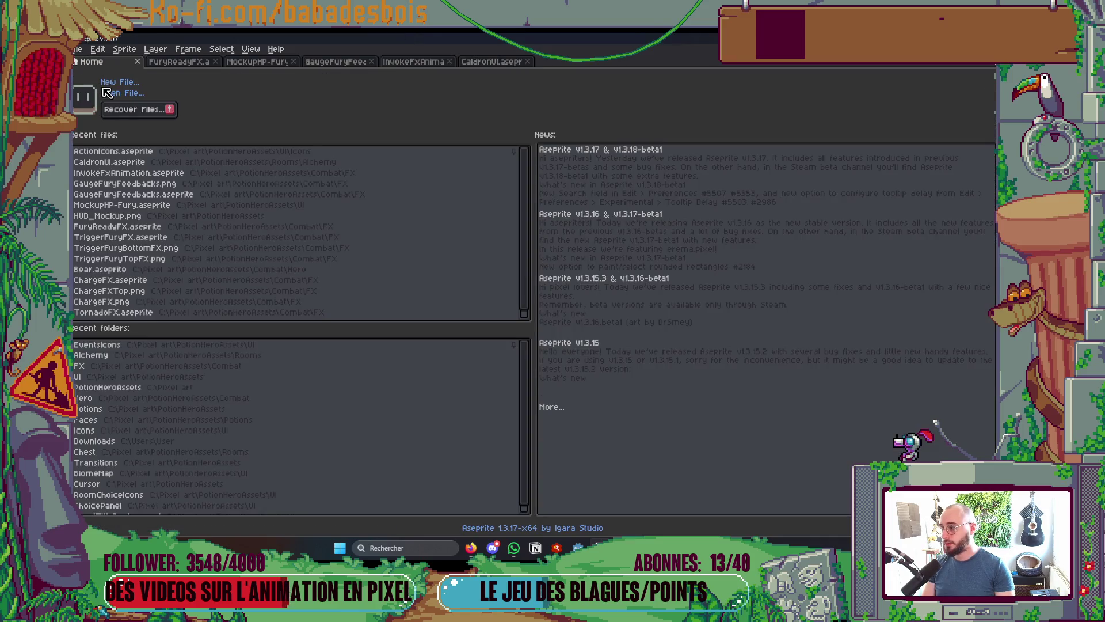
click(122, 92)
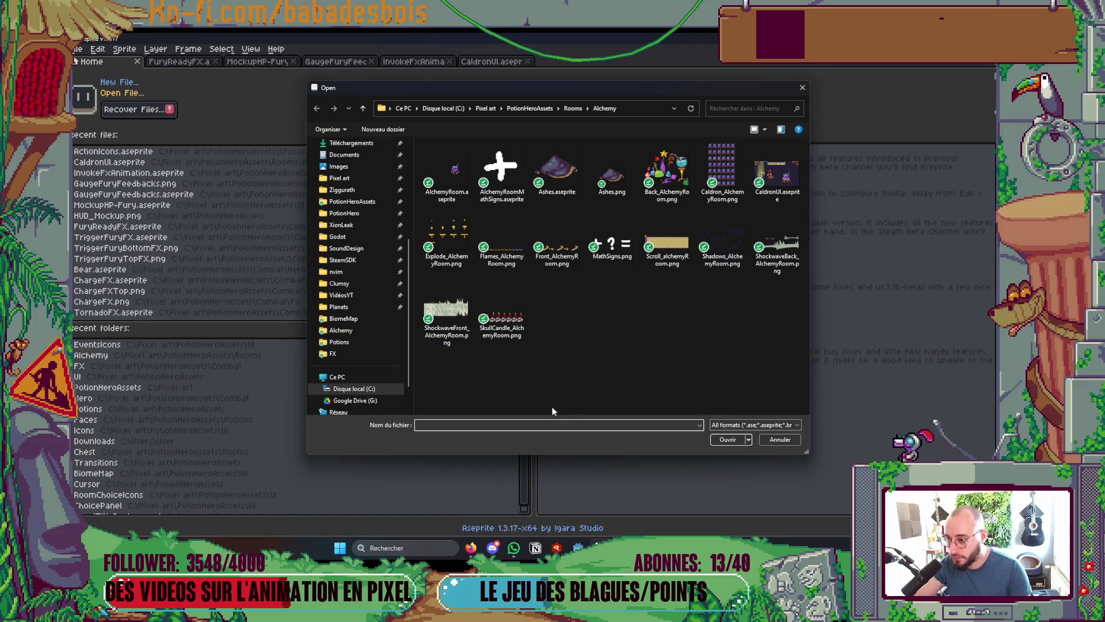
click(446, 310)
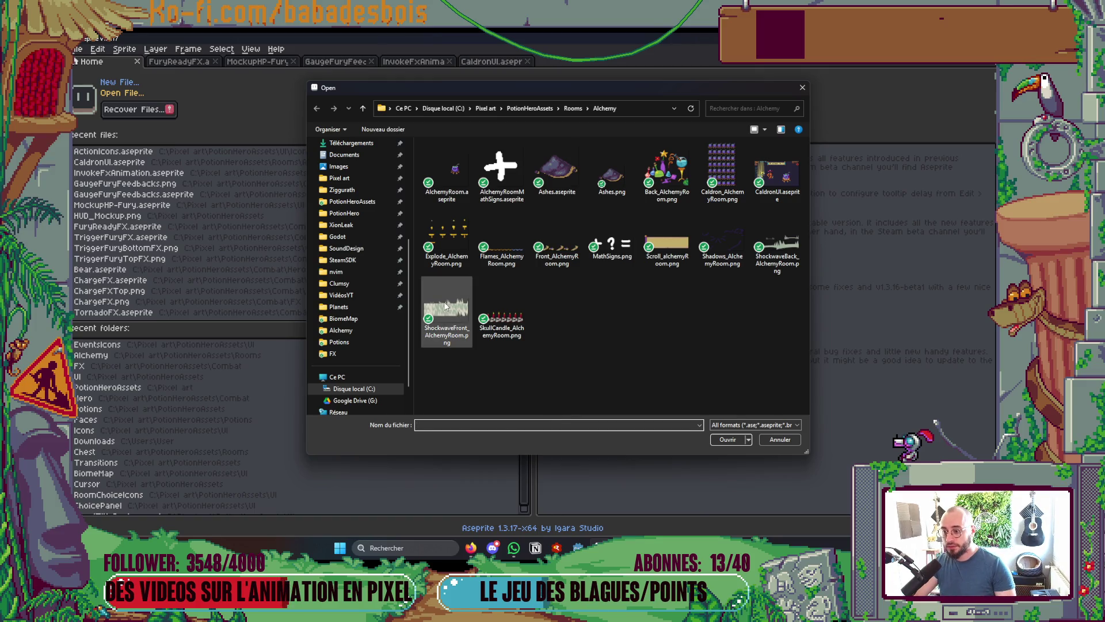
click(791, 253)
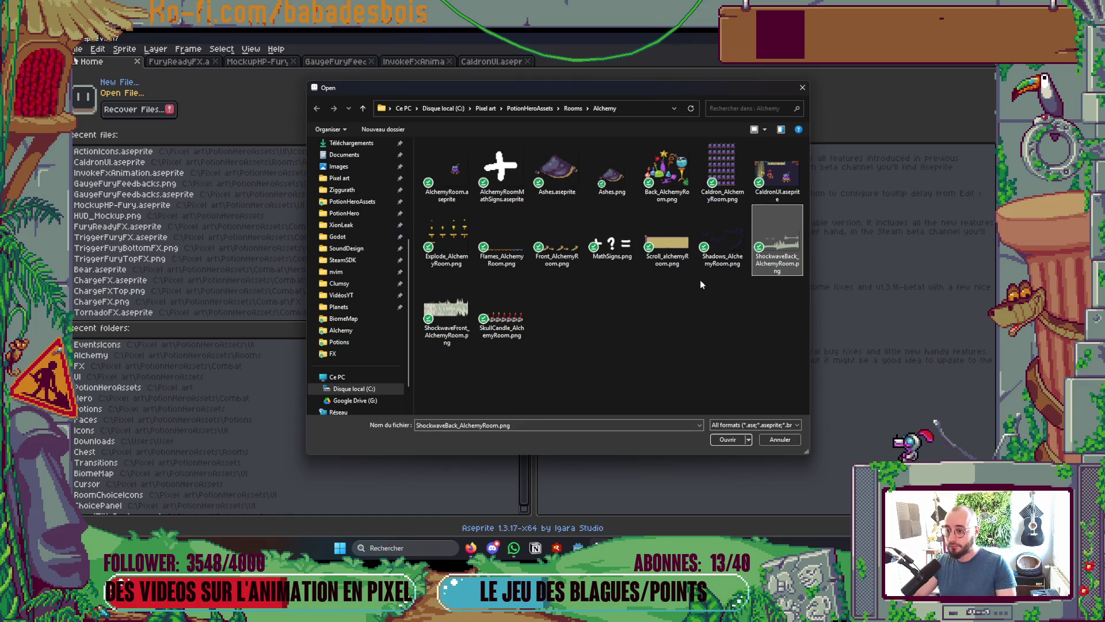
double_click(449, 176)
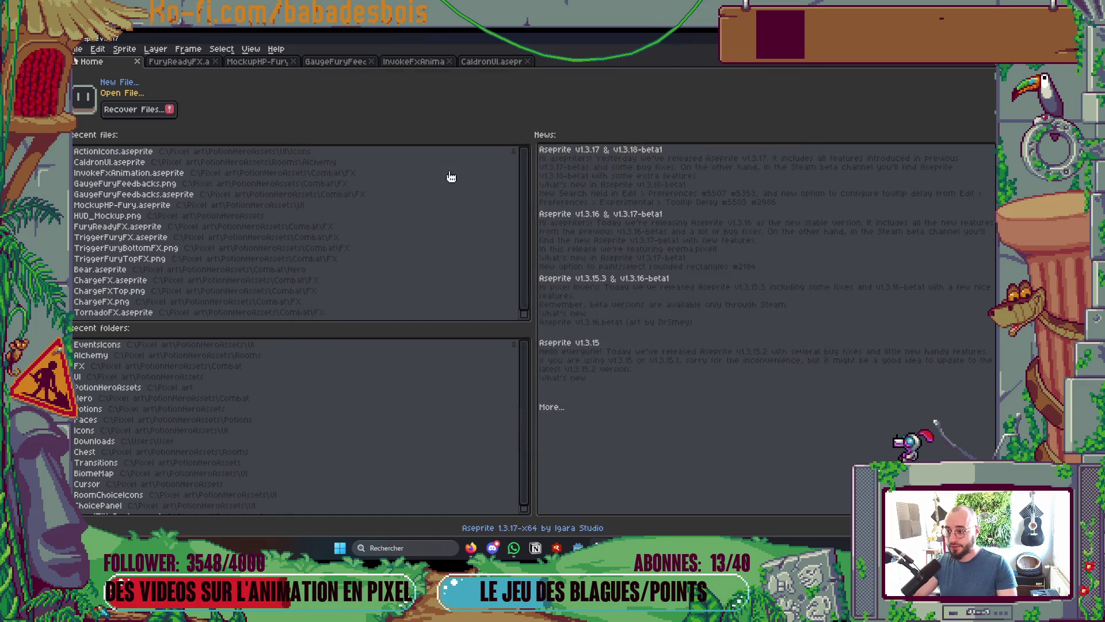
scroll(476, 213, down, 3)
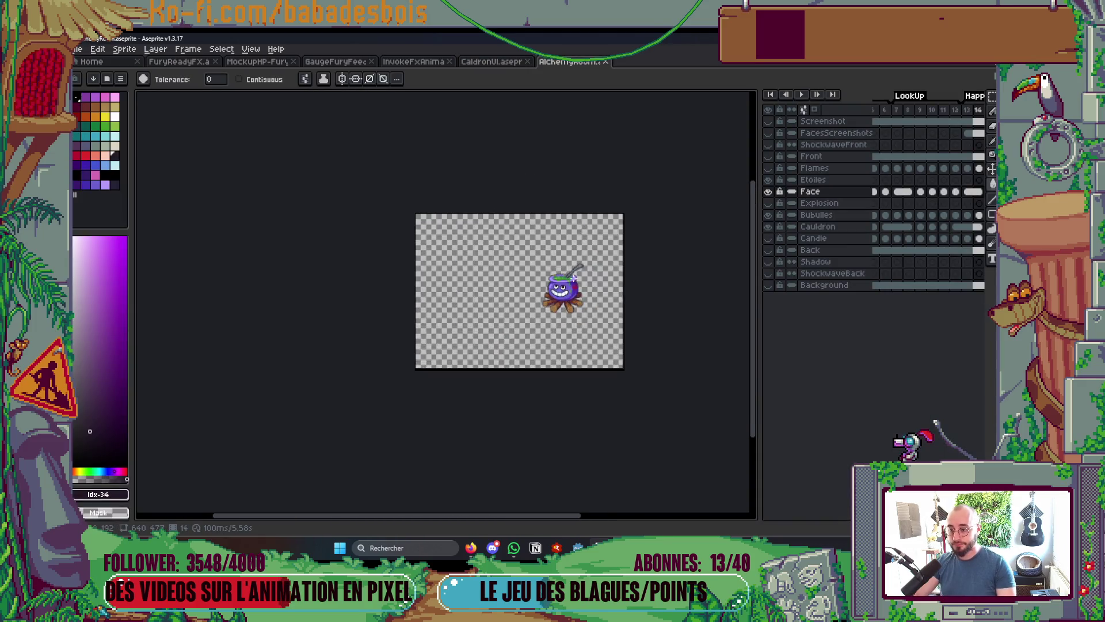
Widen the AlchemyRoom timeline to show more frames
scroll(747, 271, up, 1)
mouse_move(747, 271)
mouse_down()
mouse_move(610, 271)
mouse_move(626, 271)
mouse_up()
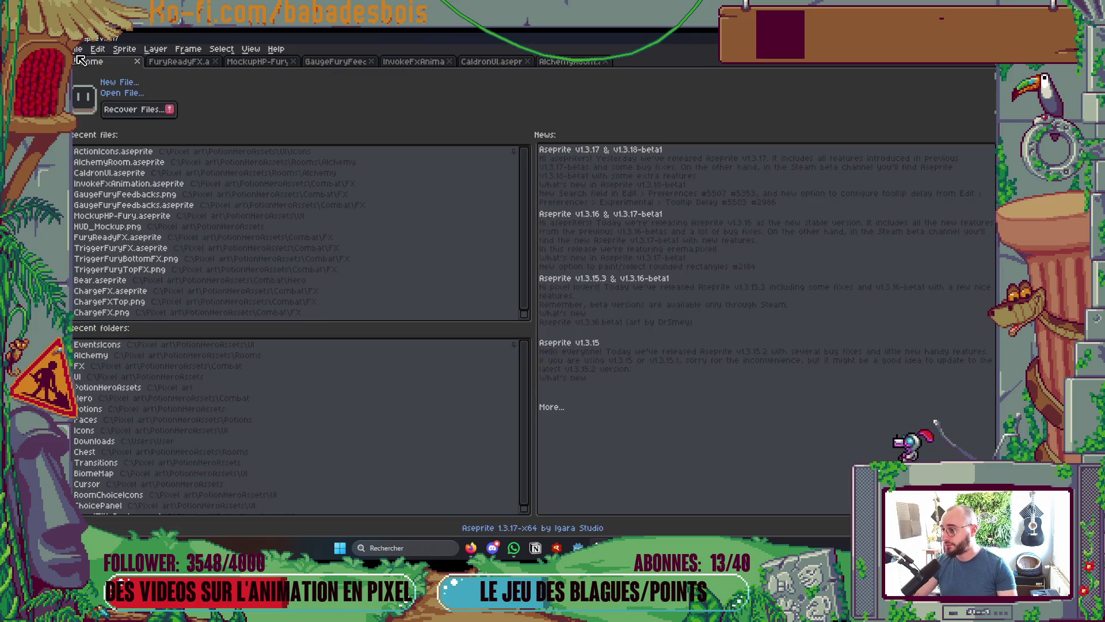
click(92, 61)
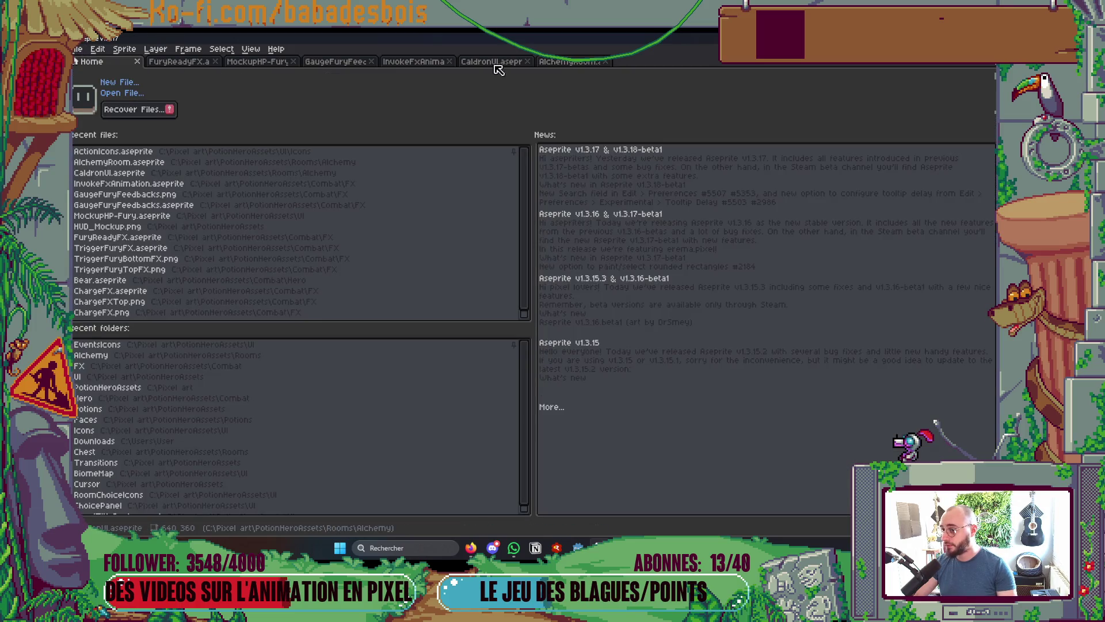
click(553, 64)
Save the sprite as FireWrath.aseprite in PotionHeroAssets/Combat/FX
click(79, 49)
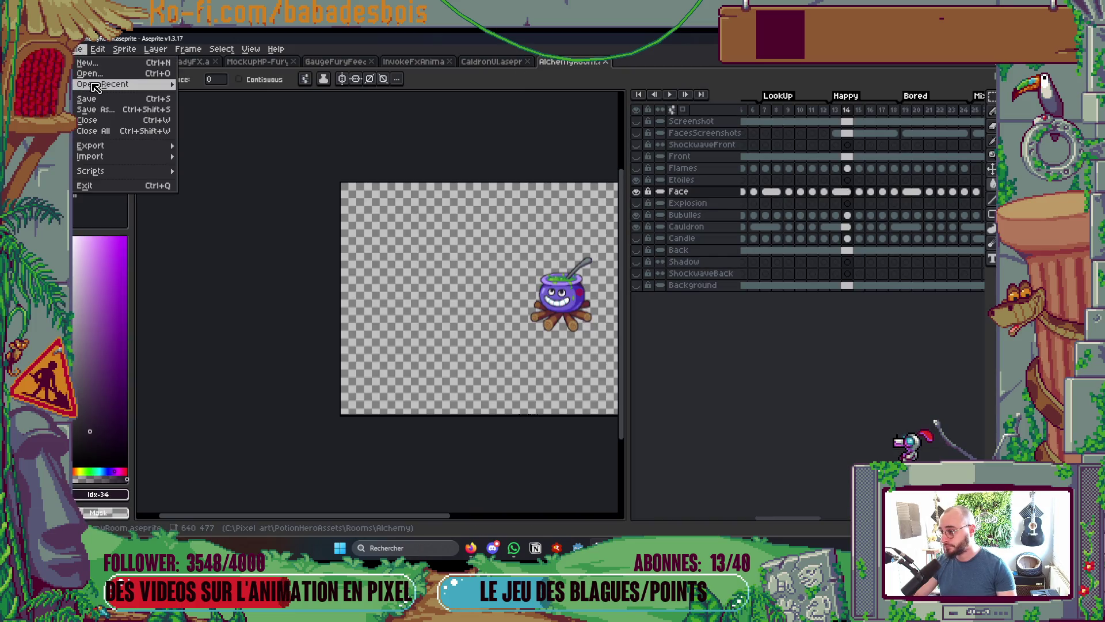
click(97, 110)
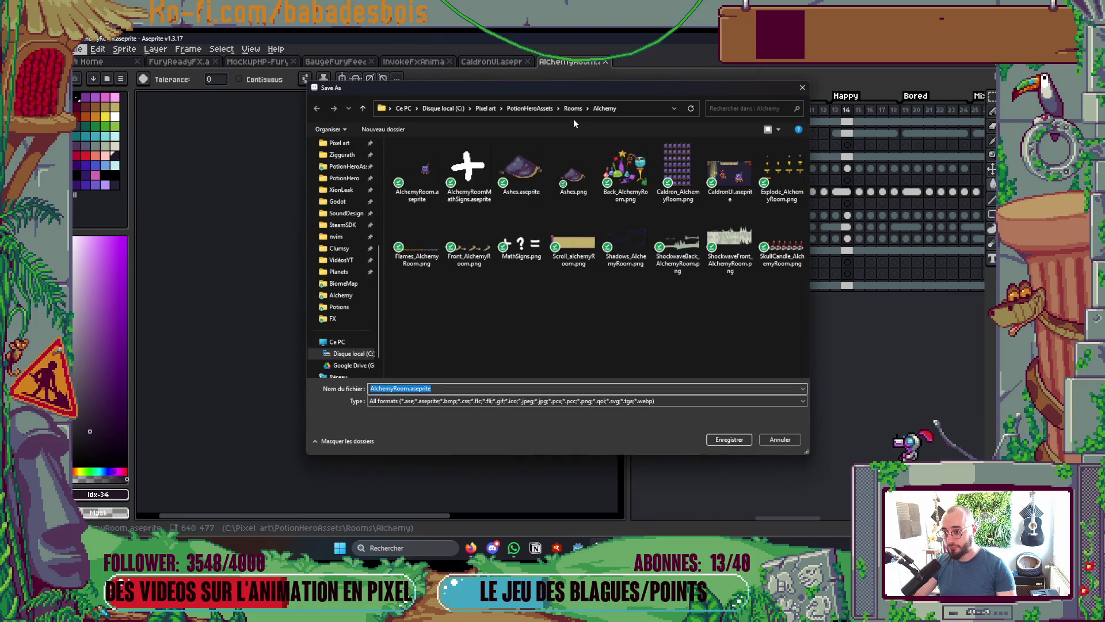
click(543, 109)
double_click(576, 176)
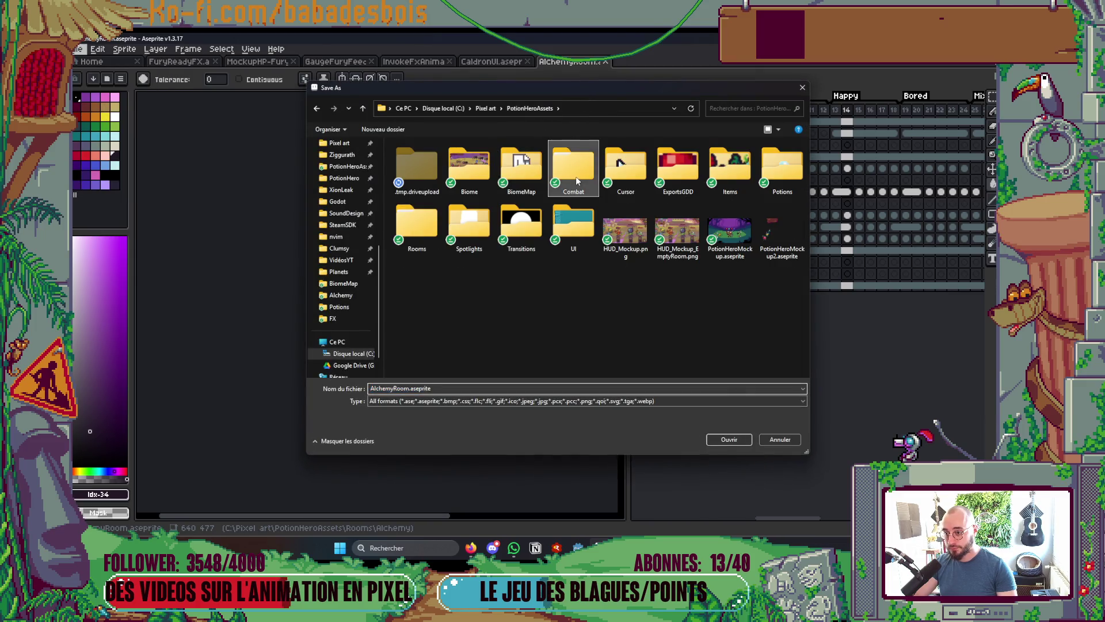
double_click(429, 187)
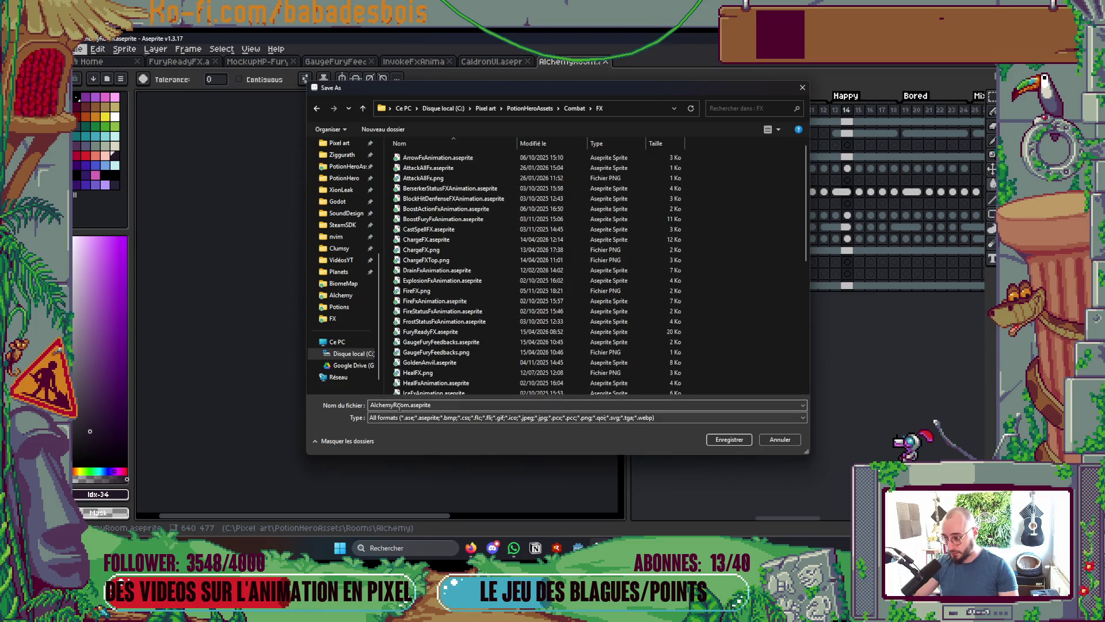
double_click(399, 406)
click(399, 406)
double_click(402, 406)
click(417, 404)
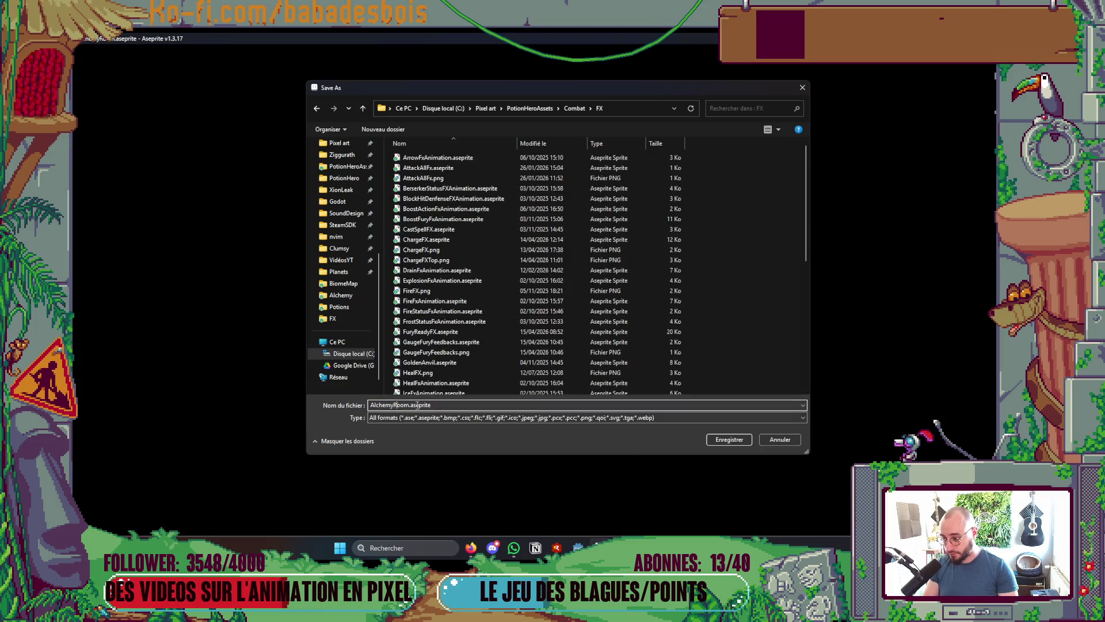
text(In)
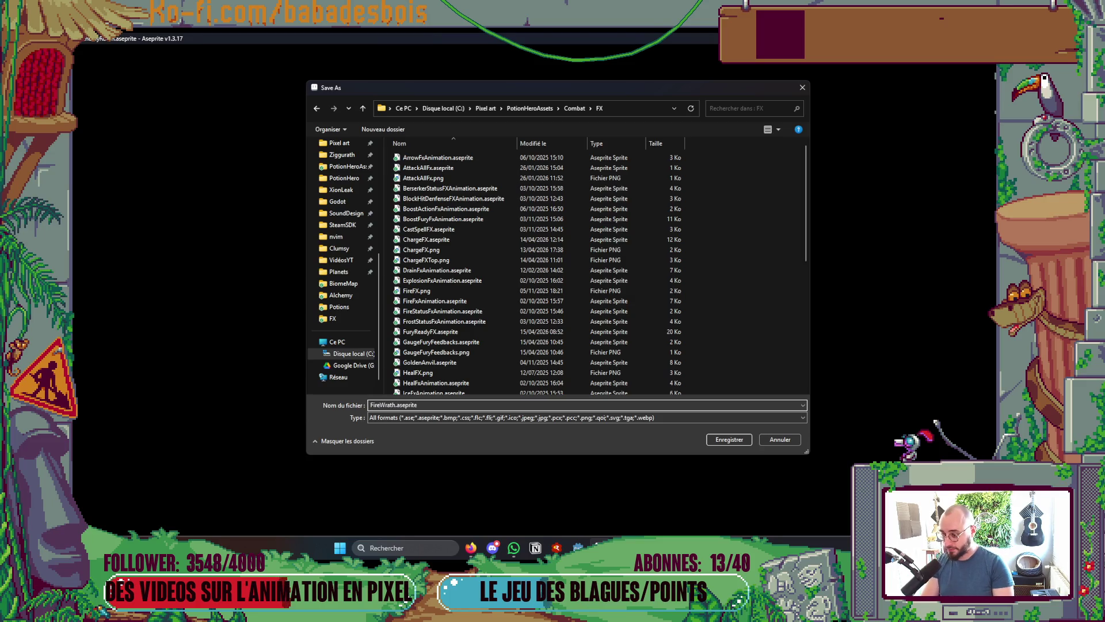
key(Return)
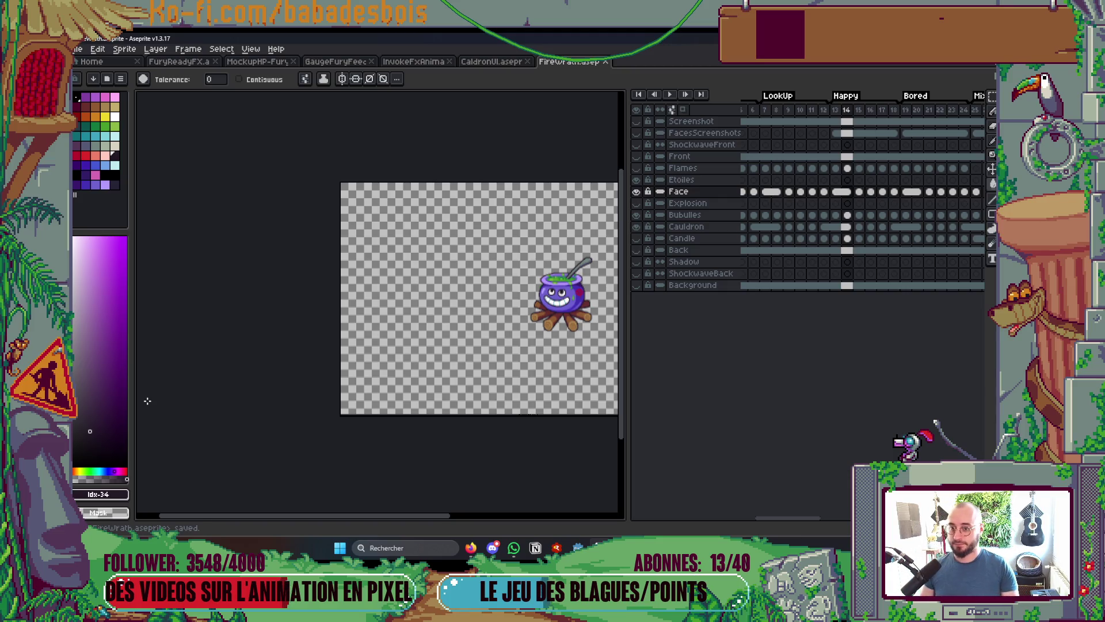
Delete all frames before the Explode tag and frames 26 to 35
scroll(357, 361, right, 2)
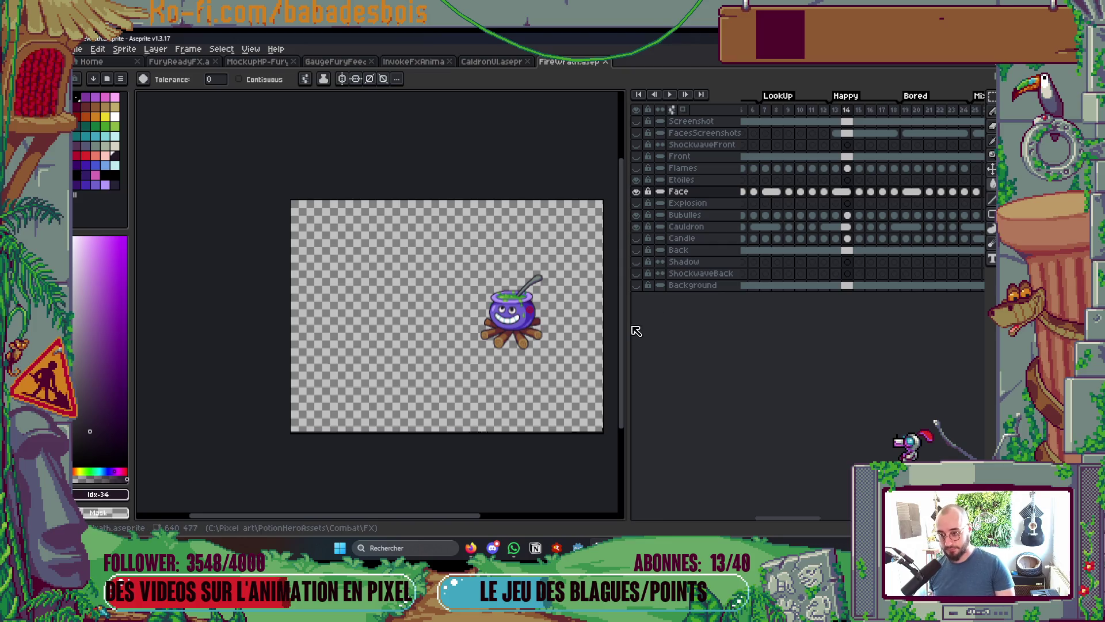
drag(629, 325, 461, 325)
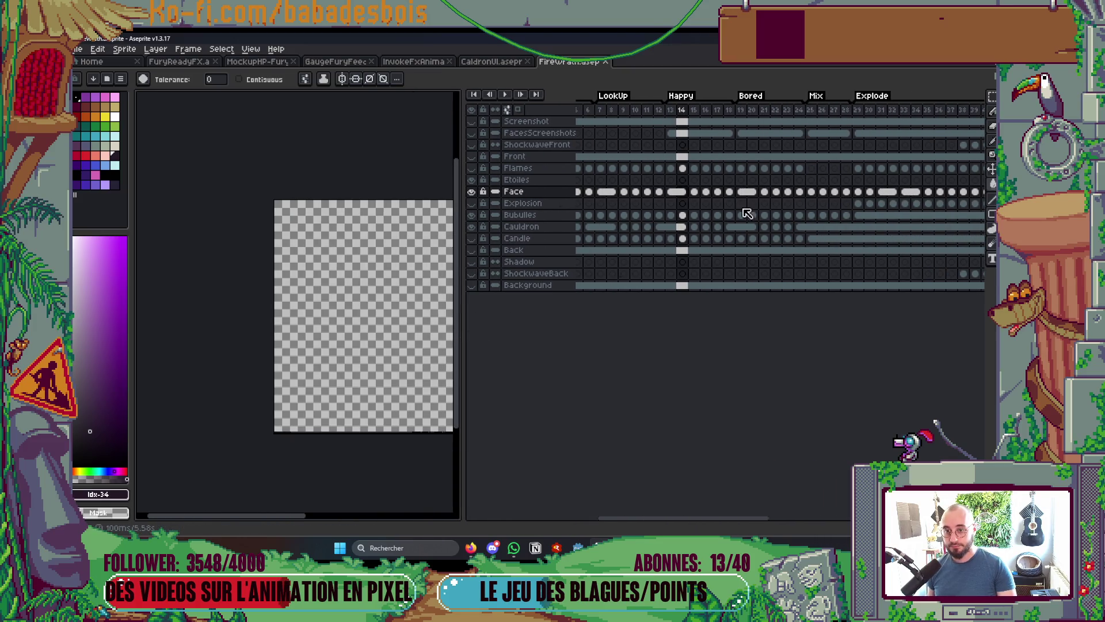
shift+click(845, 111)
key(Delete)
shift+click(581, 110)
key(Delete)
click(874, 110)
shift+click(978, 110)
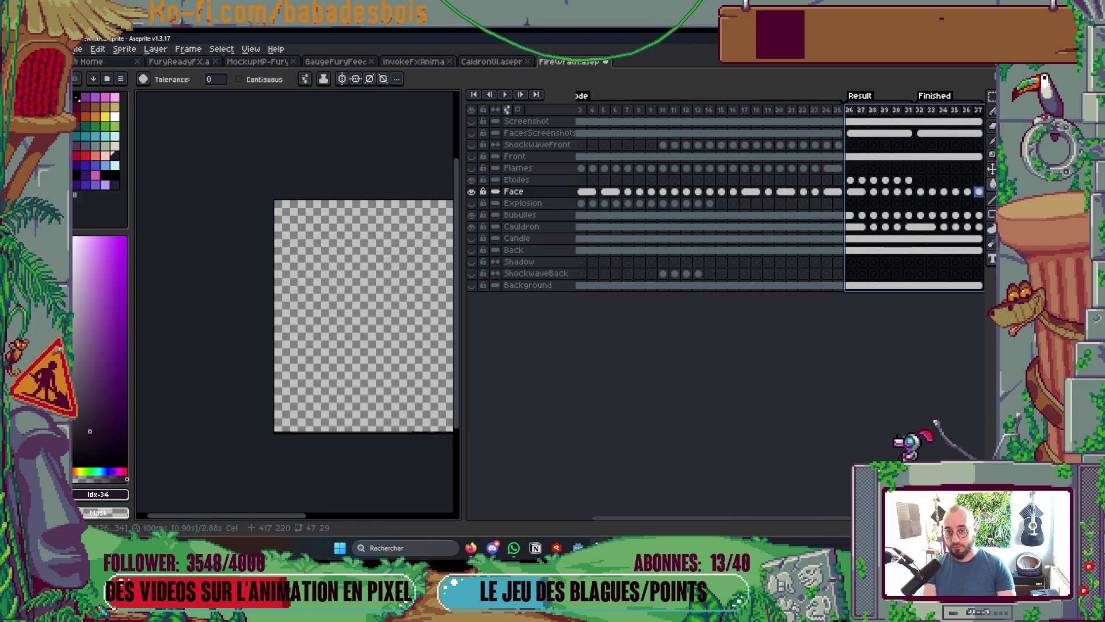
key(Delete)
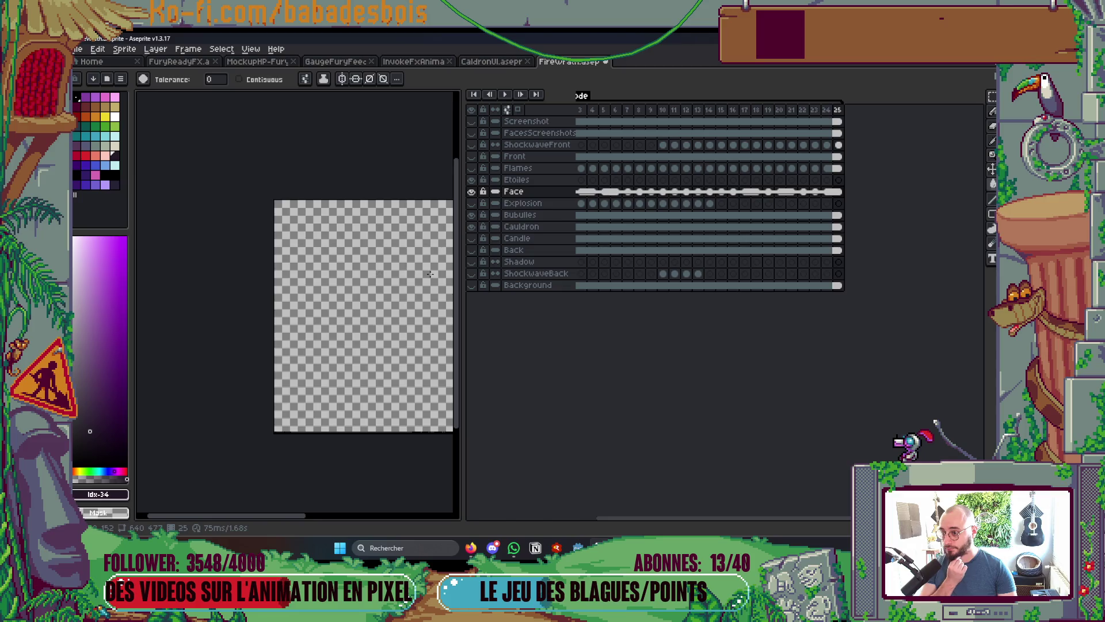
Delete the Screenshot-to-Face layer range, then undo and go to frame 4's Background cel
mouse_move(463, 311)
mouse_down()
mouse_move(649, 319)
mouse_move(543, 322)
mouse_up()
click(614, 192)
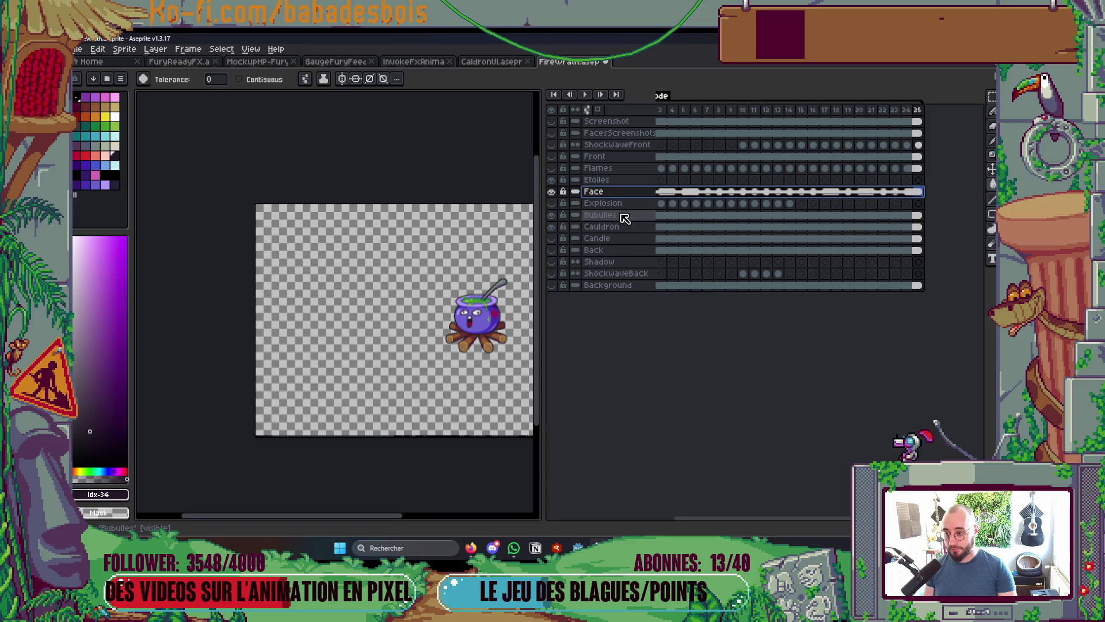
shift+click(637, 123)
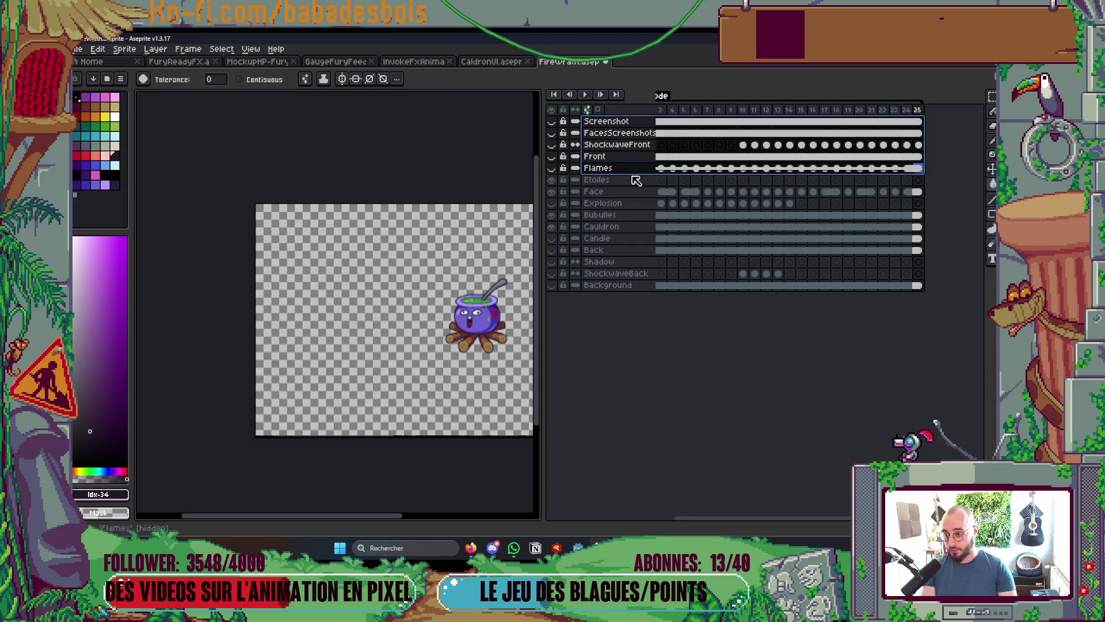
scroll(636, 192, down, 3)
drag(637, 136, 635, 203)
key(Delete)
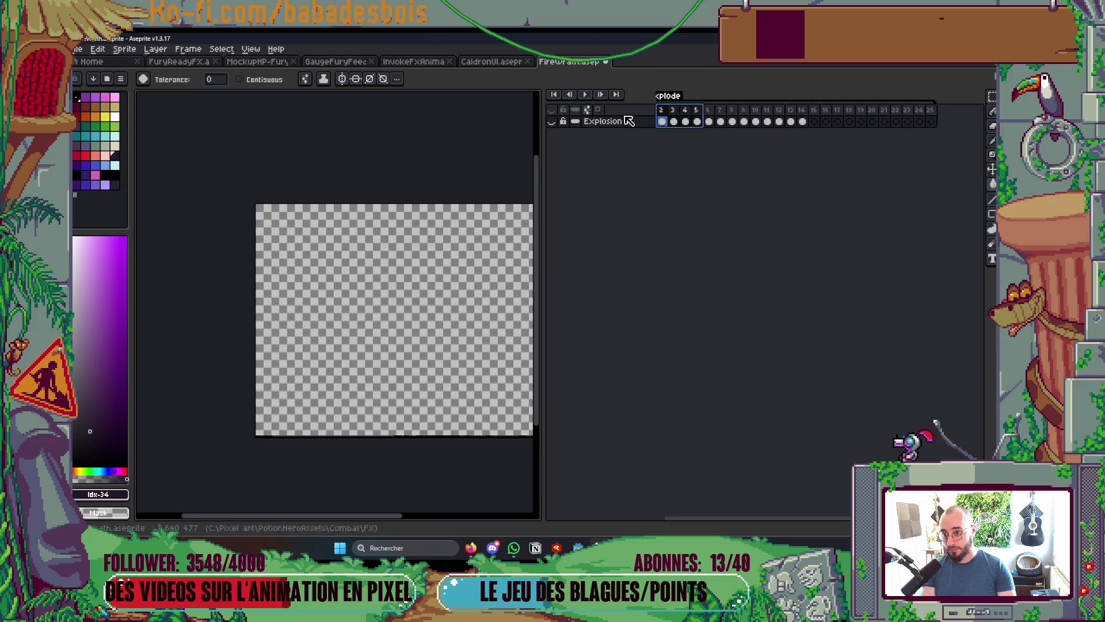
key(ctrl+z)
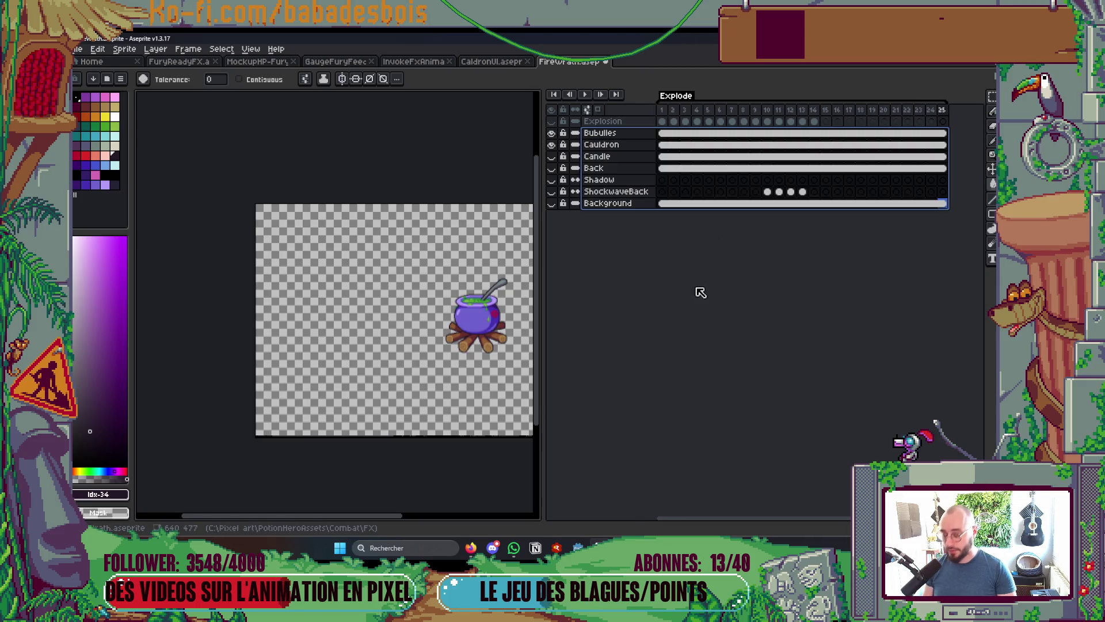
scroll(700, 292, up, 3)
click(697, 286)
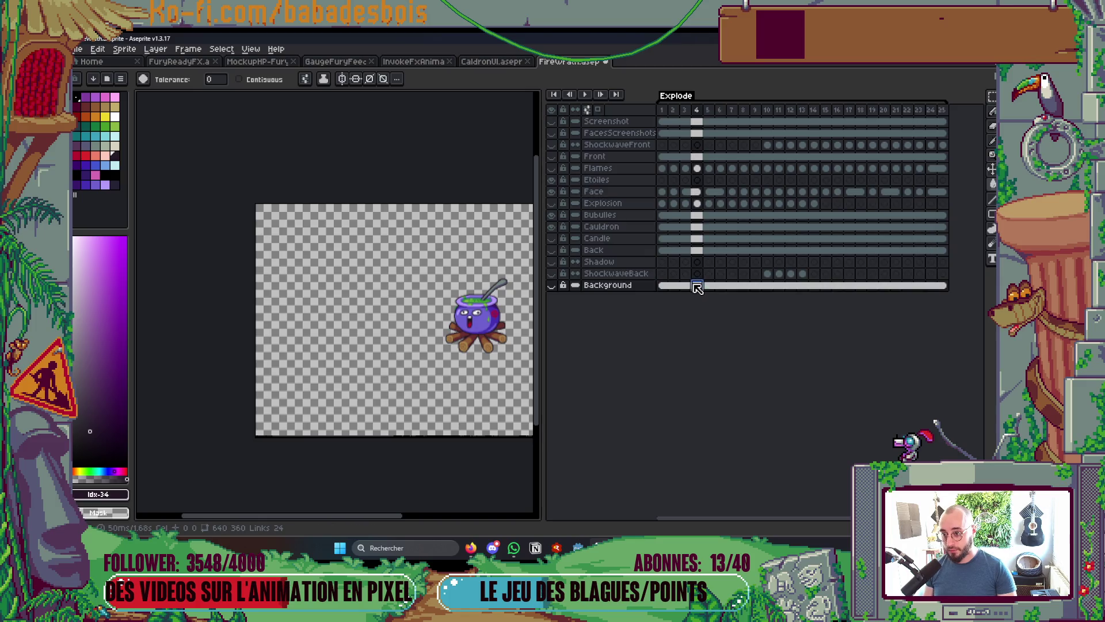
Toggle visibility of Front, Explosion, ShockwaveFront, Candle and ShockwaveBack layers at frame 10
click(554, 158)
click(557, 159)
click(556, 160)
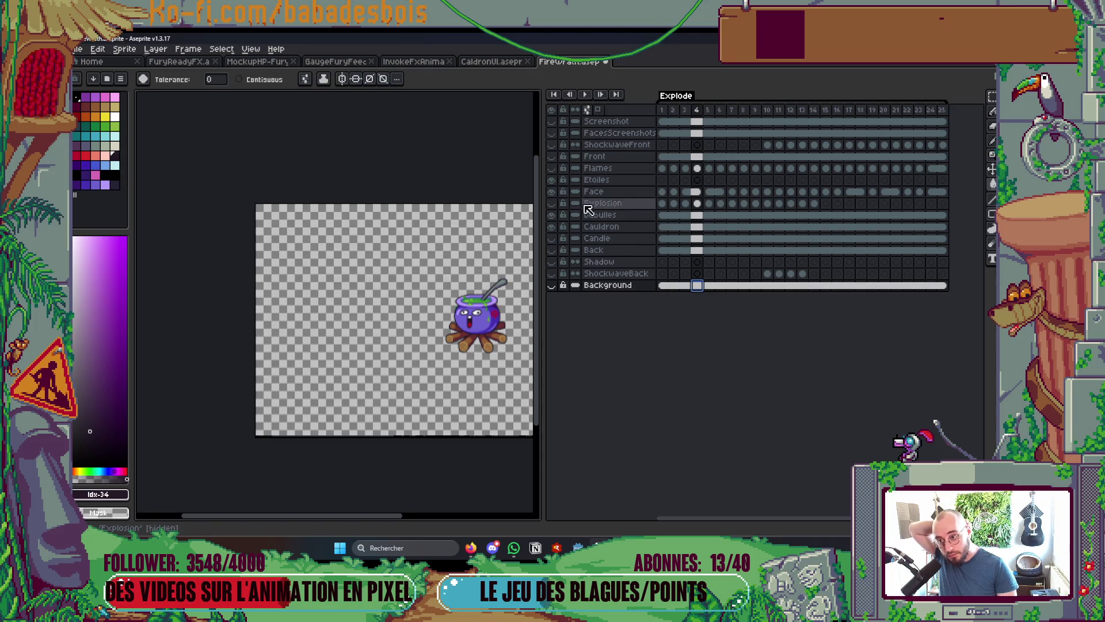
click(553, 204)
click(754, 110)
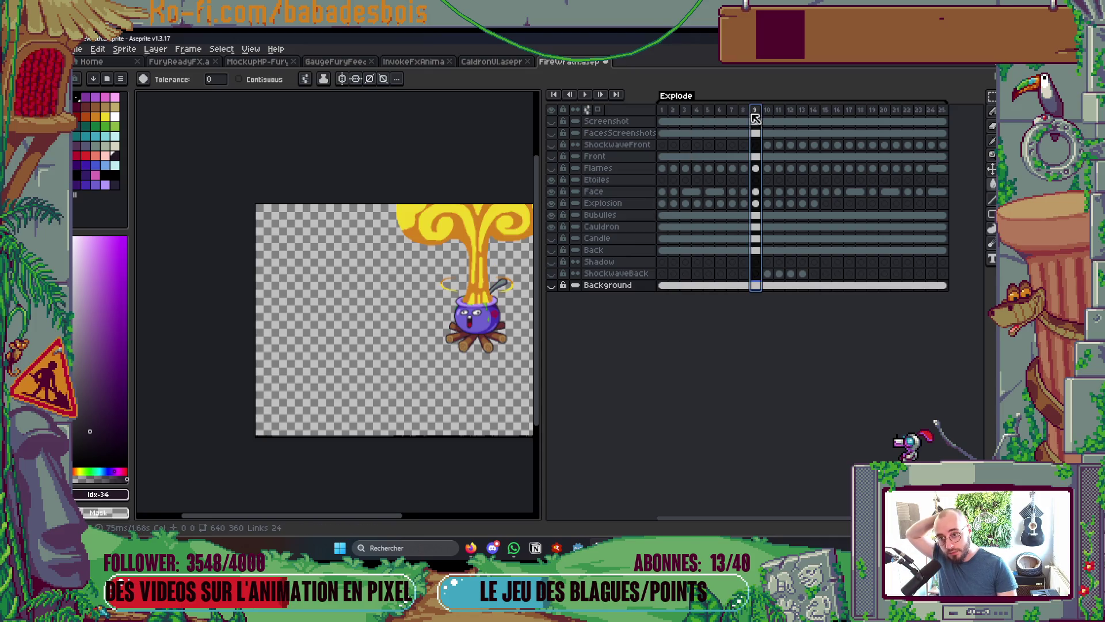
click(768, 122)
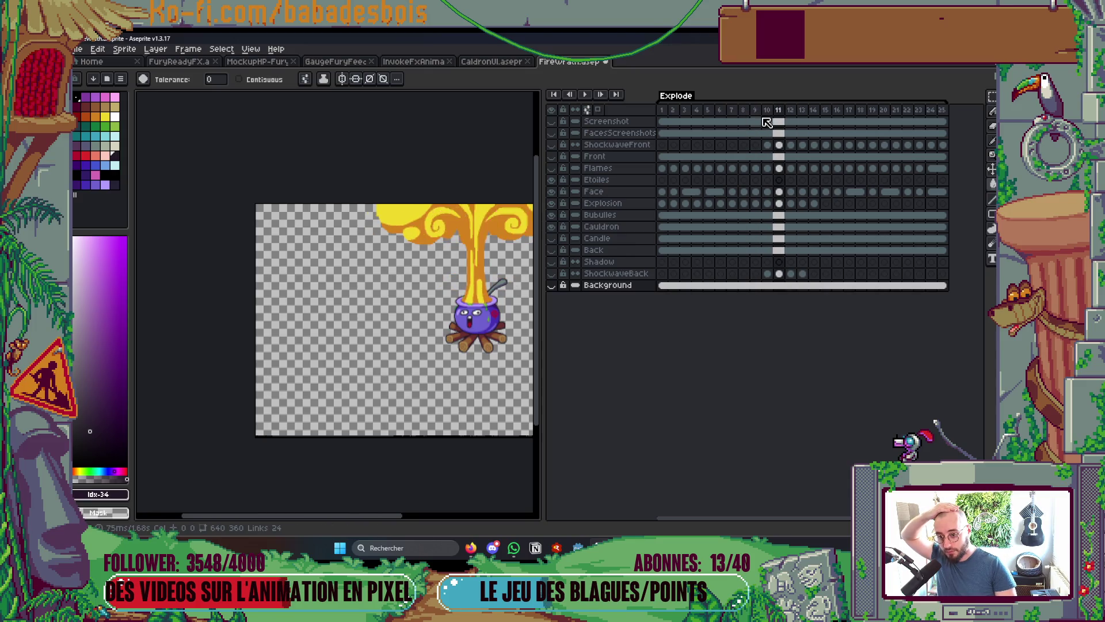
click(552, 144)
click(552, 238)
click(552, 273)
Delete every layer except ShockwaveFront and ShockwaveBack
click(607, 285)
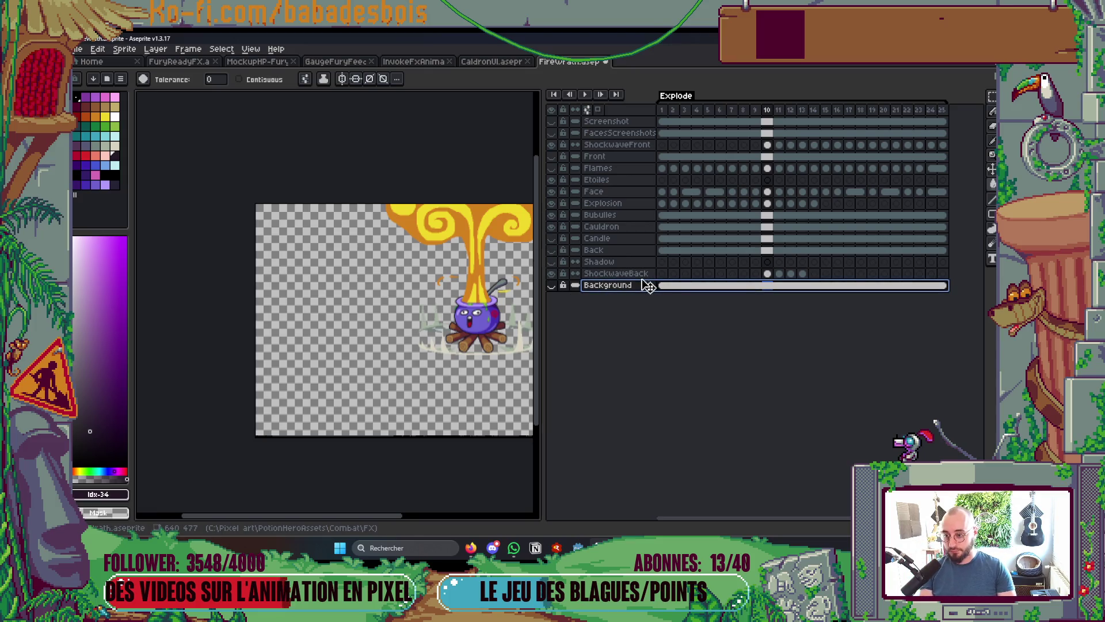
key(Delete)
click(633, 168)
drag(632, 156, 631, 263)
key(Delete)
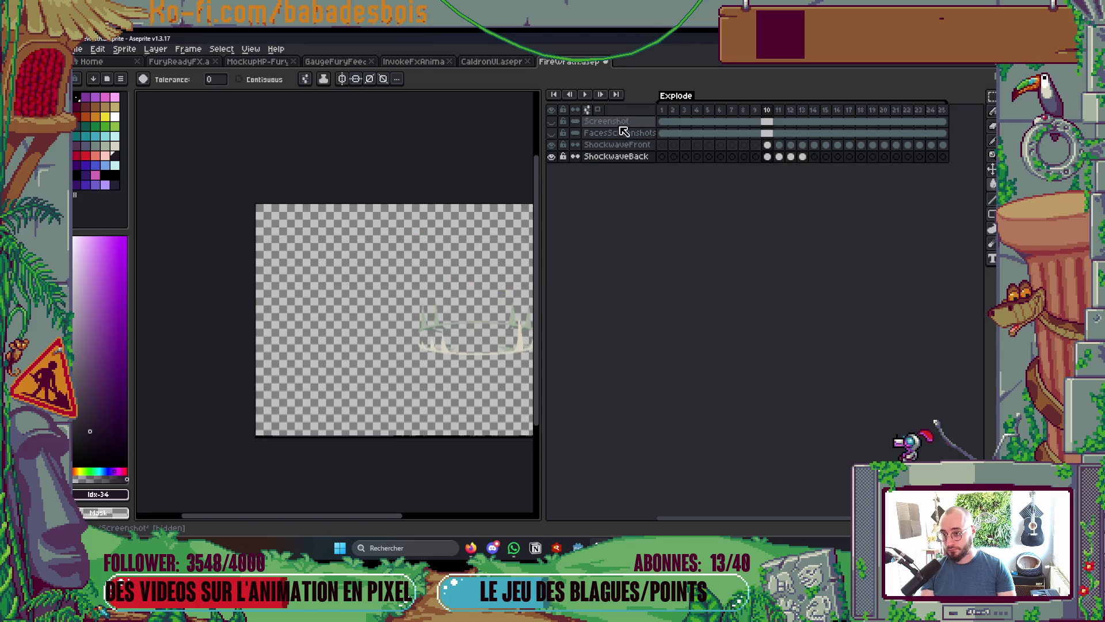
drag(632, 124, 632, 134)
key(Delete)
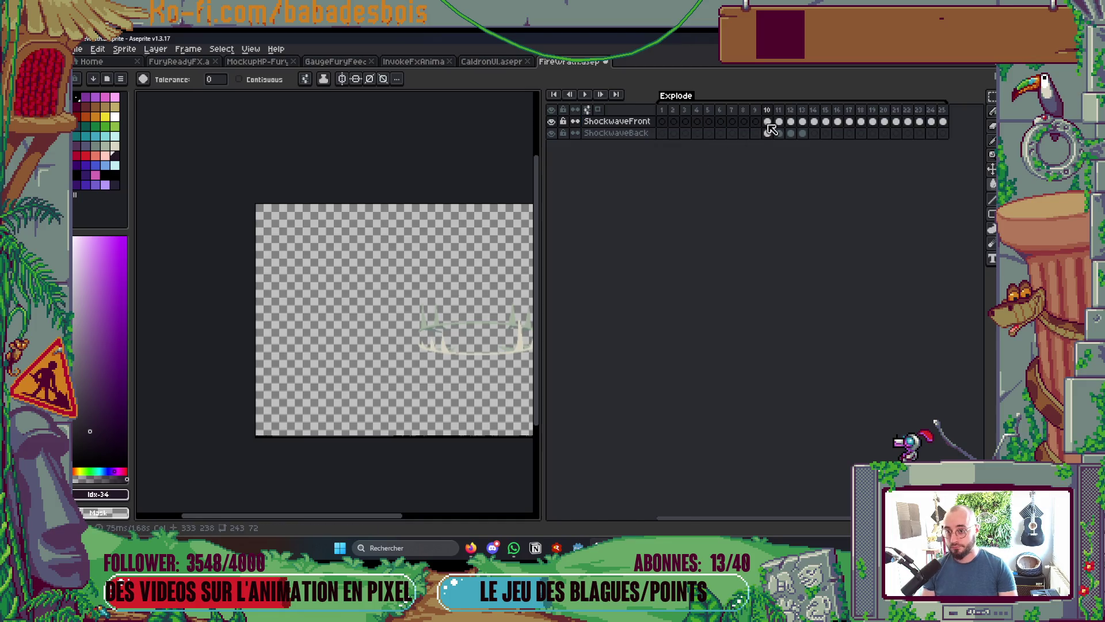
Delete the empty frames 1 to 9 and remove the Explode tag
drag(752, 110, 662, 109)
key(Delete)
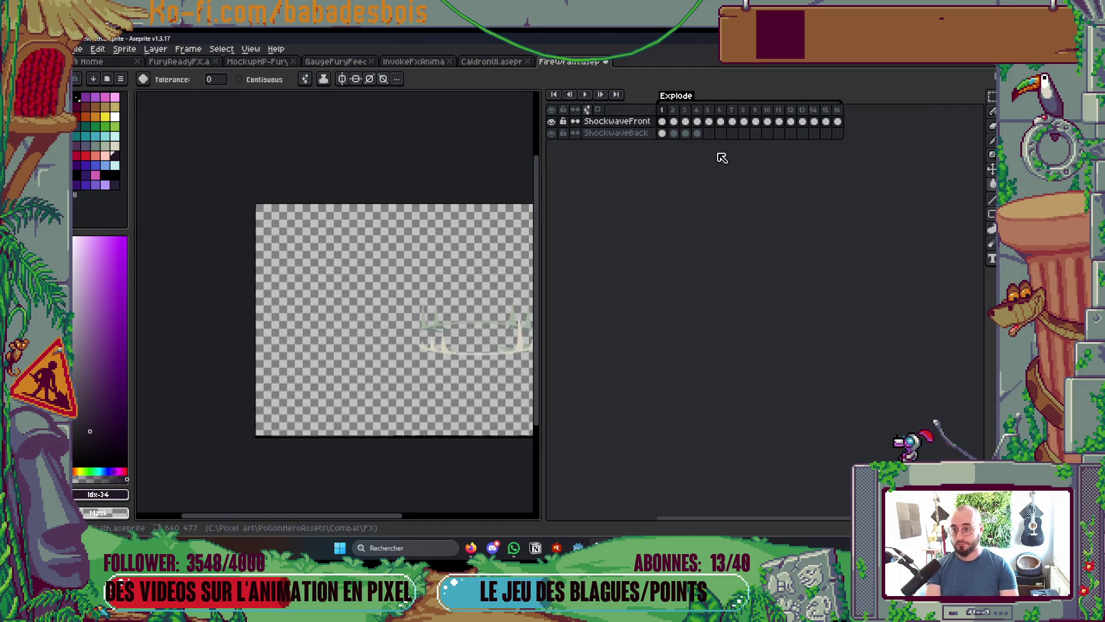
right_click(666, 102)
click(680, 115)
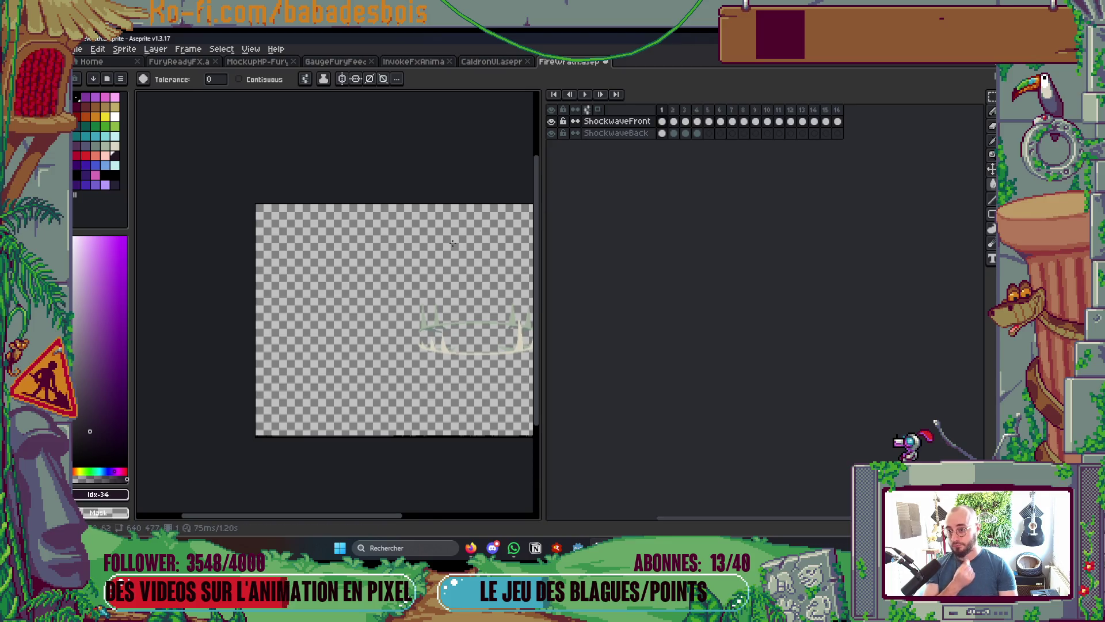
key(Tab)
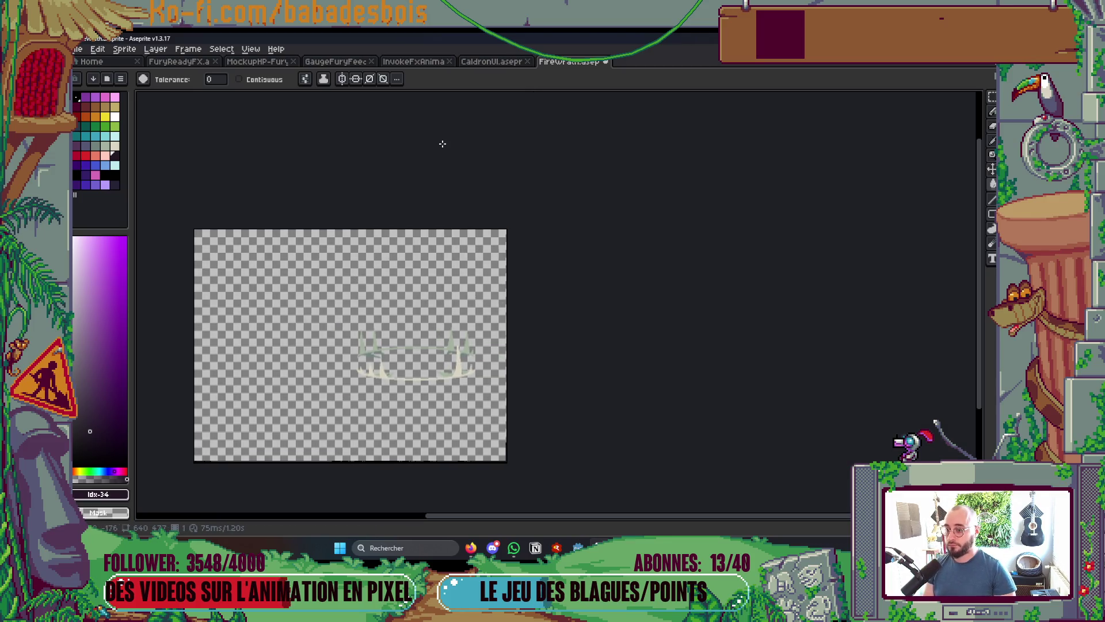
Preview the animation, then crop the canvas to 640×360 by trimming 117 px off the bottom
key(Return)
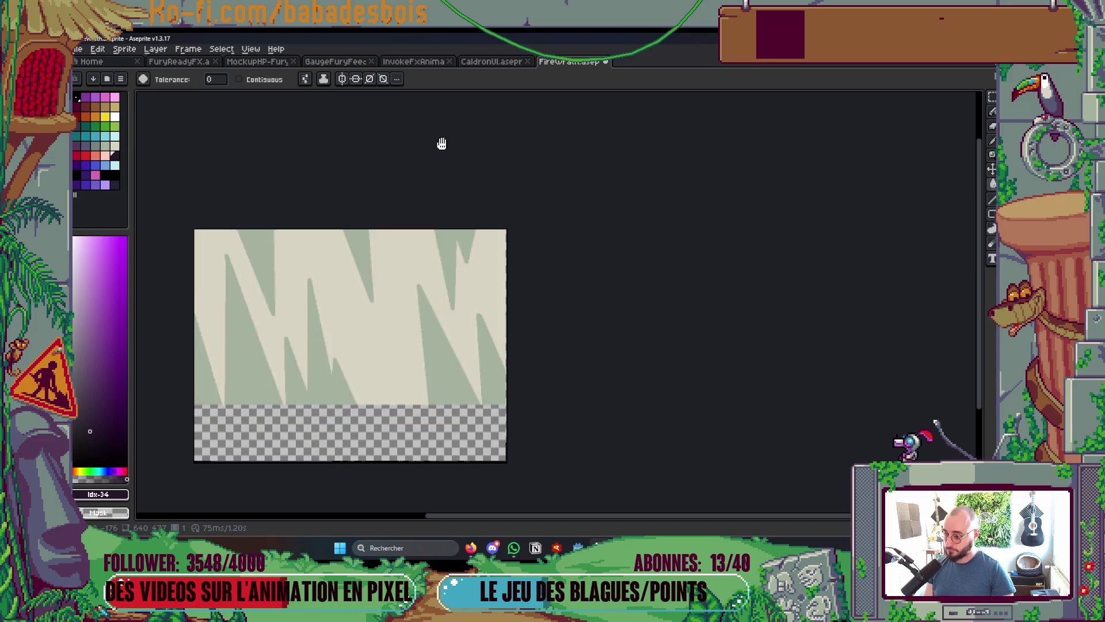
drag(432, 230, 522, 160)
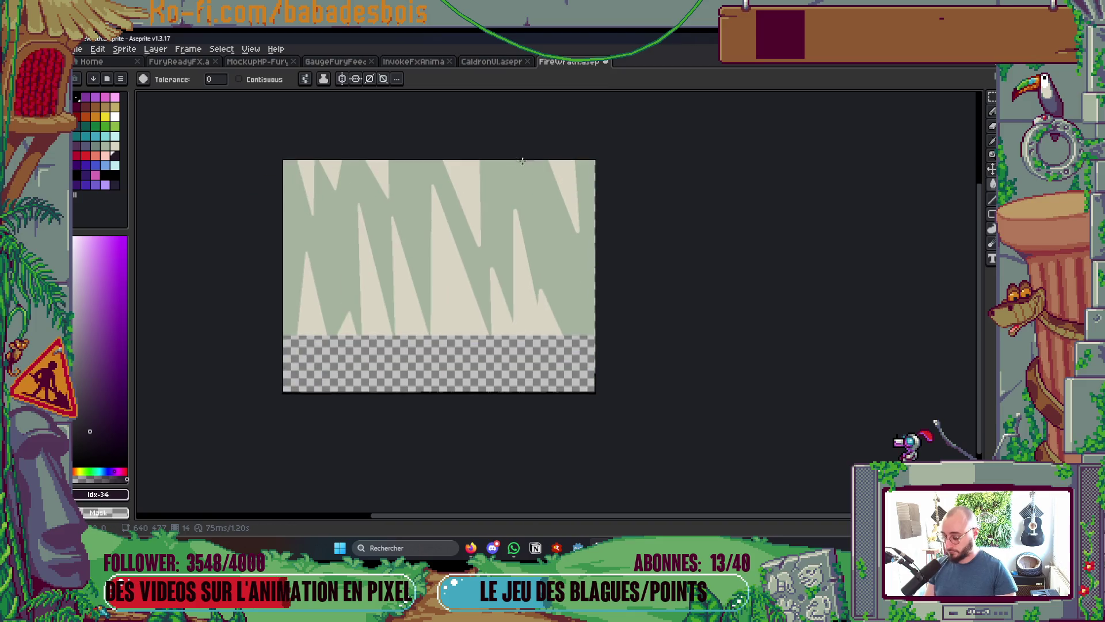
scroll(424, 340, up, 1)
key(ctrl+alt+c)
drag(543, 459, 558, 335)
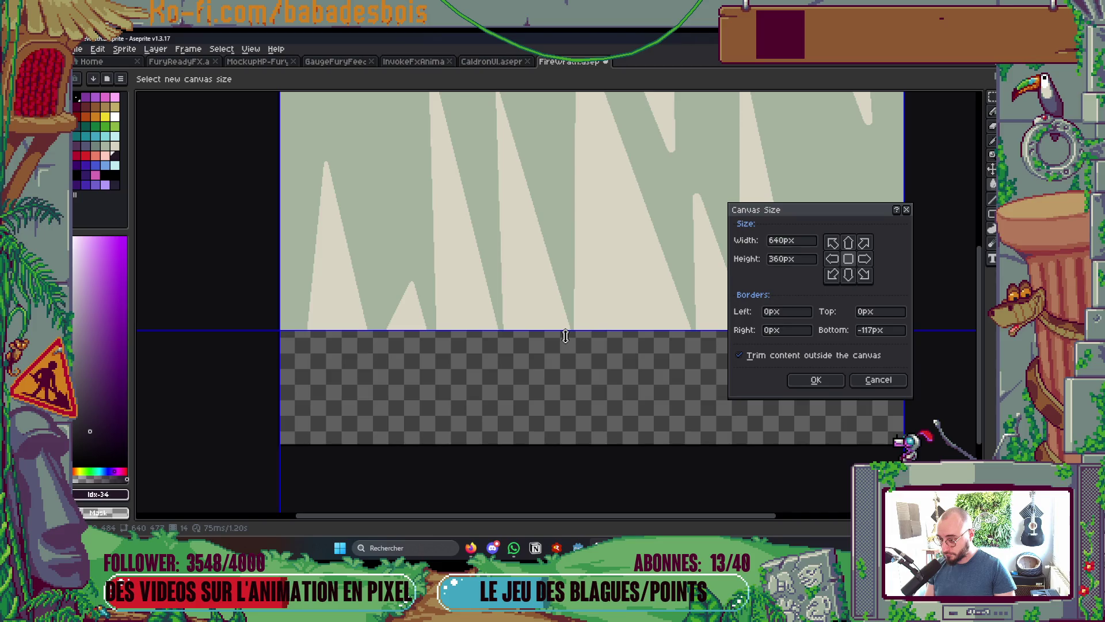
scroll(380, 290, up, 2)
click(817, 380)
scroll(737, 352, down, 3)
key(Tab)
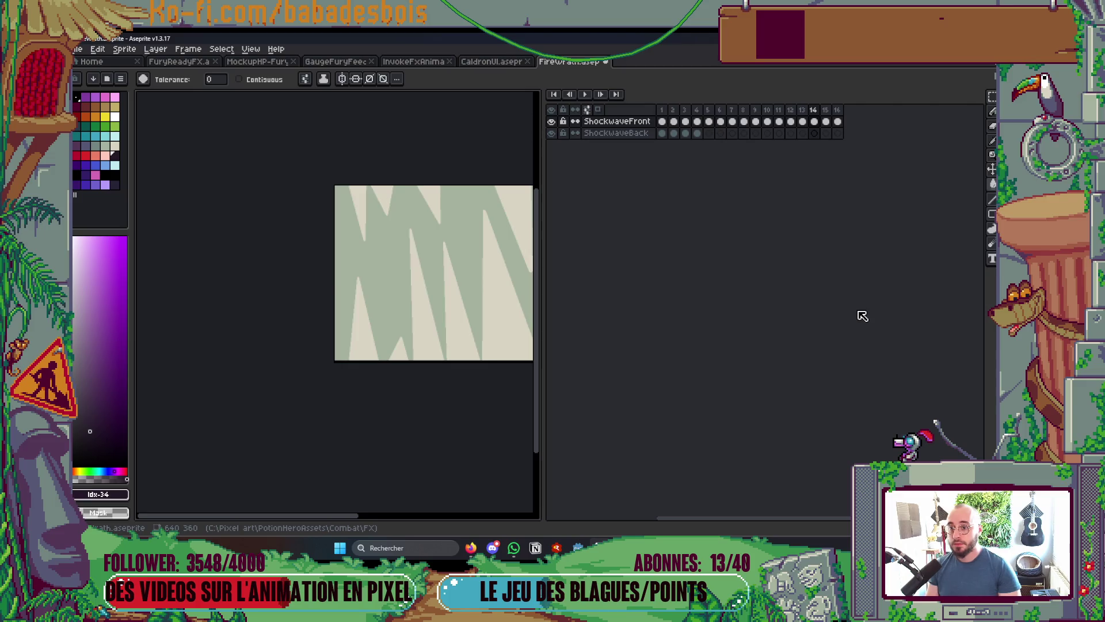
Review the animation and delete the ShockwaveBack layer
key(Return)
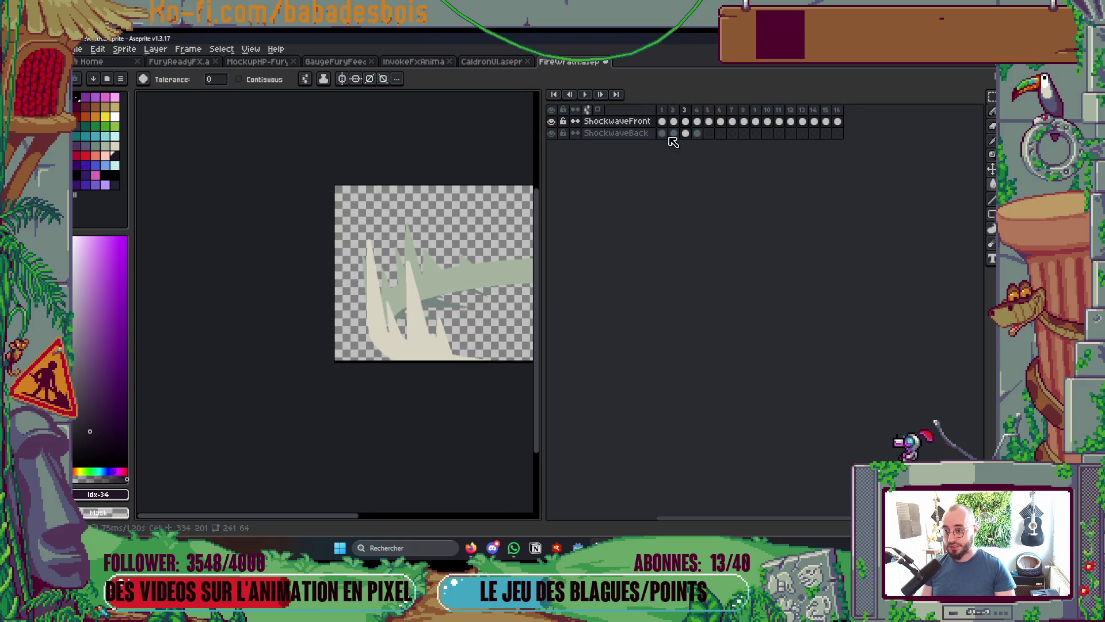
click(633, 134)
key(Delete)
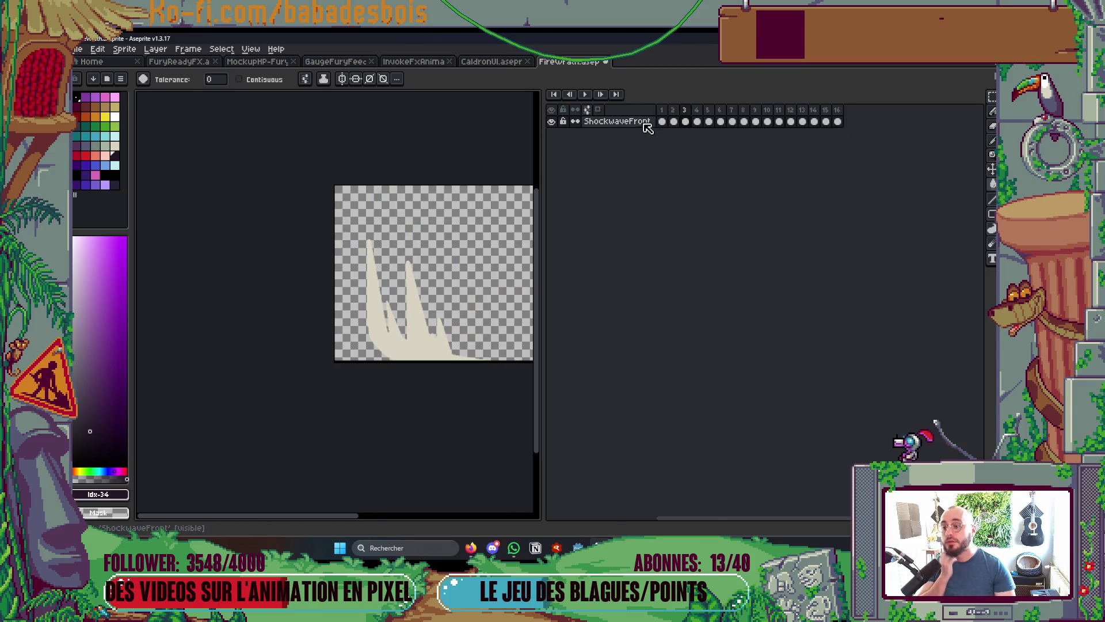
click(662, 121)
Replay the animation and select ShockwaveFront frames 1 to 16
key(Tab)
key(Tab)
key(Tab)
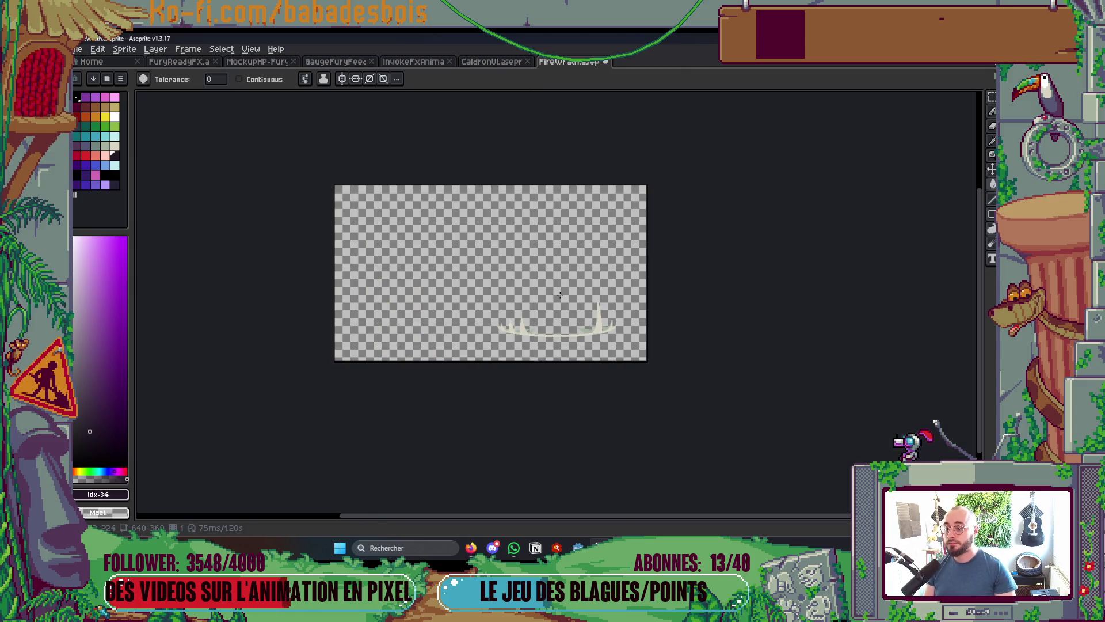
key(Tab)
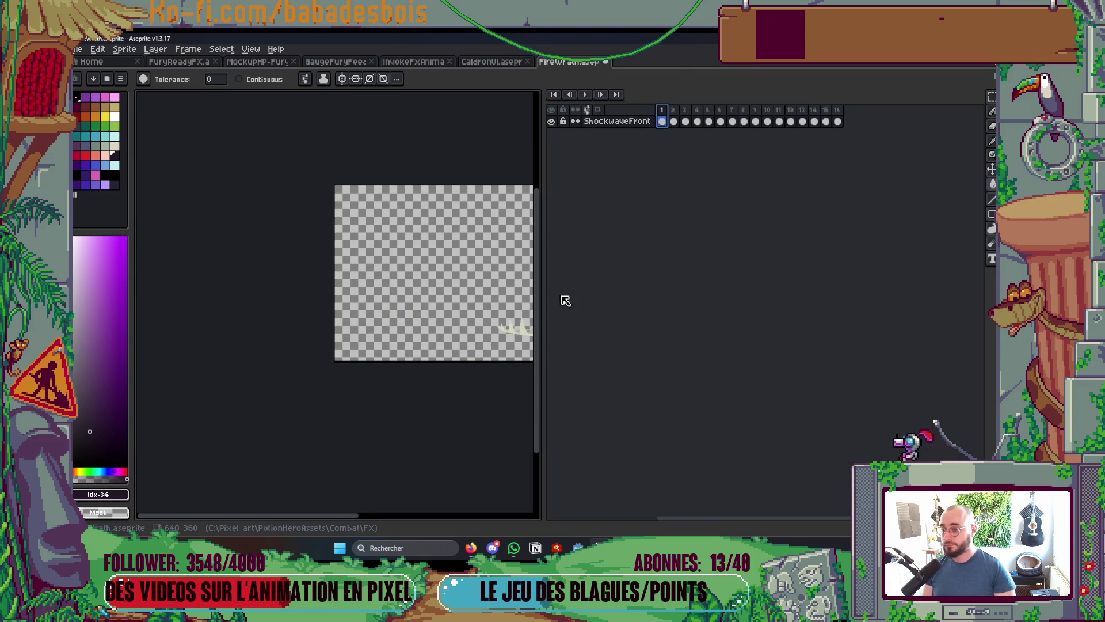
key(Return)
key(Tab)
key(Tab)
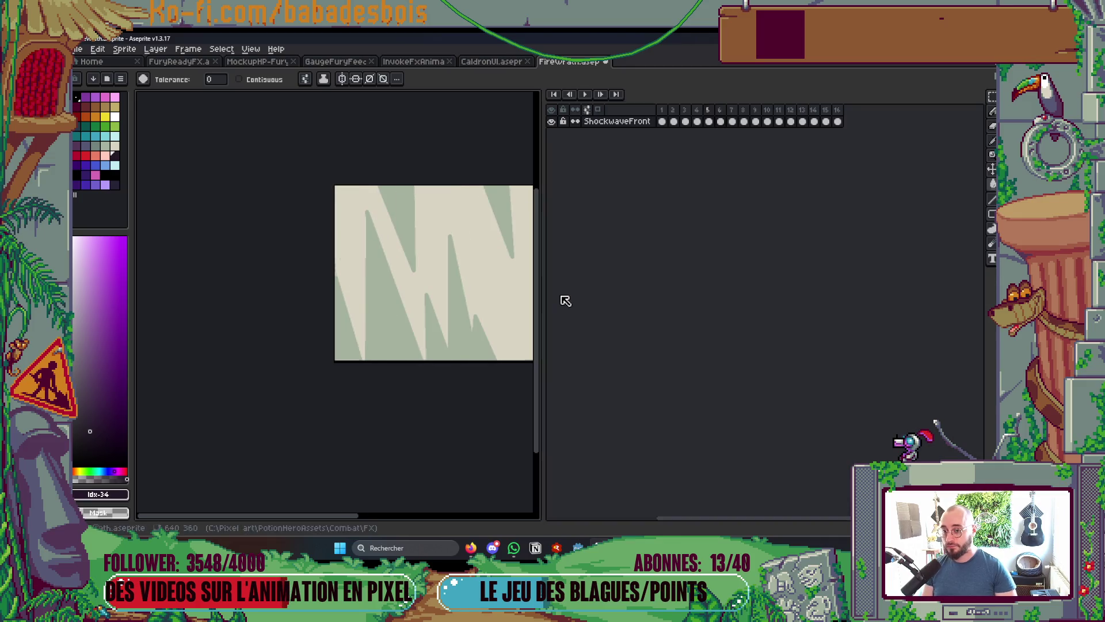
key(Tab)
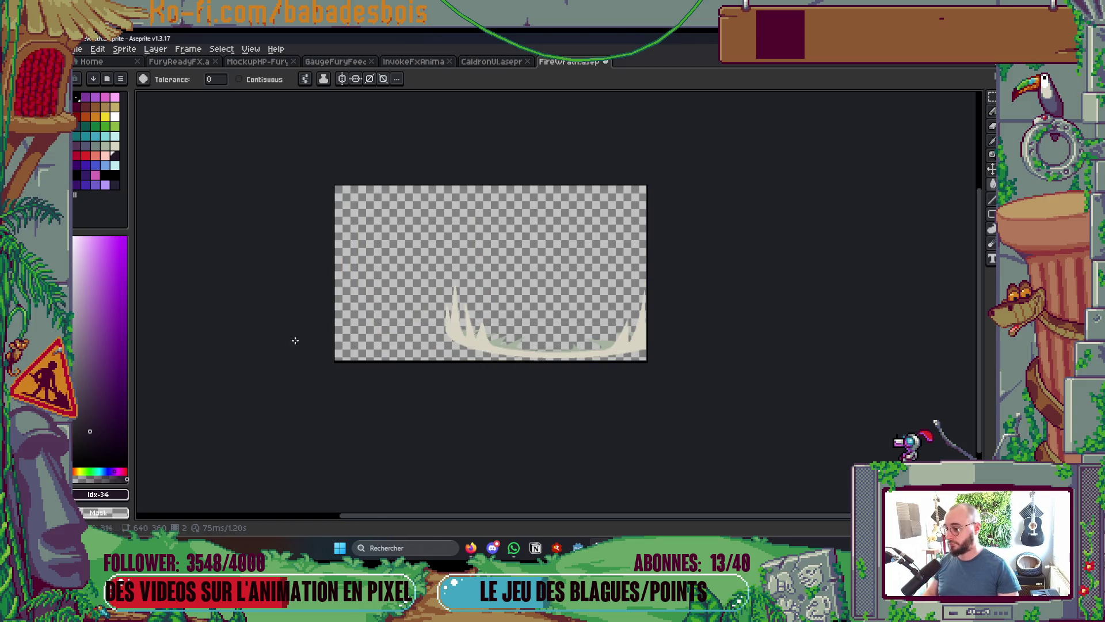
key(Tab)
drag(663, 121, 864, 121)
Replace the pale spike colour with red Idx-31 across the selected frames
key(i)
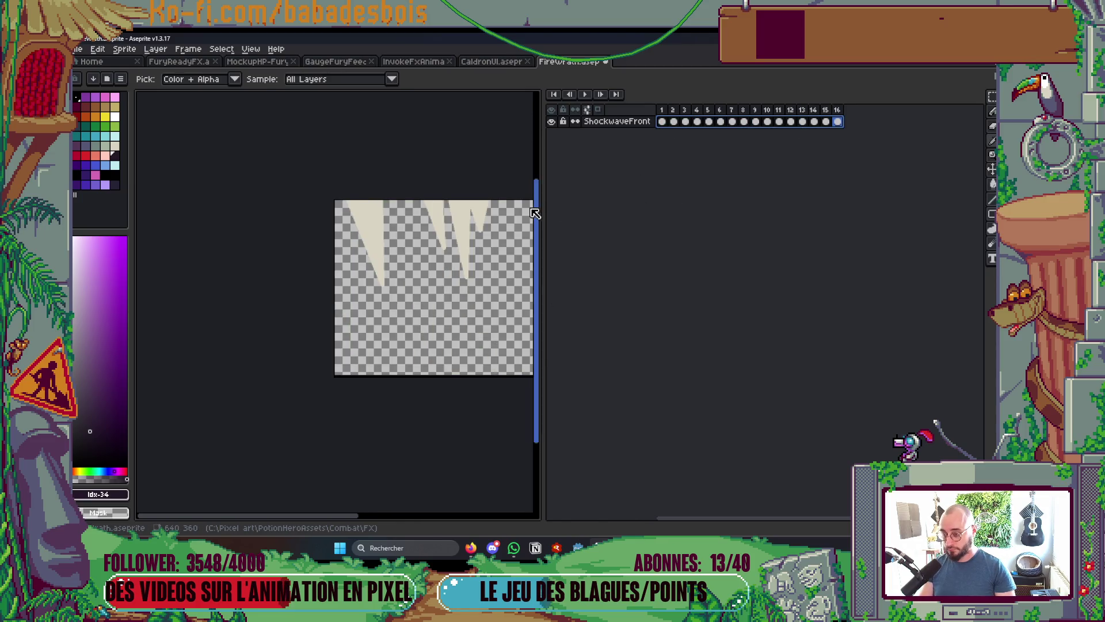
click(469, 210)
key(shift+r)
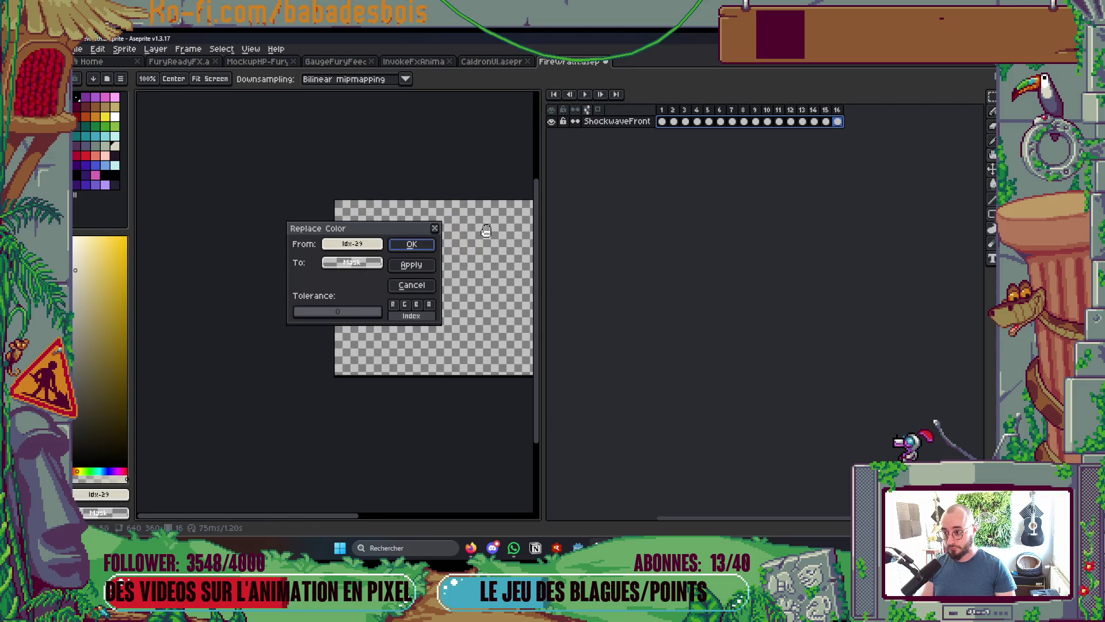
click(352, 262)
click(346, 282)
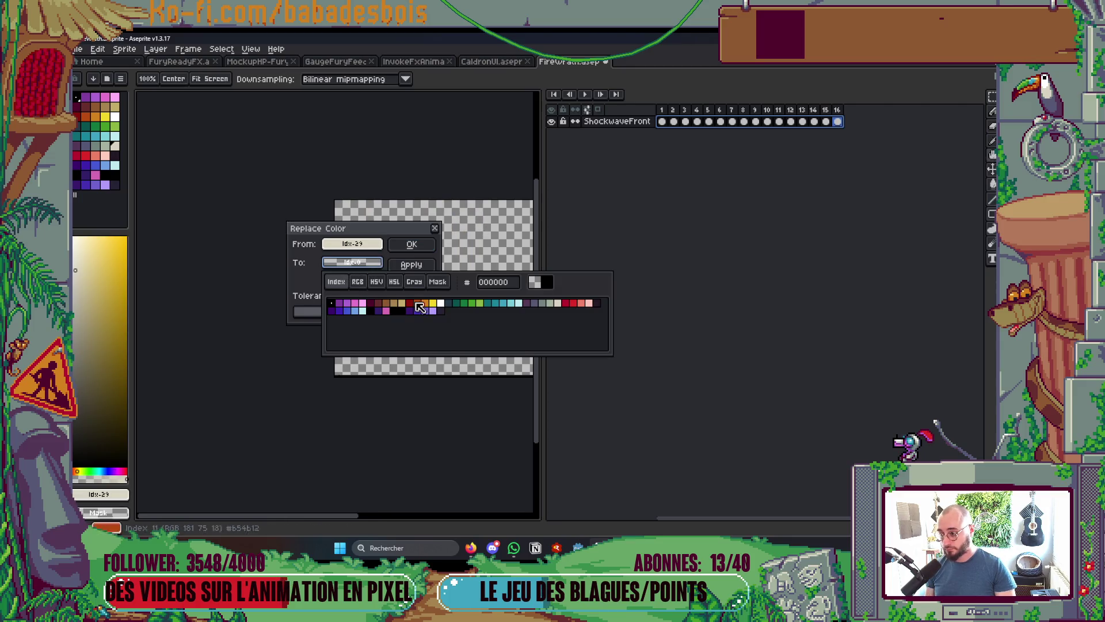
click(573, 303)
click(452, 252)
click(412, 244)
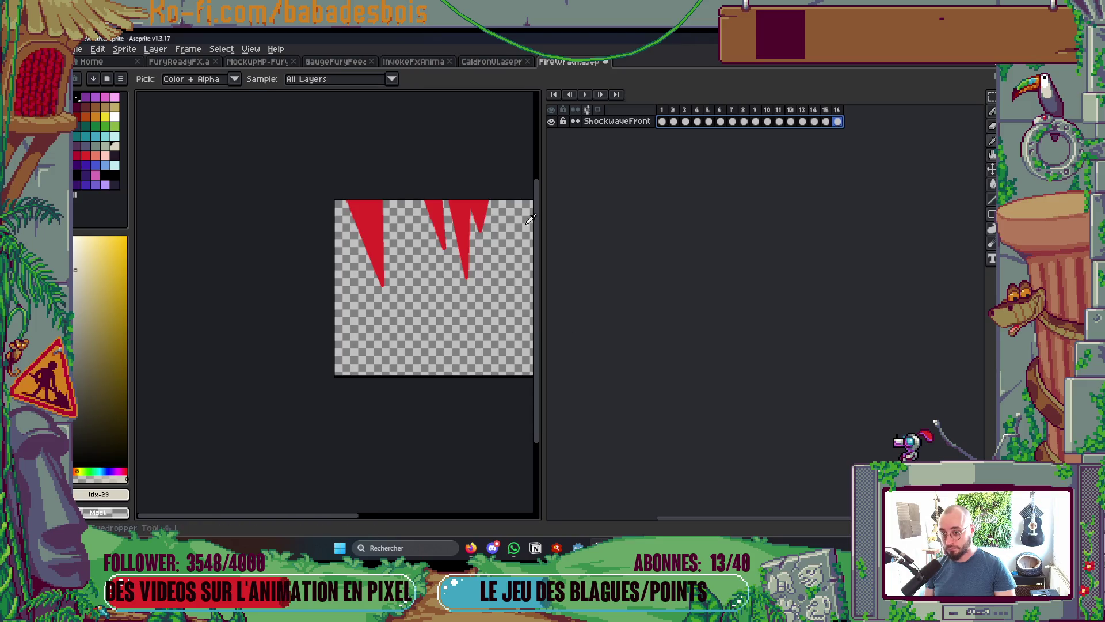
scroll(338, 266, right, 3)
drag(338, 266, 314, 257)
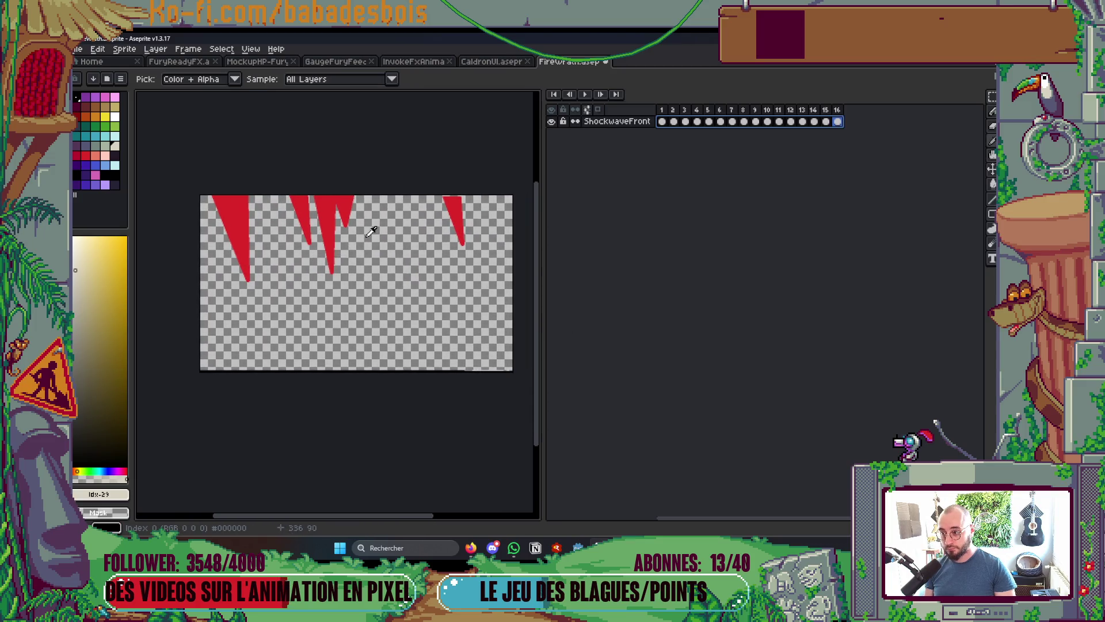
scroll(360, 243, up, 2)
scroll(365, 230, down, 2)
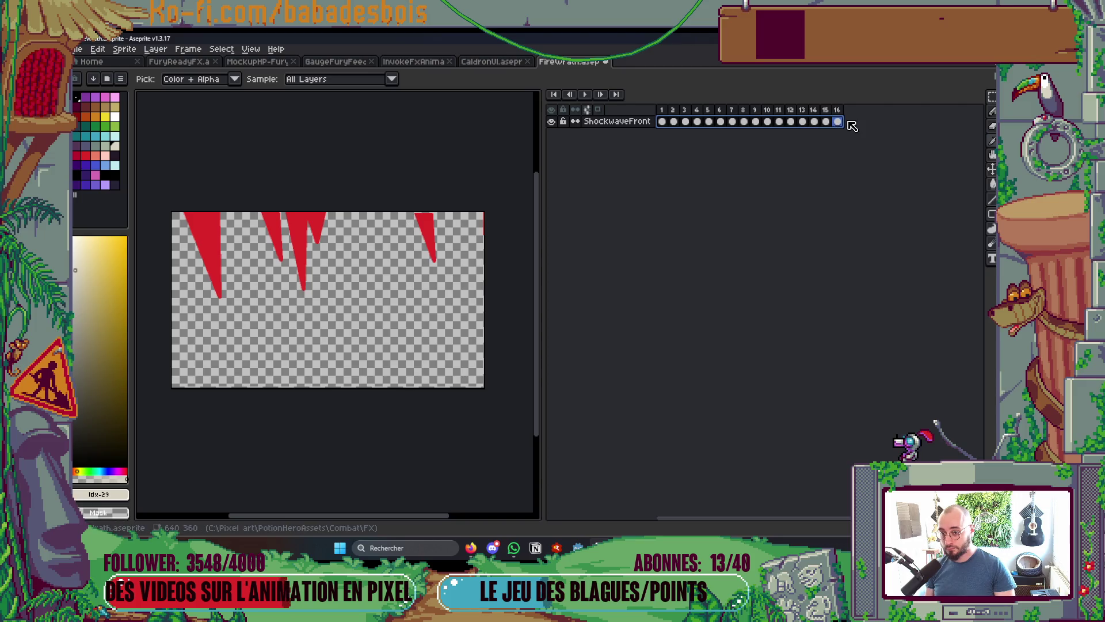
Replace the grey-green colour with orange across the frames
click(659, 121)
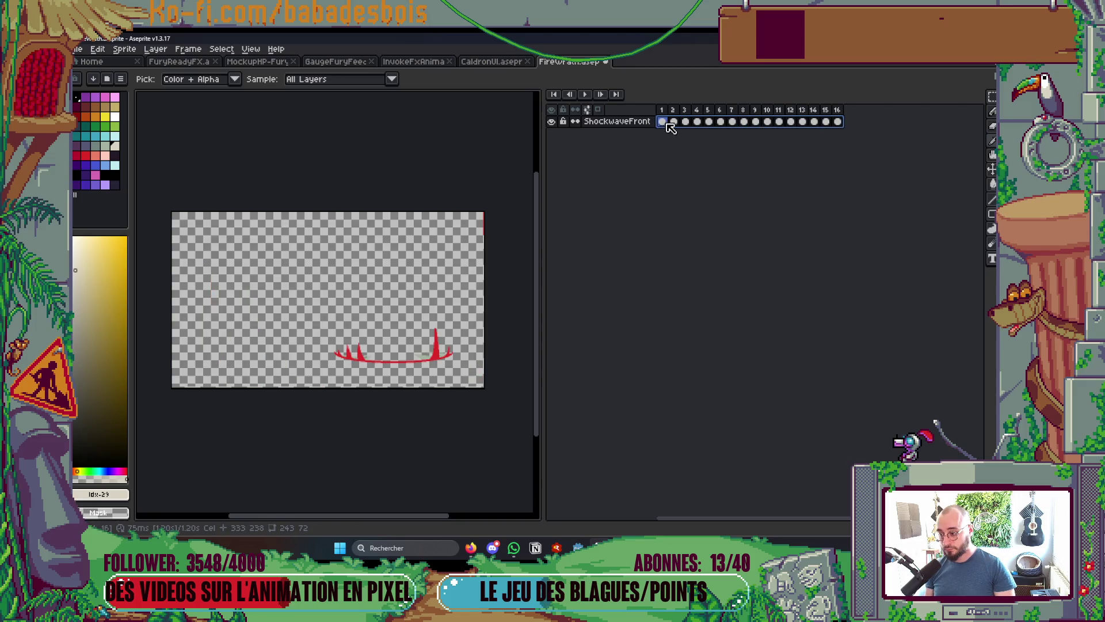
scroll(321, 386, up, 1)
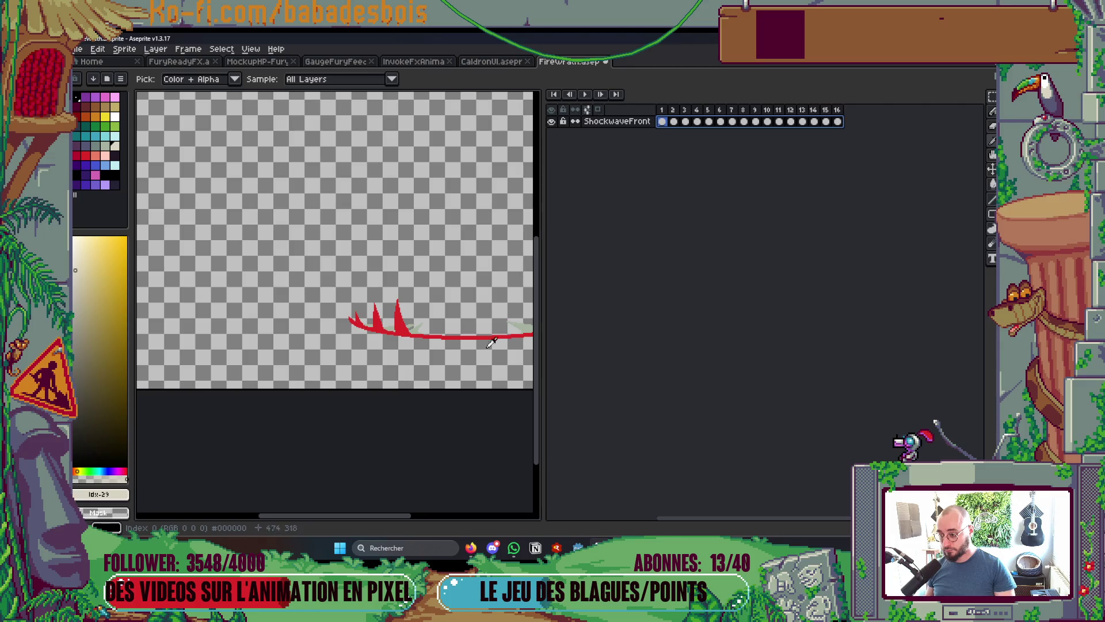
click(528, 321)
key(shift+r)
click(352, 262)
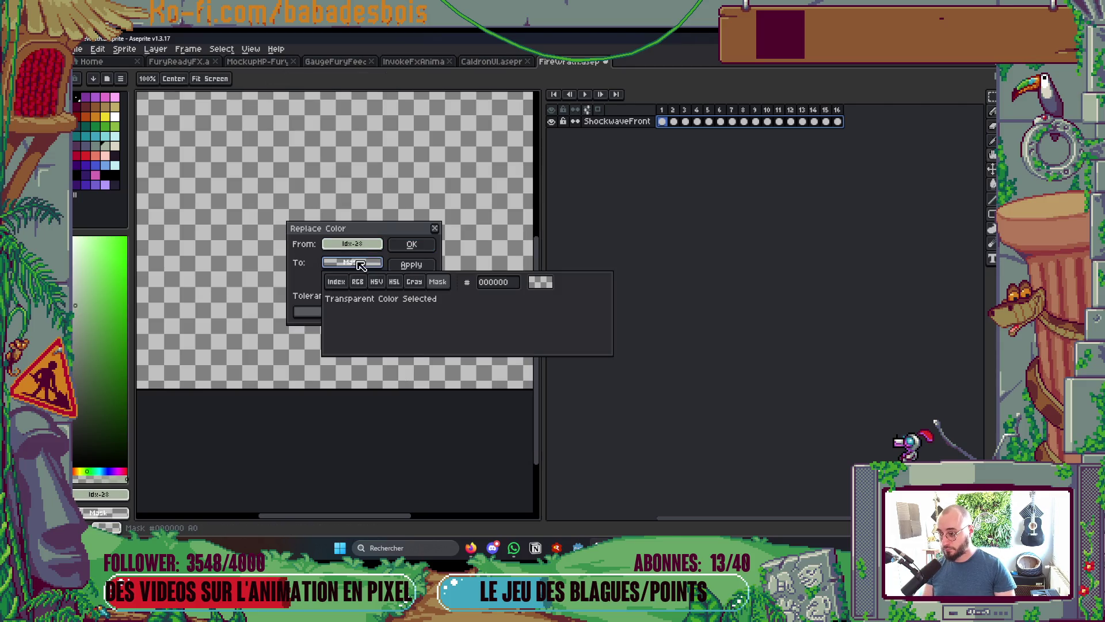
click(339, 282)
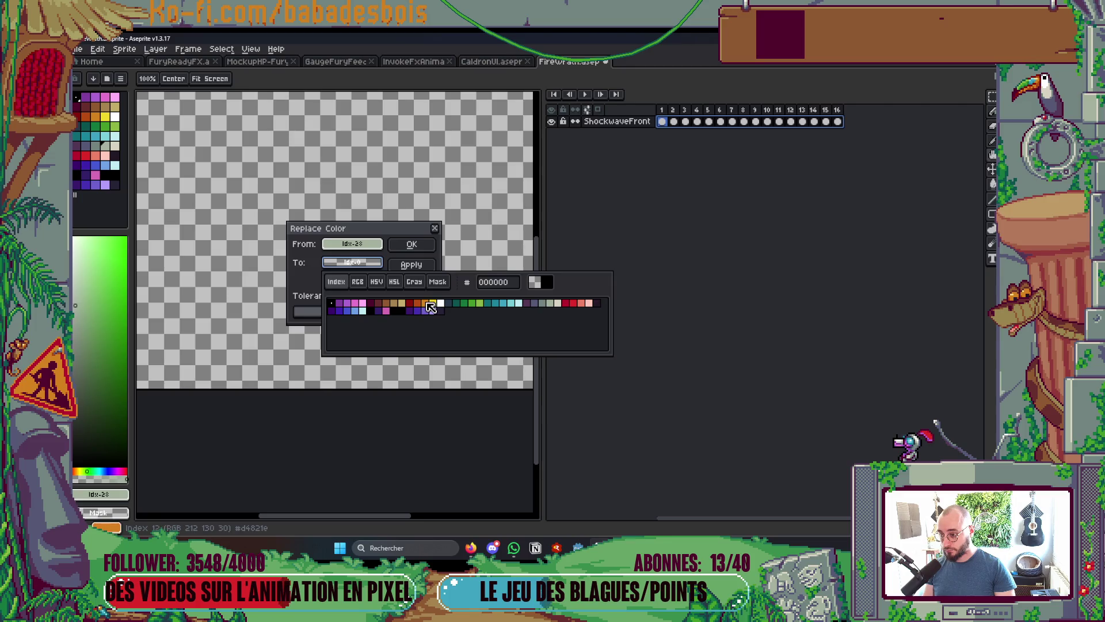
click(431, 308)
click(427, 246)
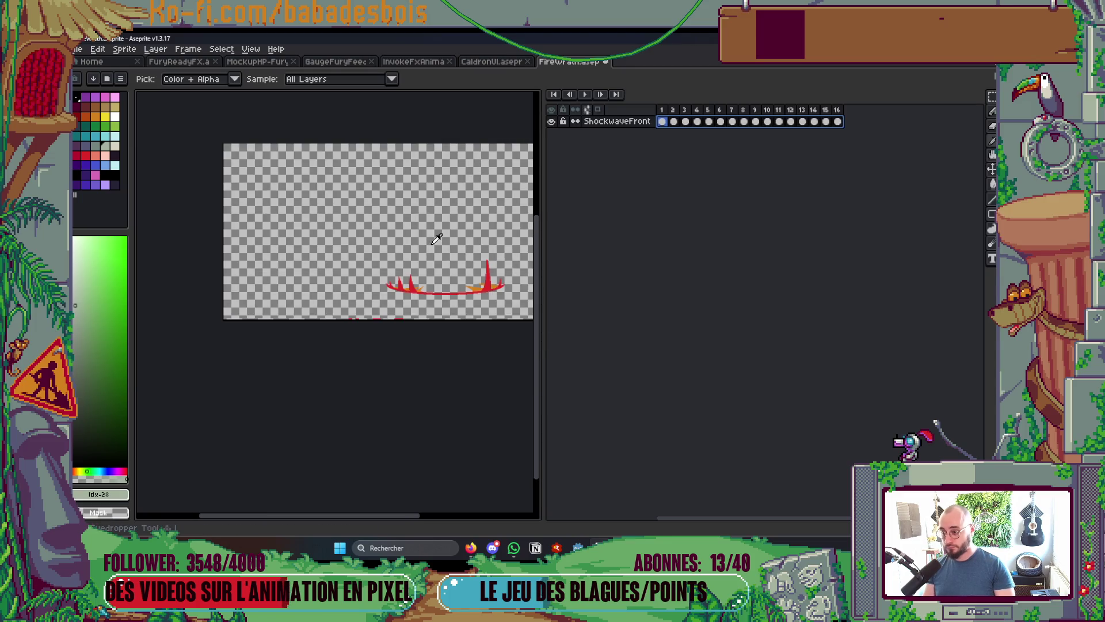
Play the animation to check the colours, then select all frames 1 to 16
key(Return)
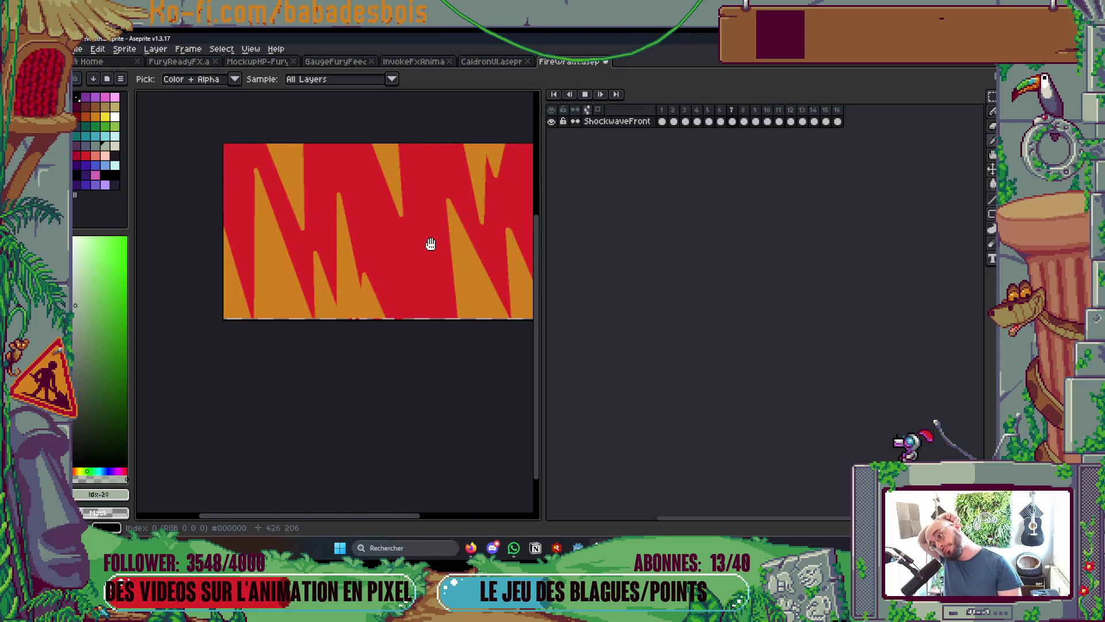
key(Return)
key(Left)
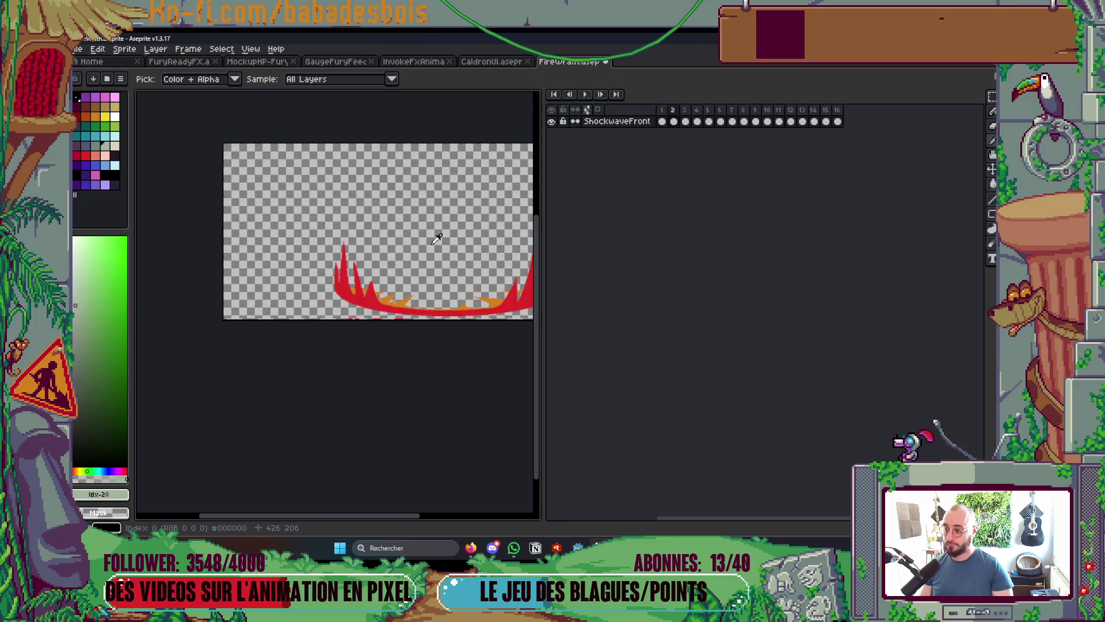
drag(836, 110, 655, 109)
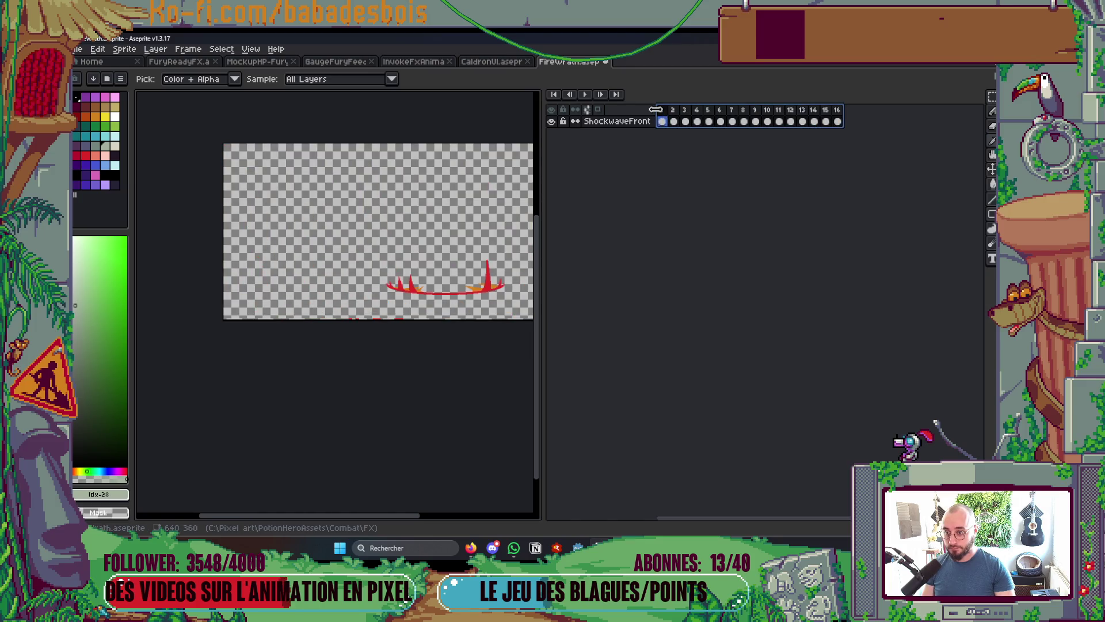
Replace the orange Idx-12 parts with yellow across all frames
click(478, 285)
key(shift+r)
click(352, 262)
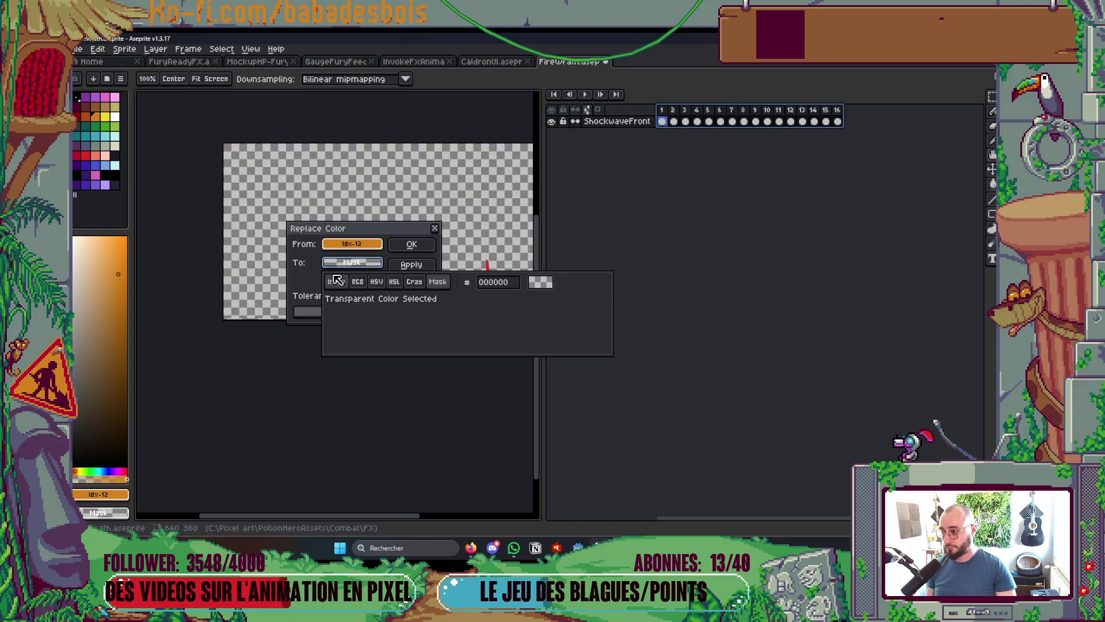
click(336, 281)
click(436, 304)
click(411, 244)
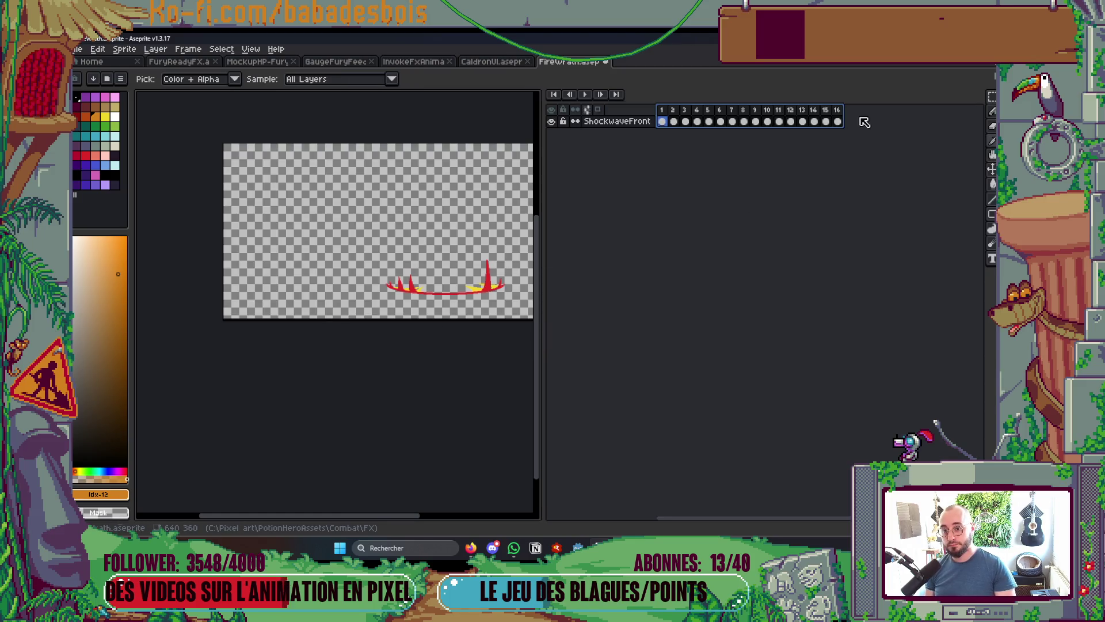
click(686, 122)
click(662, 122)
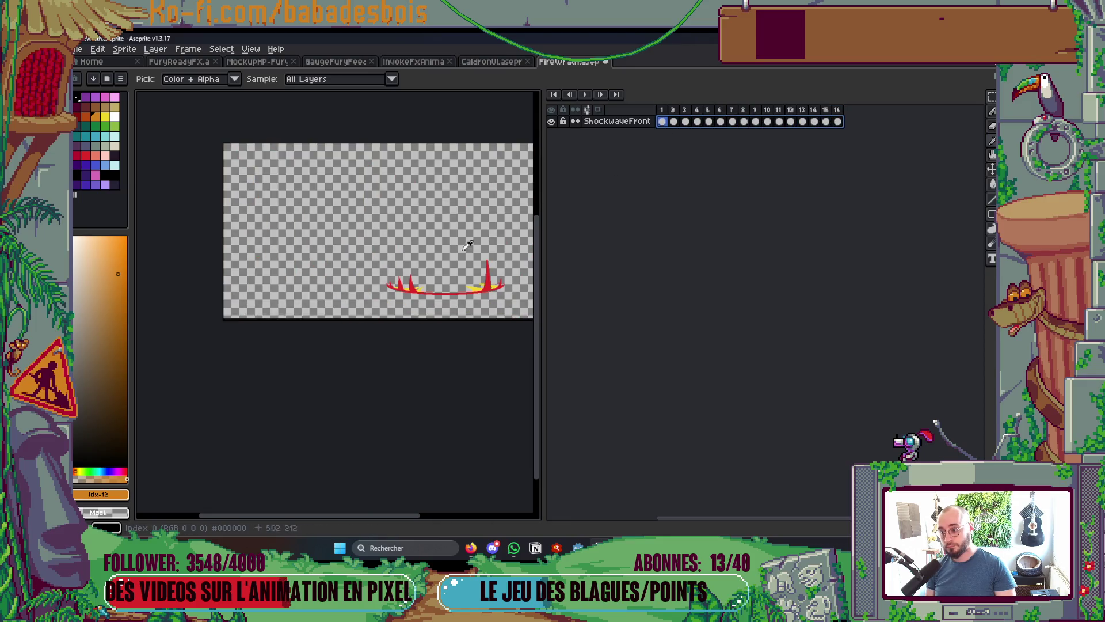
Replace the red Idx-31 parts with orange and play the animation to review
click(418, 284)
key(shift+r)
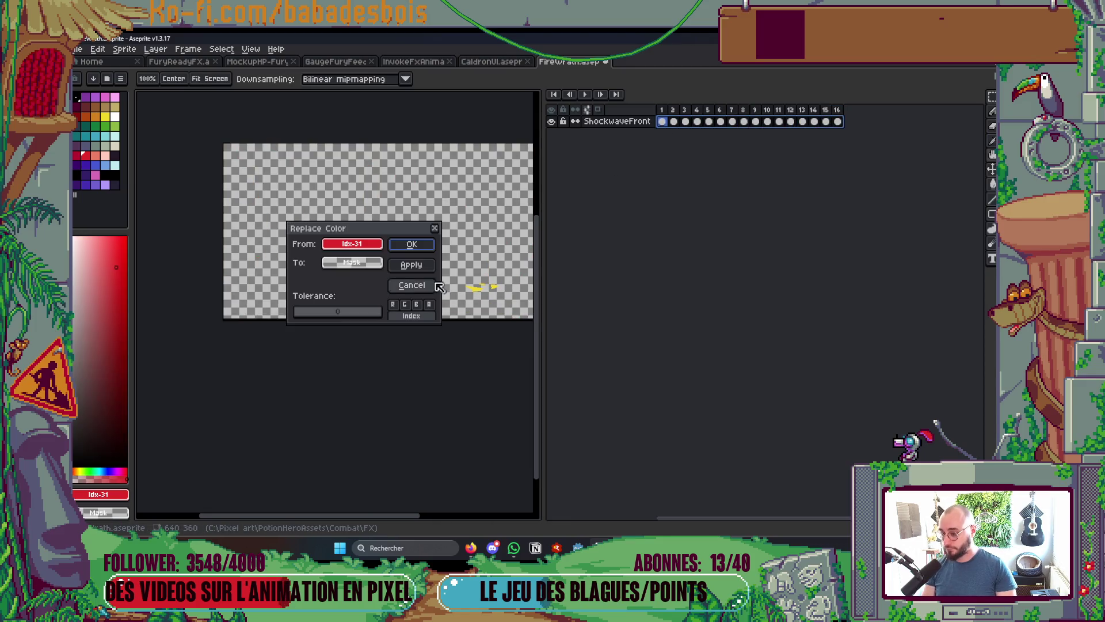
click(352, 263)
click(337, 283)
click(433, 304)
click(411, 244)
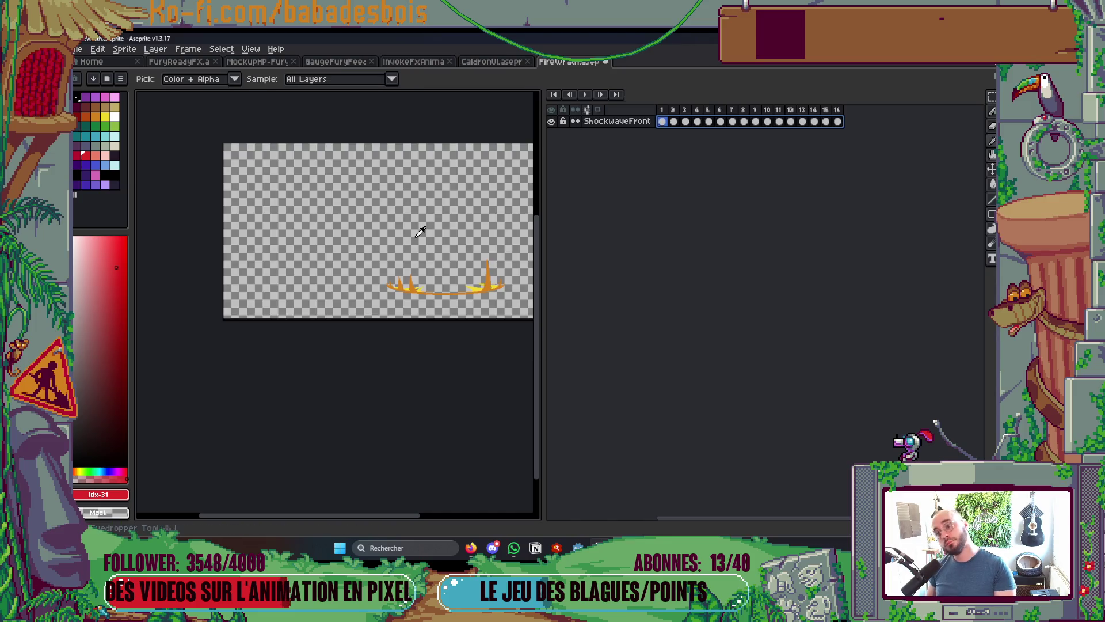
key(Return)
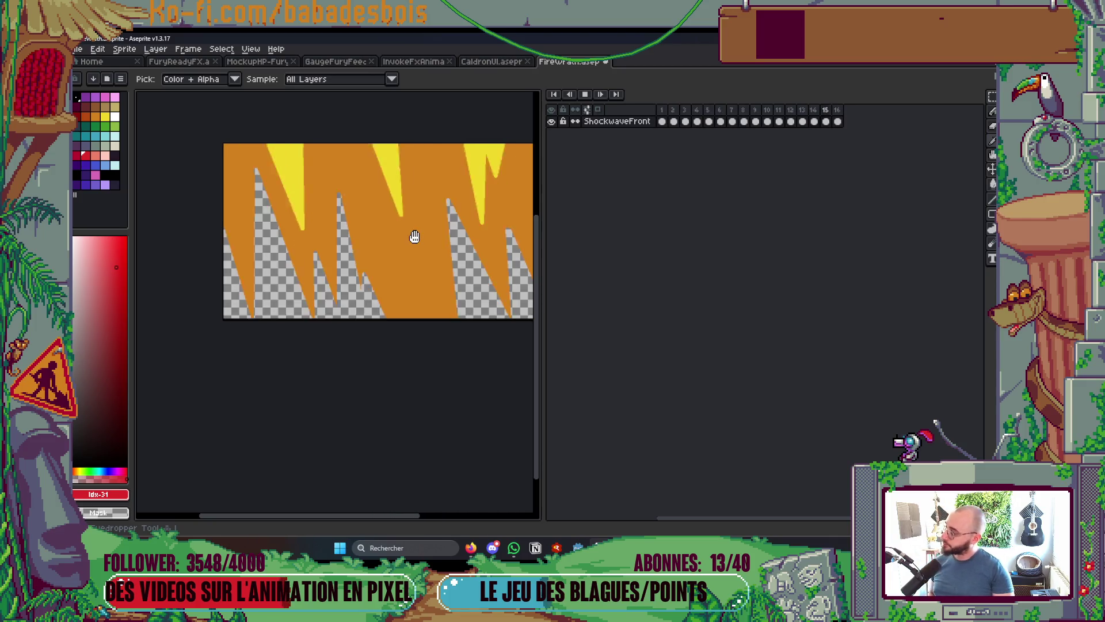
Stop the playback and move to frame 16, the last frame
key(Return)
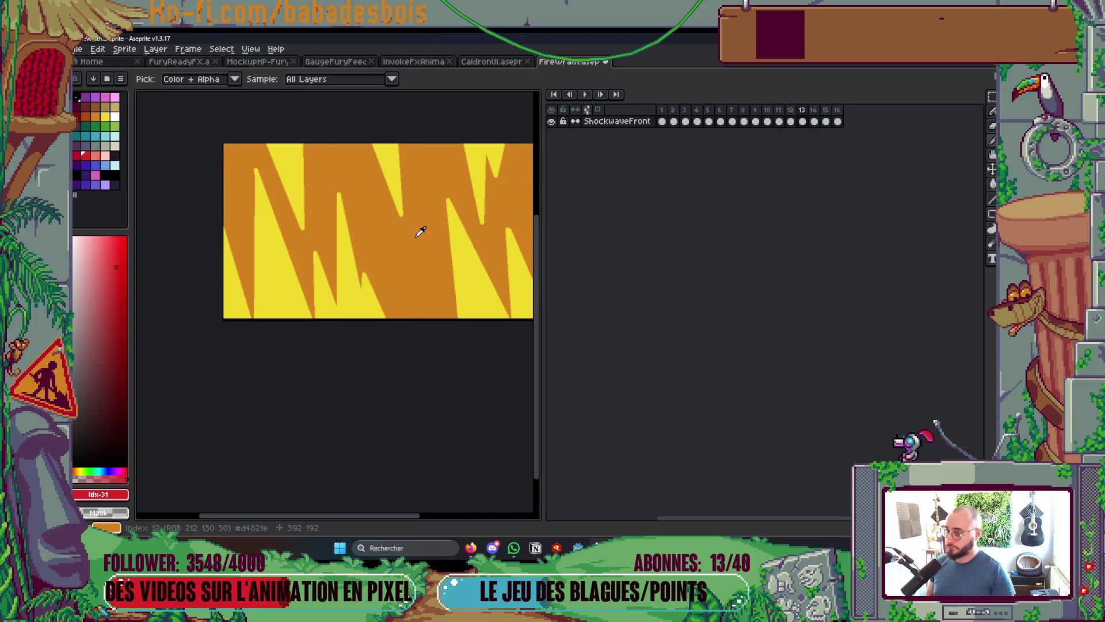
scroll(362, 265, up, 2)
key(Tab)
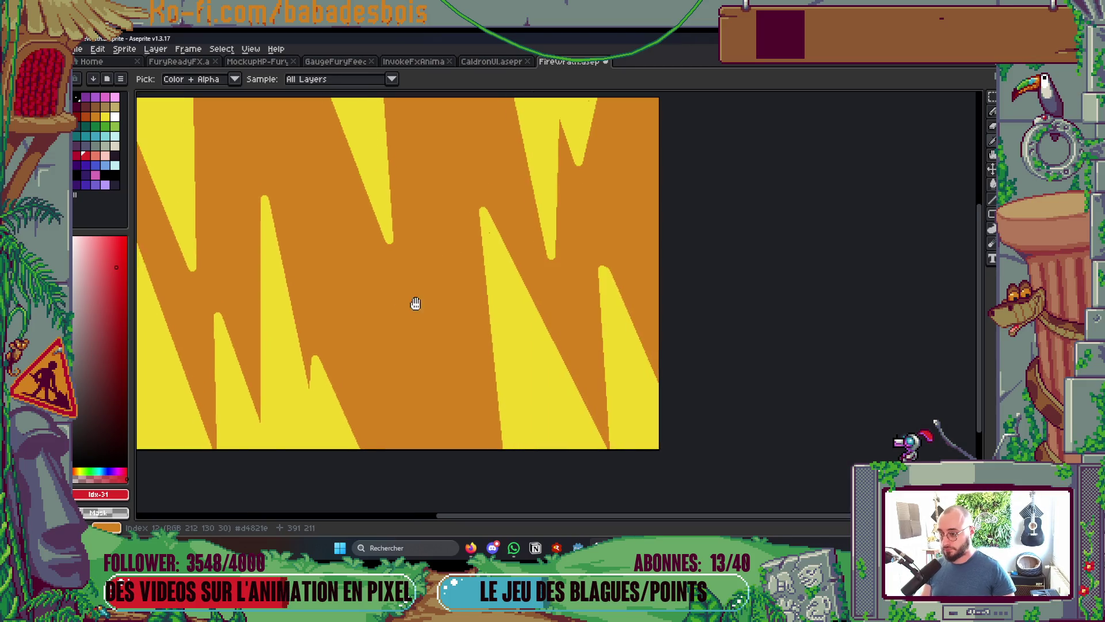
alt+click(597, 265)
scroll(570, 240, up, 1)
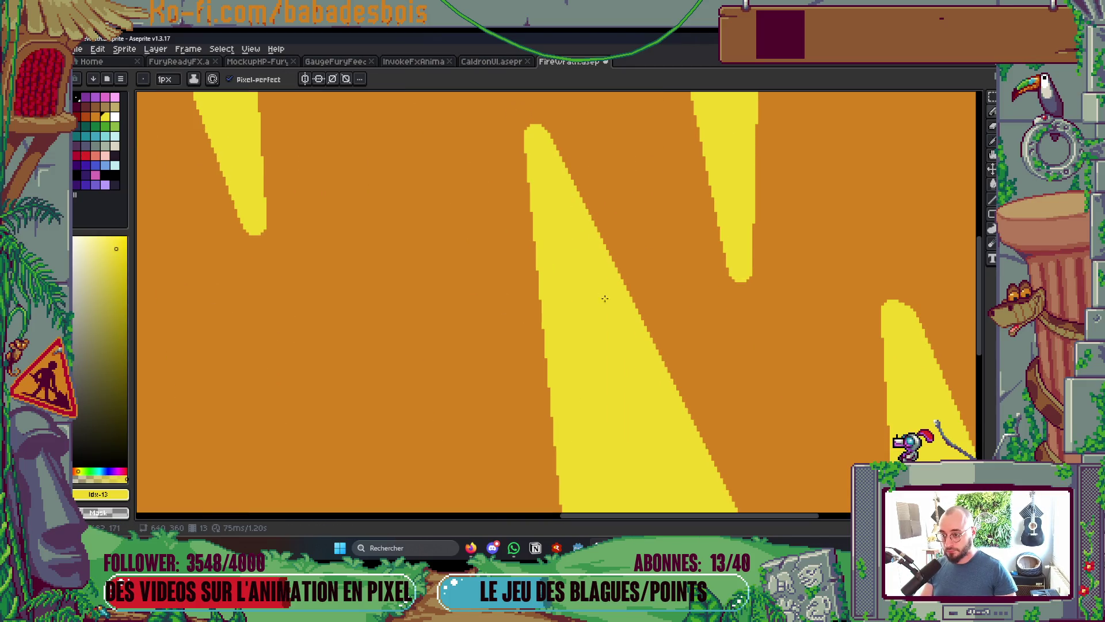
scroll(602, 298, down, 3)
scroll(610, 323, up, 2)
key(Tab)
key(Tab)
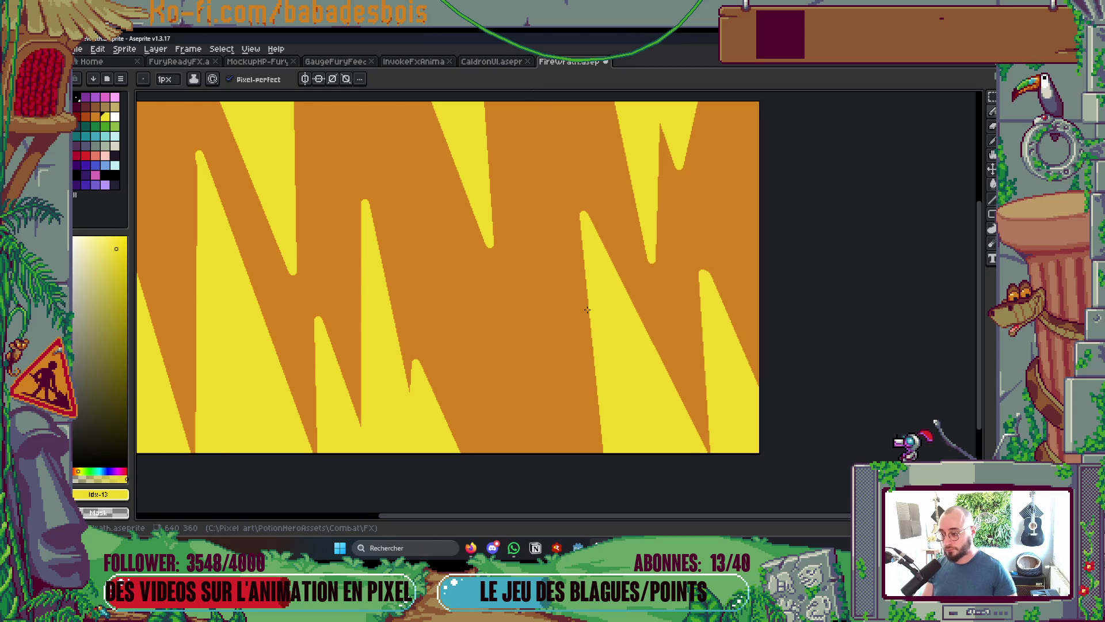
scroll(587, 310, down, 4)
key(Left)
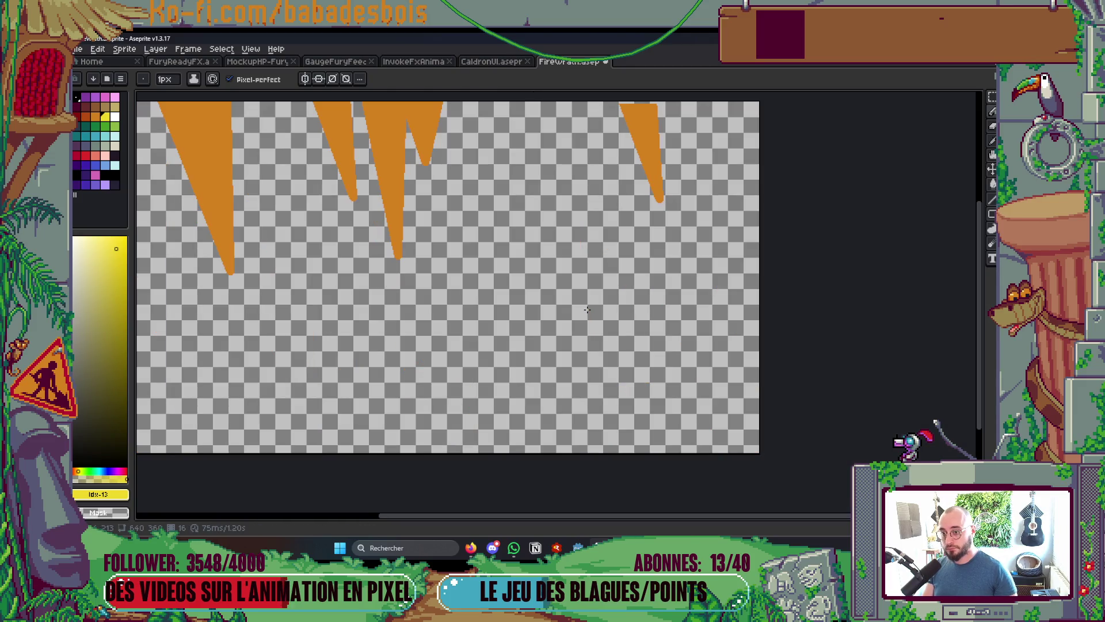
scroll(642, 145, up, 5)
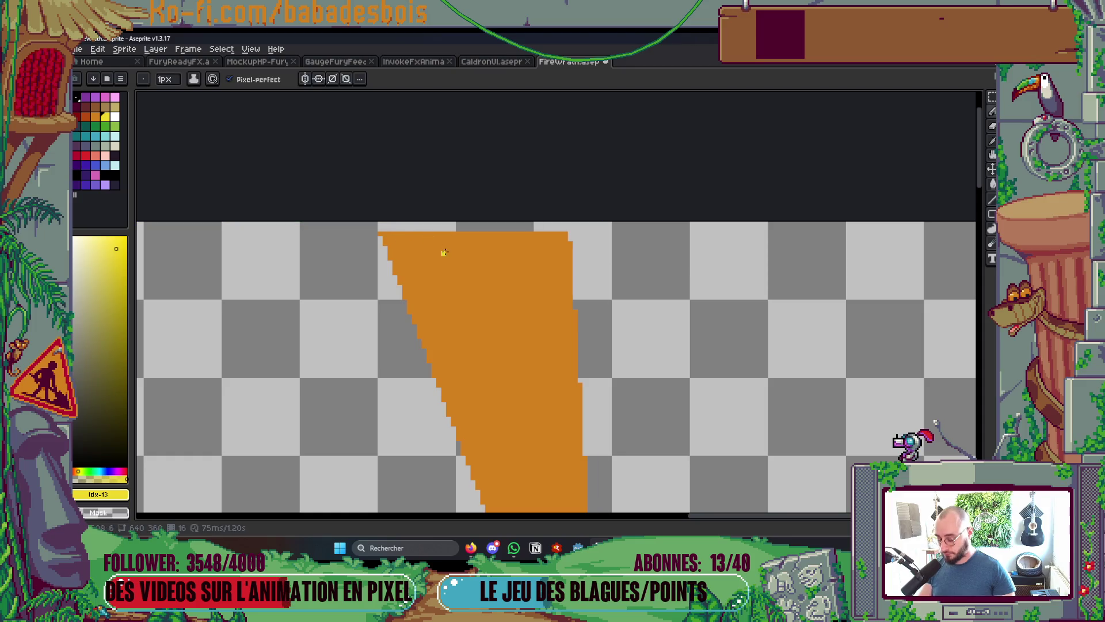
Eyedrop the spikes' orange, then with a 2px pencil repaint a spike's top edge and extend a thin tip
alt+click(456, 266)
key(plus)
key(plus)
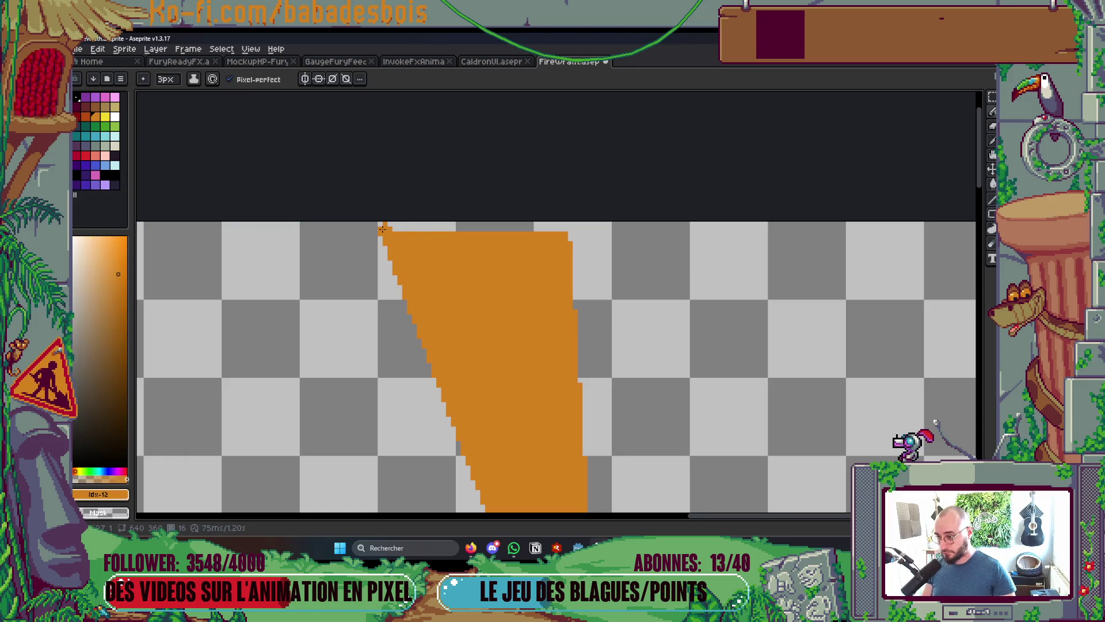
key(minus)
mouse_move(384, 226)
mouse_down()
mouse_move(577, 233)
mouse_move(501, 222)
mouse_up()
scroll(521, 230, down, 4)
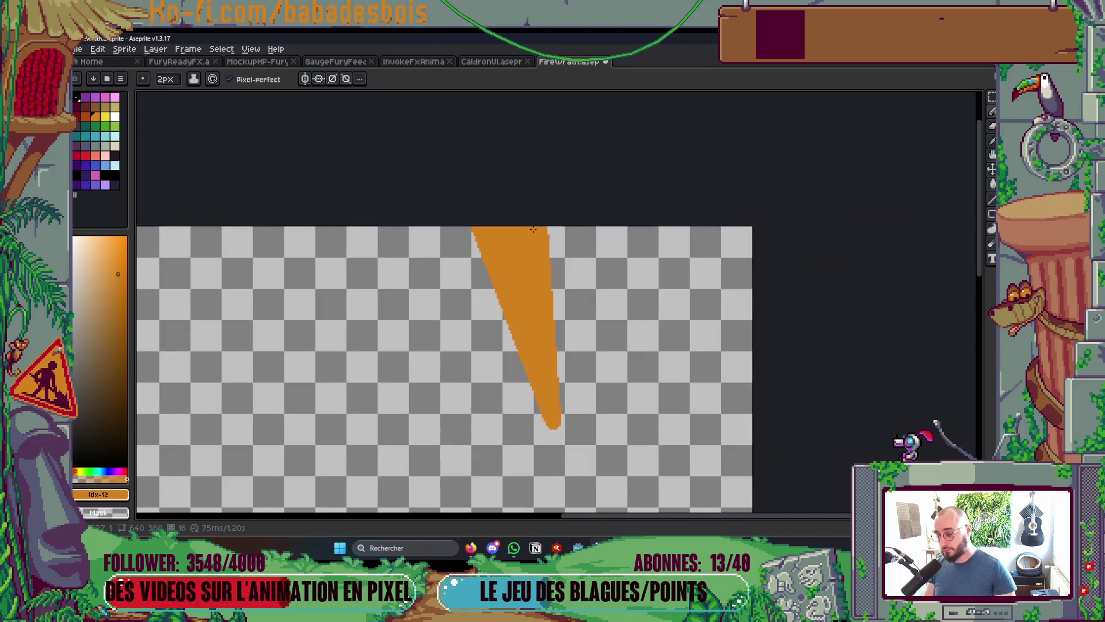
scroll(548, 291, up, 4)
mouse_move(573, 263)
mouse_down()
mouse_move(581, 303)
mouse_move(558, 272)
mouse_up()
Show the frame timeline and return to frame 1
scroll(562, 255, down, 3)
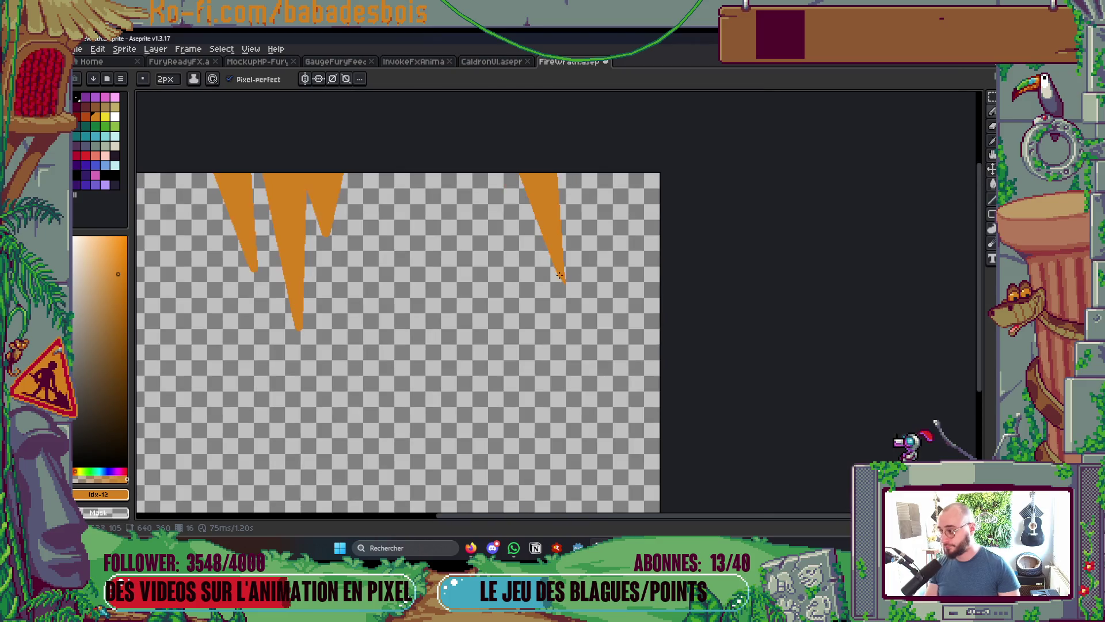
key(v)
key(b)
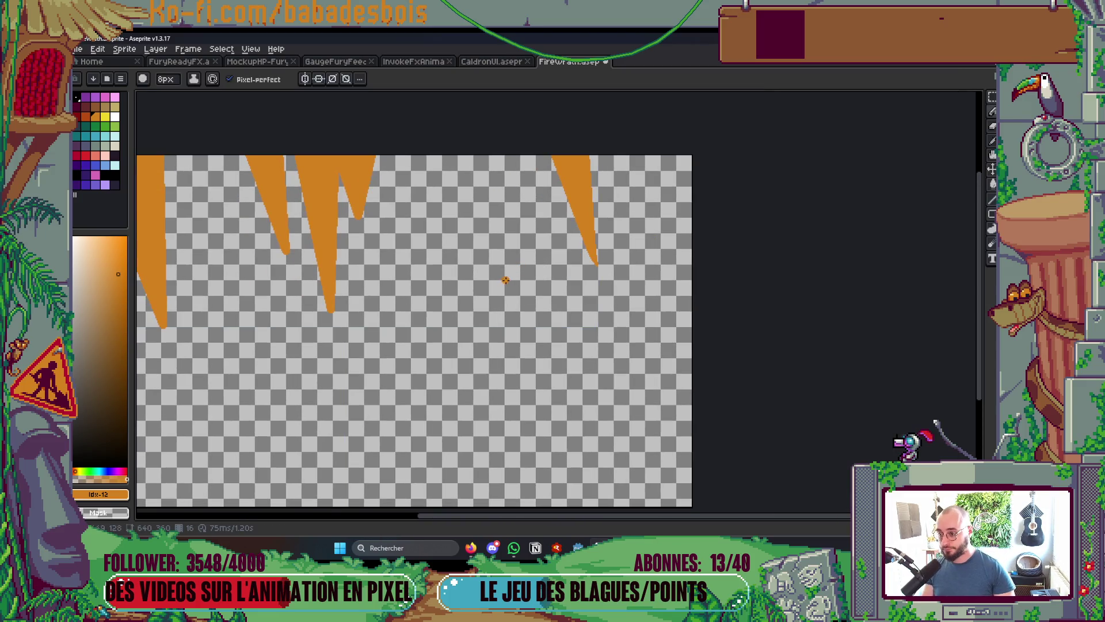
key(Tab)
click(663, 118)
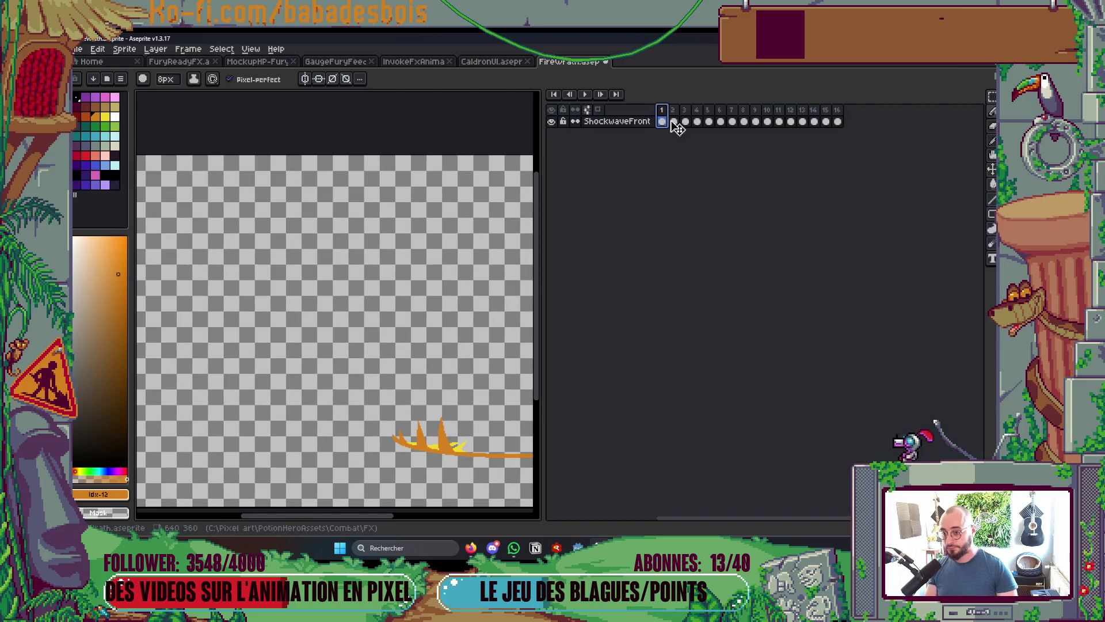
Delete frames from frame 2 until only 13 frames remain
key(Tab)
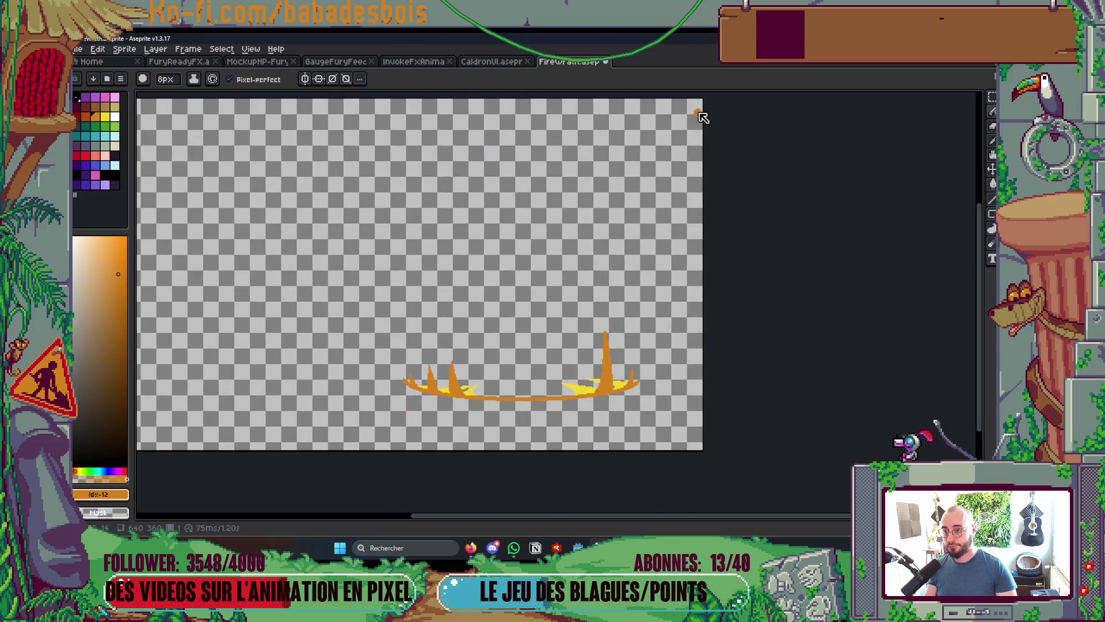
key(Tab)
click(674, 118)
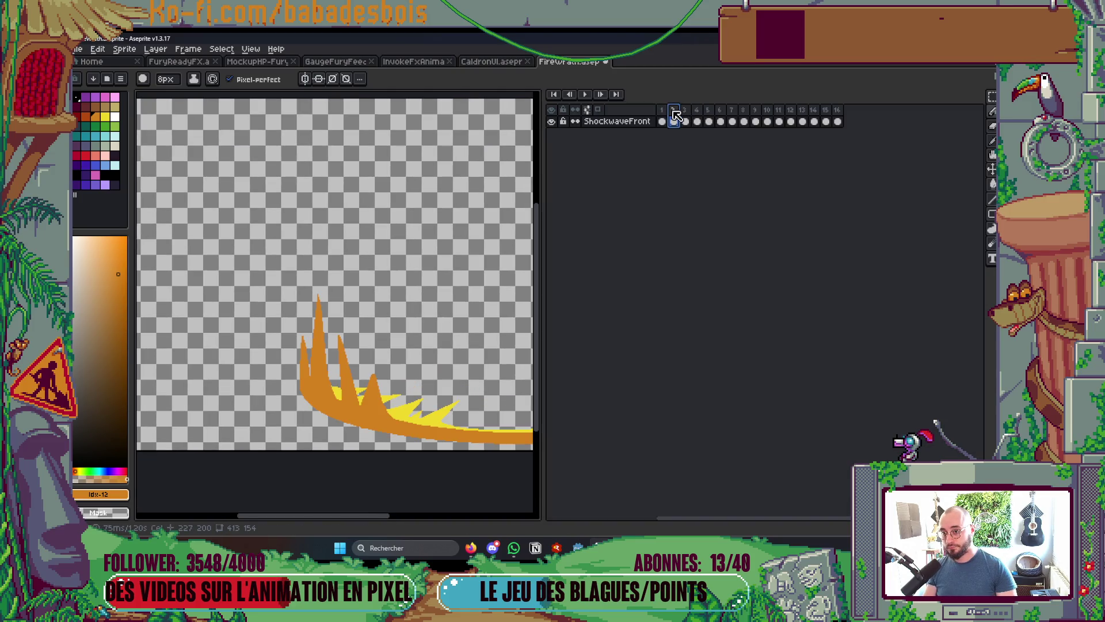
key(alt+c)
key(alt+c)
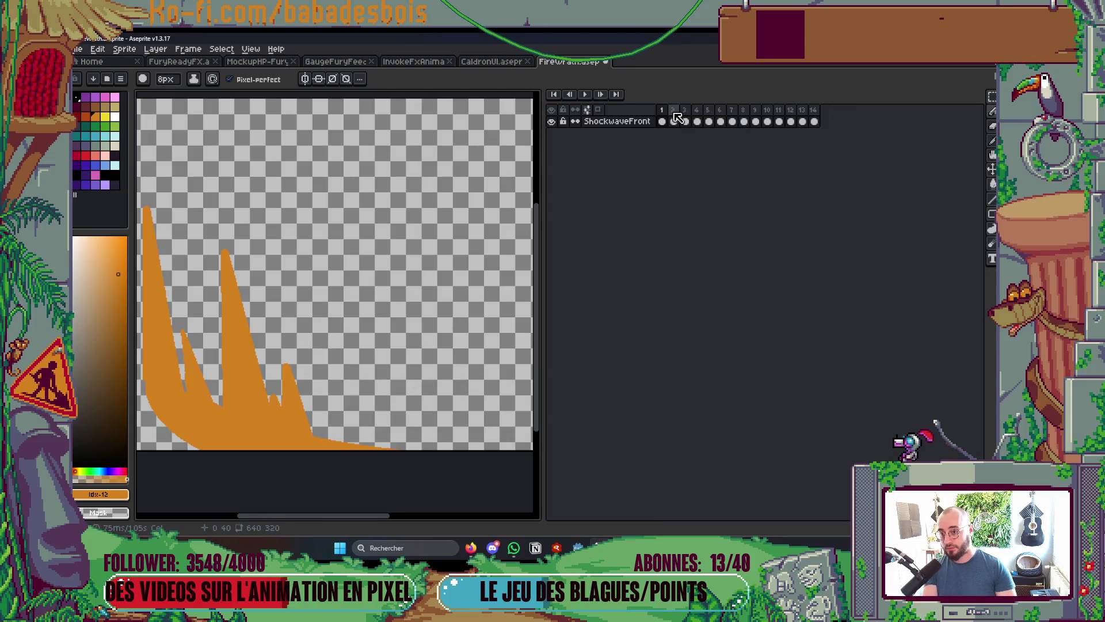
click(676, 119)
scroll(501, 214, down, 3)
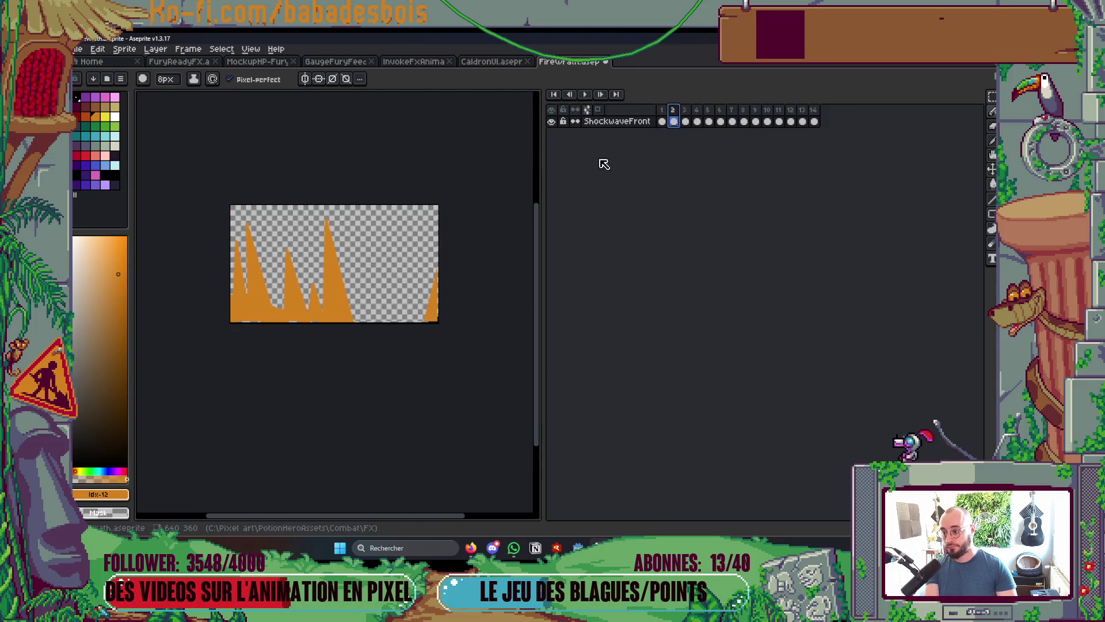
key(plus)
key(plus)
key(minus)
key(minus)
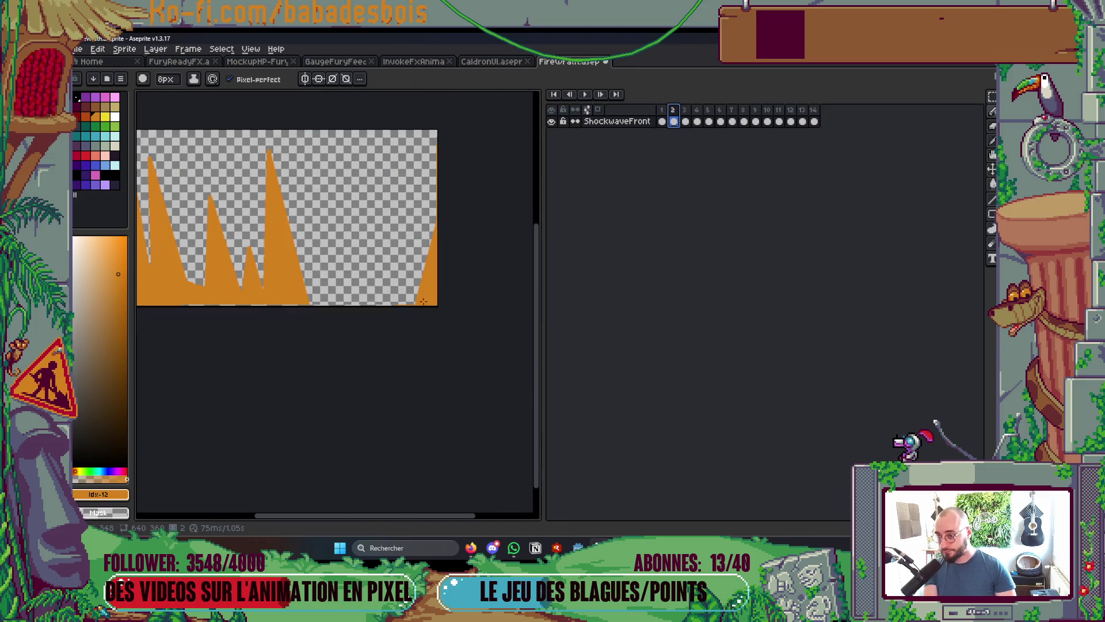
key(alt+c)
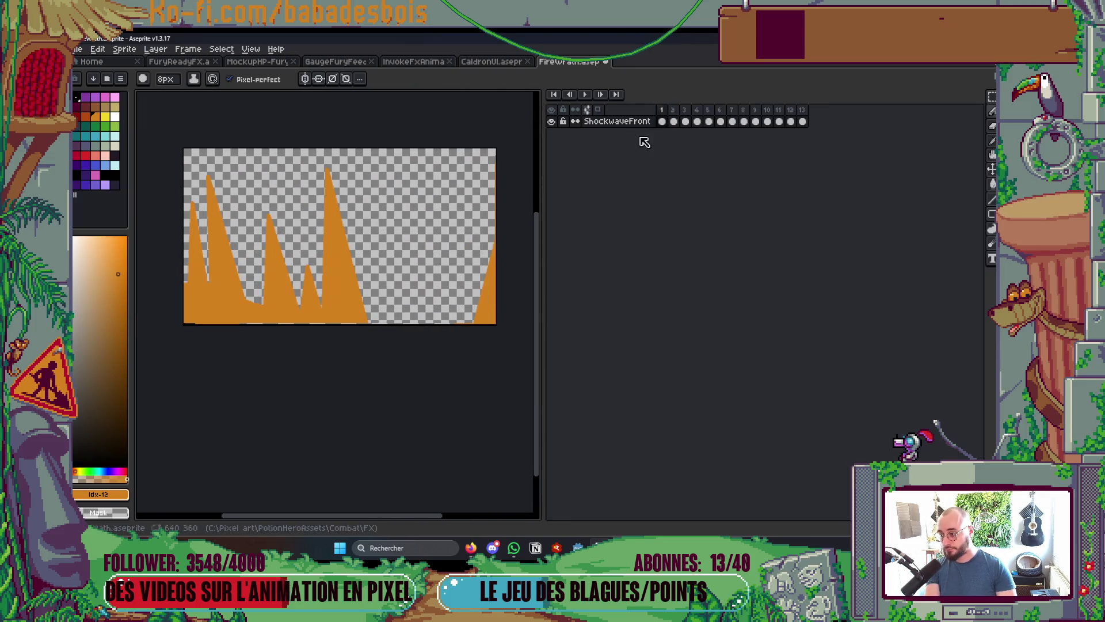
Undo the accidental clearing of frame 1, then step through and preview the animation
scroll(328, 297, up, 3)
key(Delete)
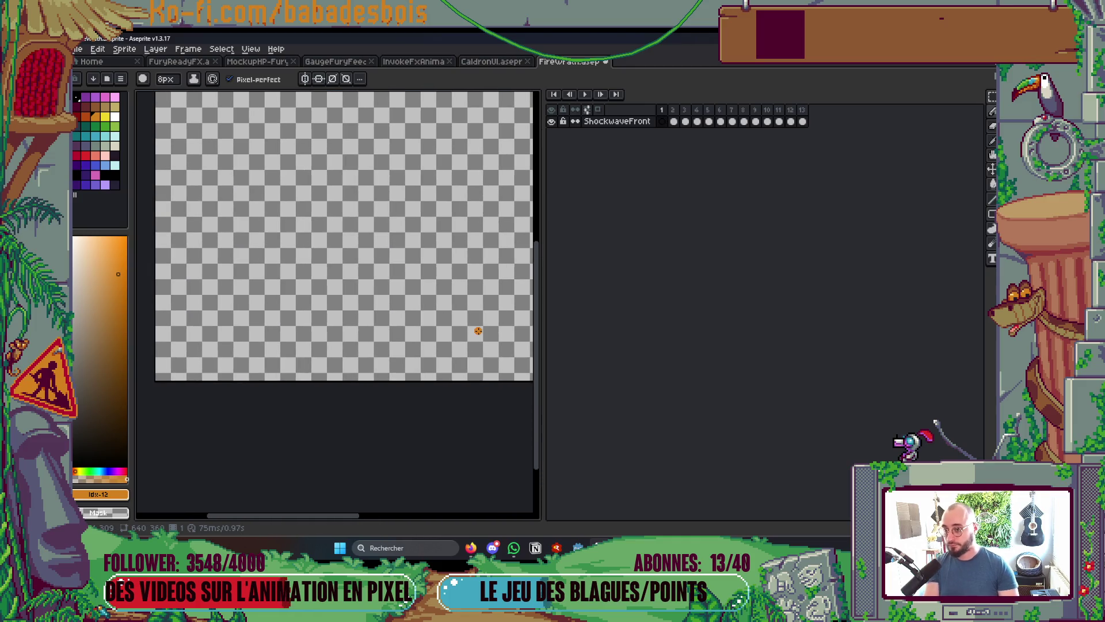
key(ctrl+z)
key(Tab)
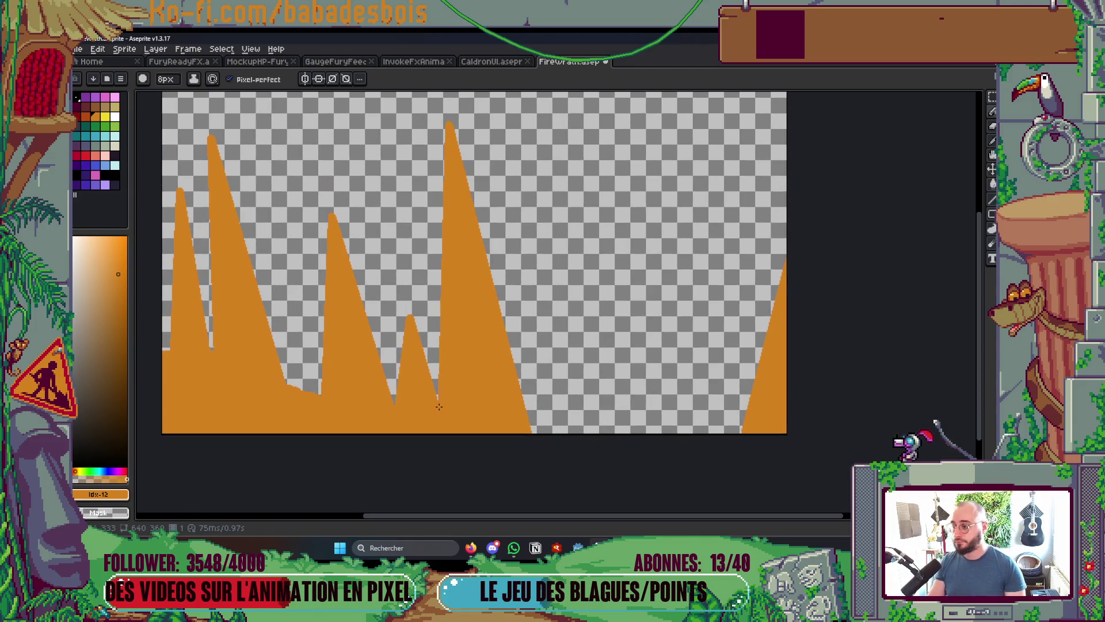
key(Right)
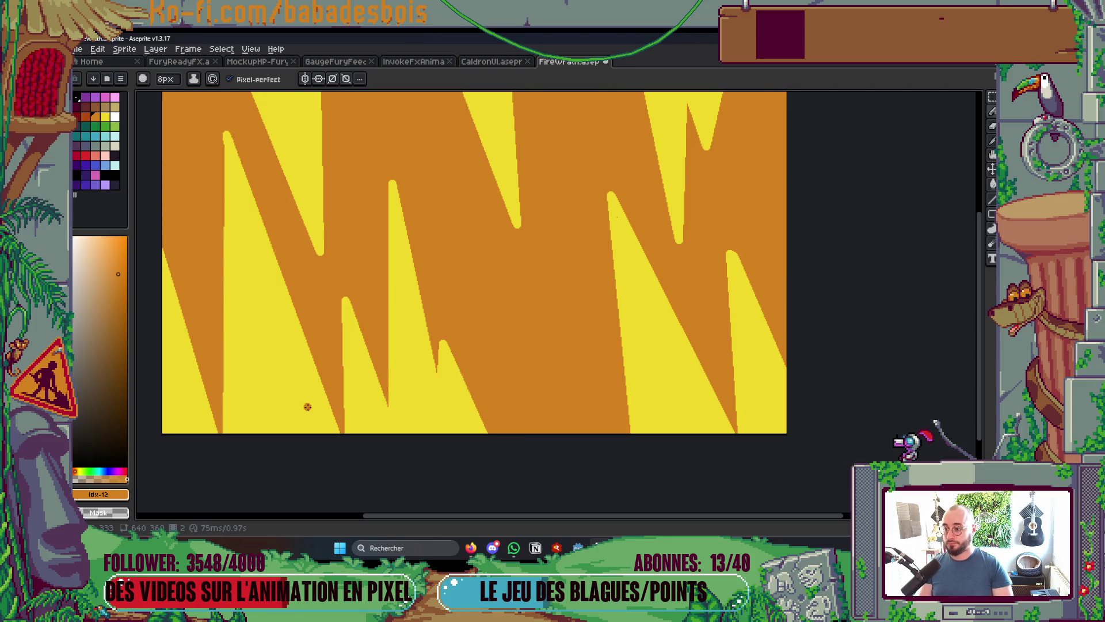
key(Return)
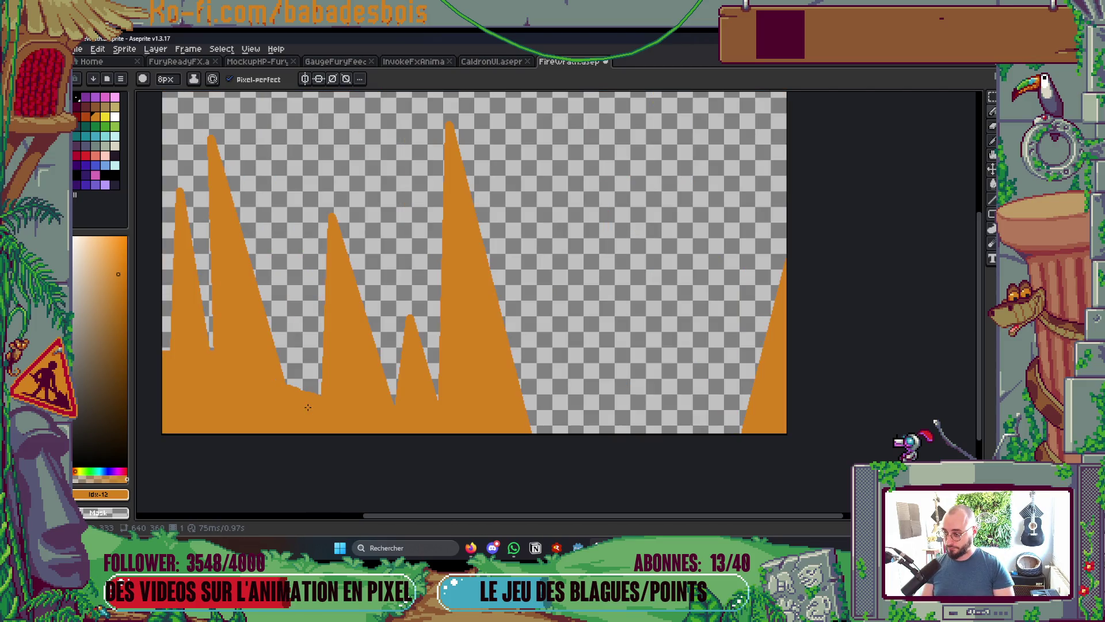
Eyedrop yellow and draw a filled yellow triangle inside the left orange spike
key(i)
click(109, 120)
key(b)
mouse_move(267, 406)
mouse_down()
mouse_move(267, 318)
mouse_move(318, 455)
mouse_up()
key(w)
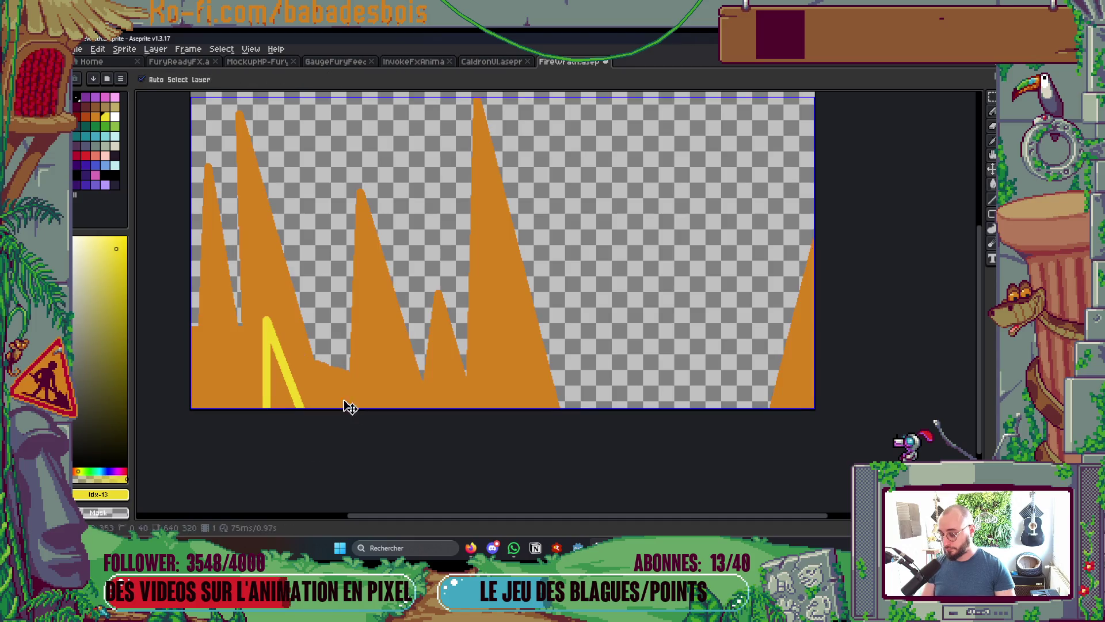
click(262, 62)
click(278, 79)
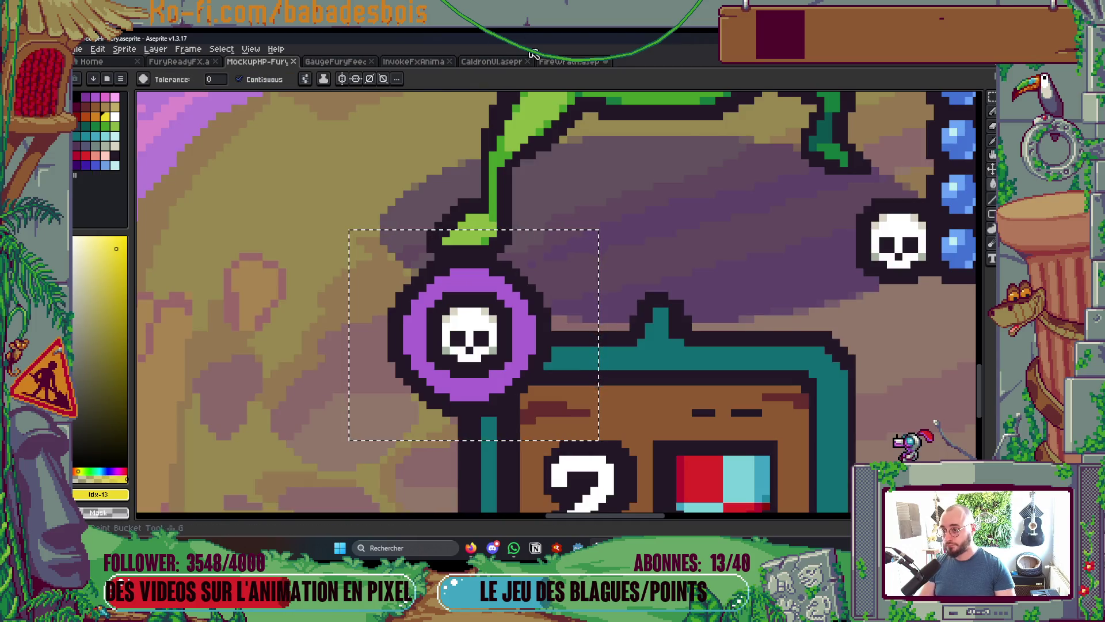
key(ctrl+Tab)
click(272, 398)
key(b)
With a 3px yellow brush, outline and fill a yellow triangle in the middle spike
scroll(303, 378, up, 2)
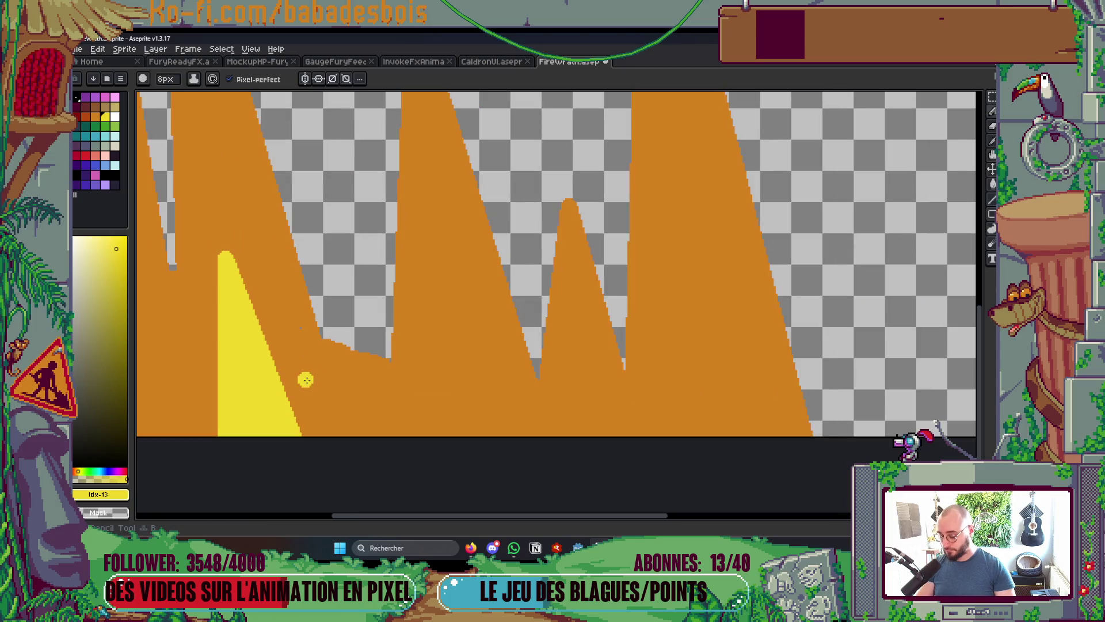
alt+click(304, 318)
alt+click(280, 380)
key(minus)
key(minus)
key(minus)
mouse_move(448, 439)
mouse_down()
mouse_move(447, 255)
mouse_move(525, 443)
mouse_up()
key(g)
click(481, 400)
key(b)
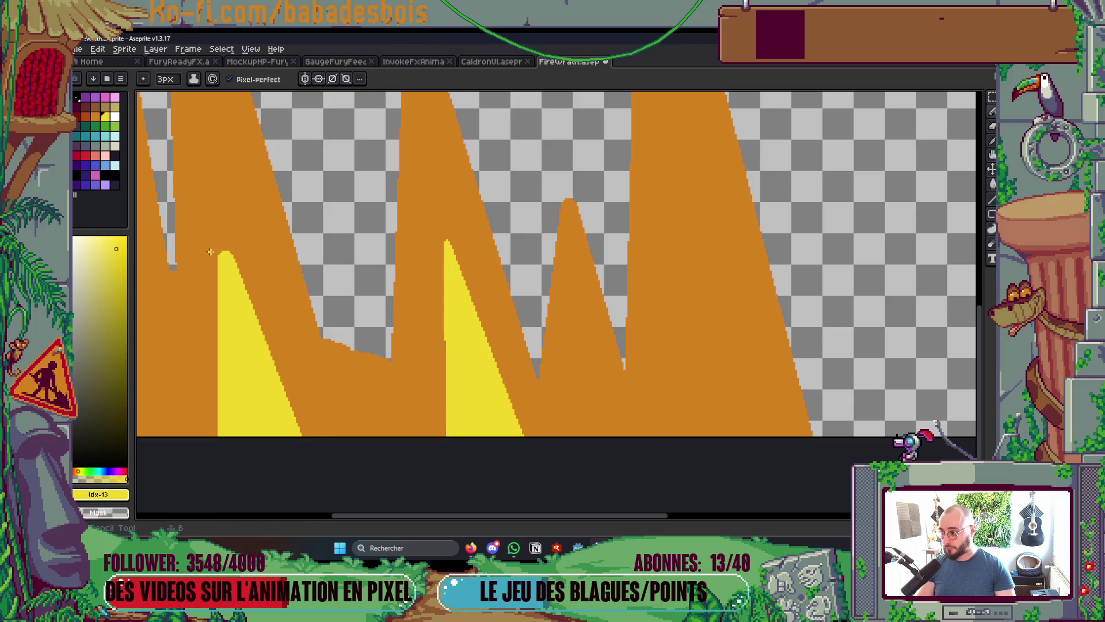
Widen the yellow below the left tip and add two more filled yellow inverted-V peaks
drag(218, 206, 242, 276)
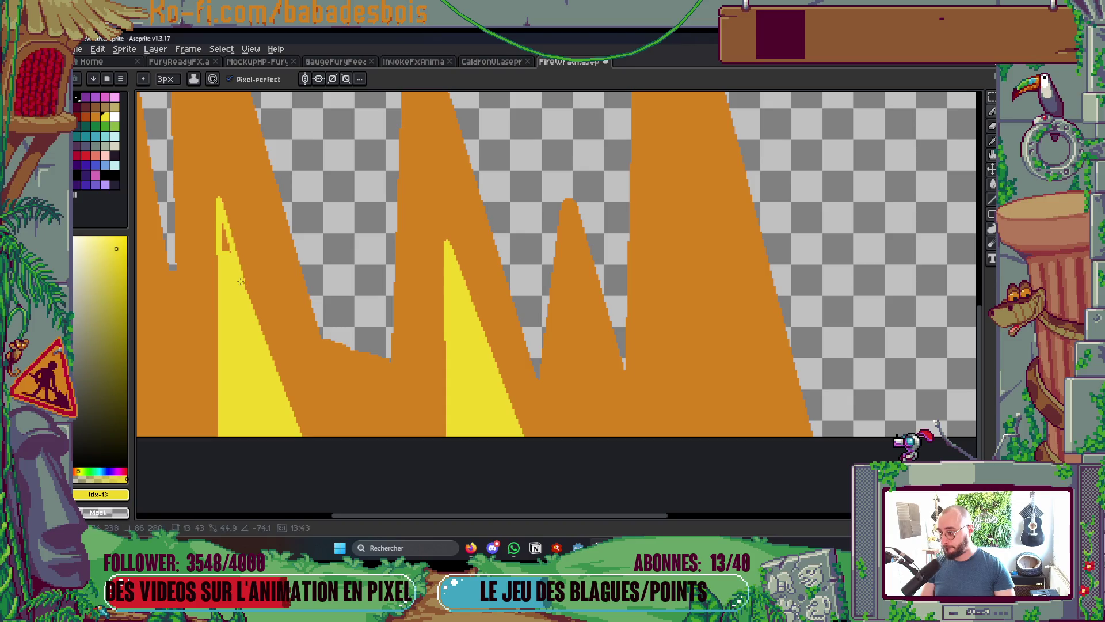
key(g)
key(b)
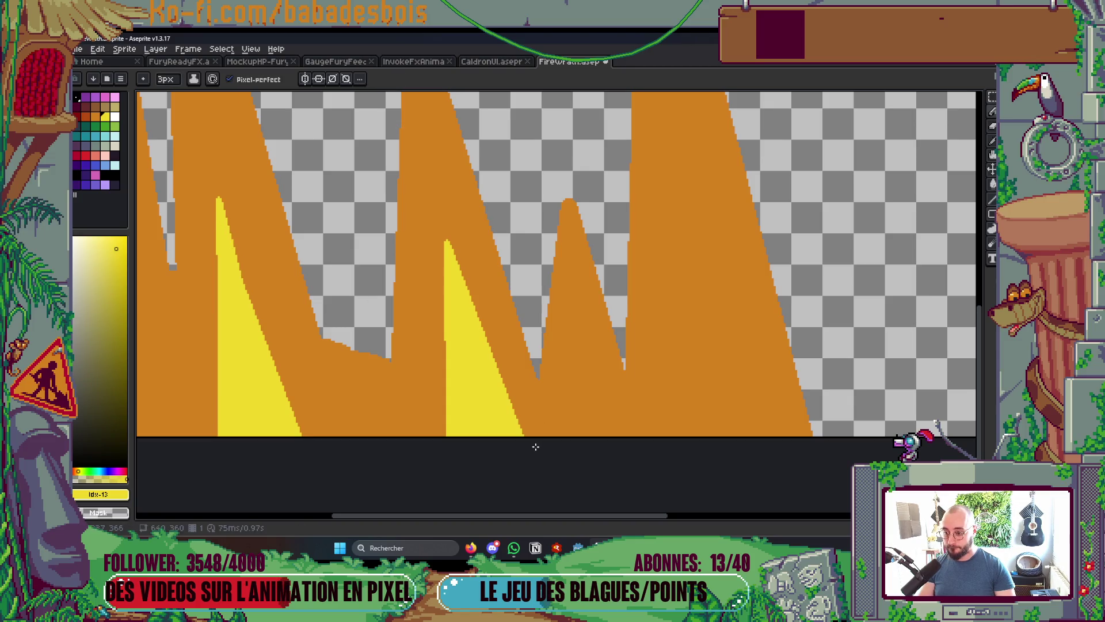
mouse_move(538, 436)
mouse_down()
mouse_move(550, 379)
mouse_move(575, 436)
mouse_up()
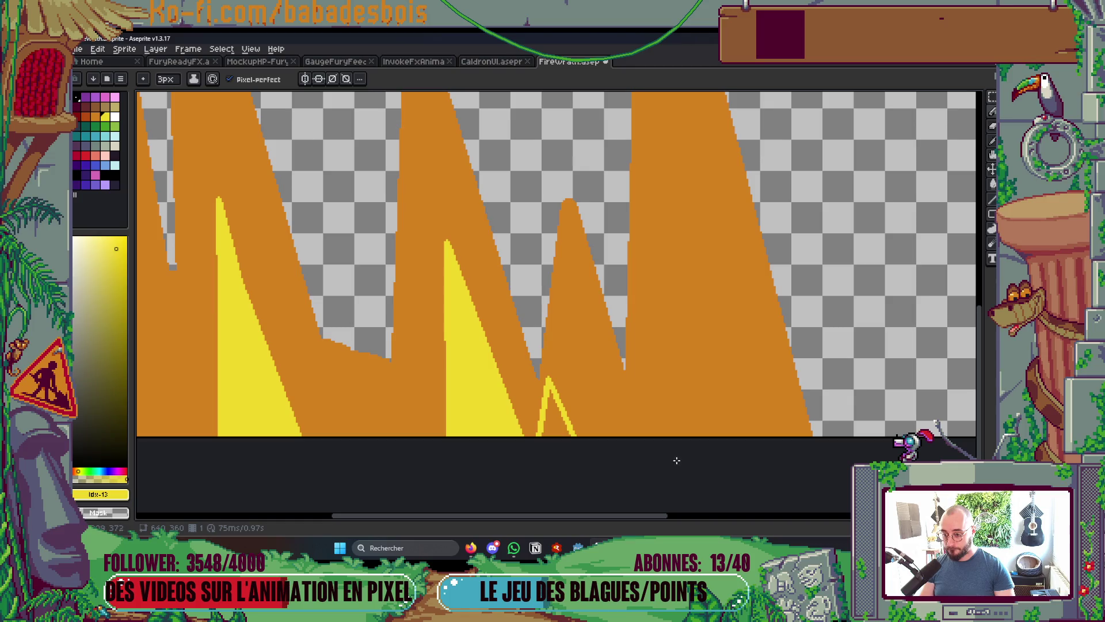
mouse_move(653, 448)
mouse_down()
mouse_move(720, 290)
mouse_move(673, 267)
mouse_move(723, 485)
mouse_up()
scroll(673, 268, down, 1)
key(g)
click(682, 397)
click(556, 414)
scroll(613, 362, down, 5)
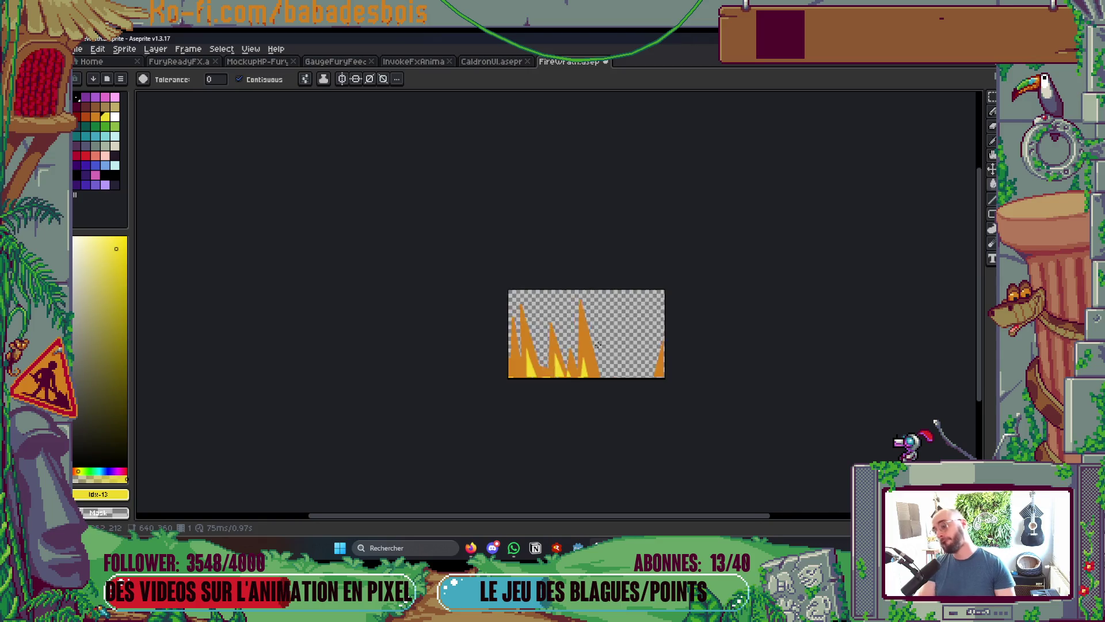
scroll(625, 366, up, 2)
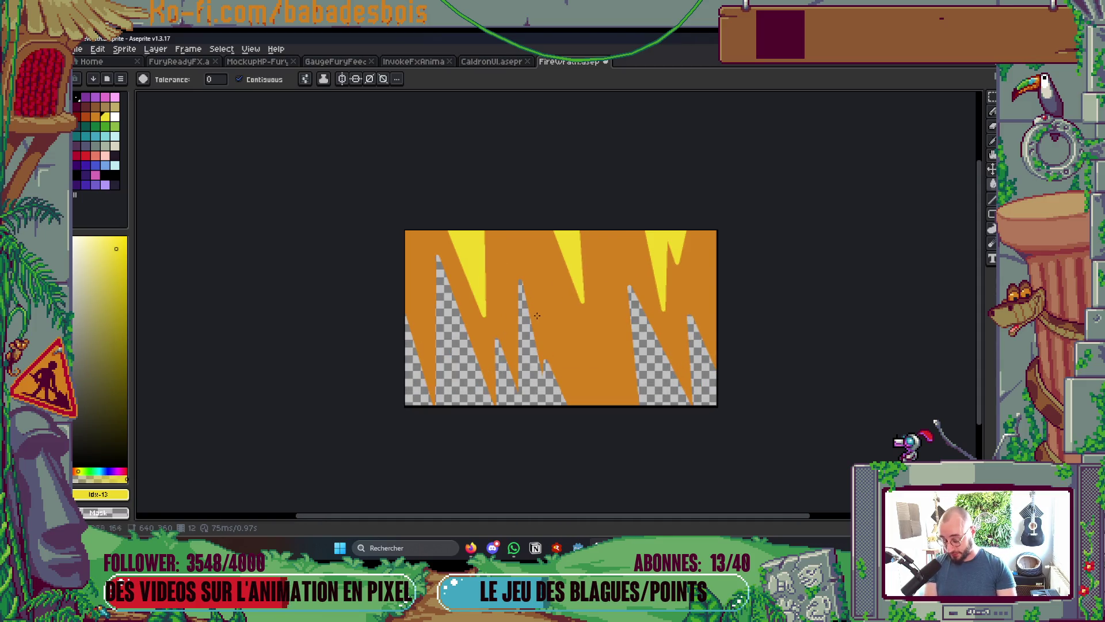
Eyedrop the spikes' orange and paint two solid orange teardrop drips below the spikes
key(Return)
key(i)
scroll(547, 299, up, 3)
click(548, 247)
key(b)
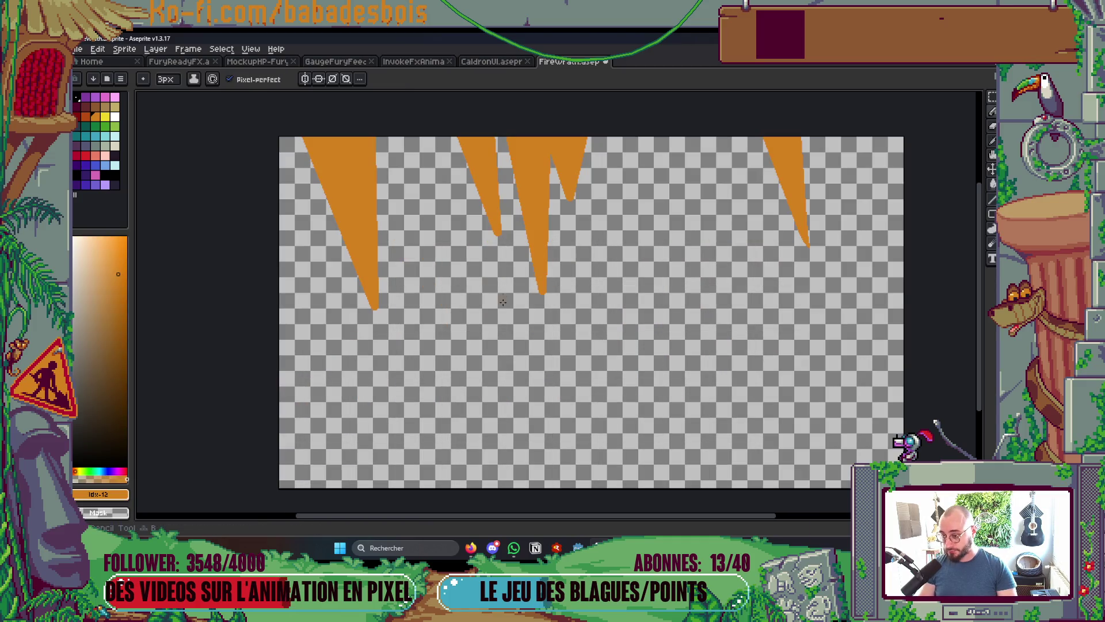
drag(485, 331, 486, 320)
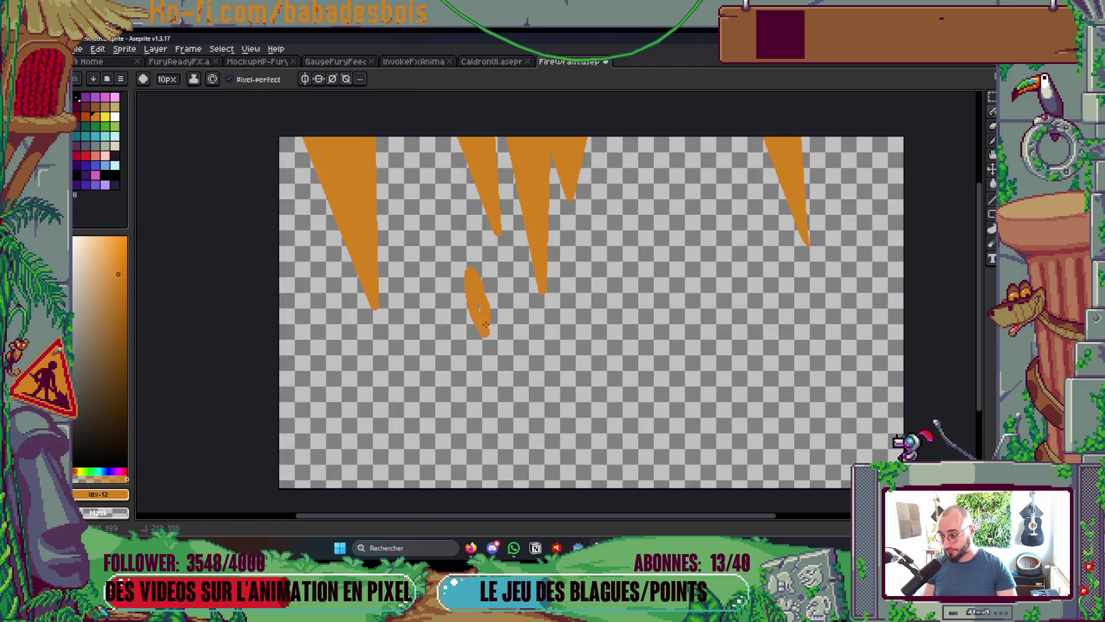
mouse_move(667, 375)
mouse_down()
mouse_move(625, 271)
mouse_move(671, 359)
mouse_up()
key(g)
click(652, 311)
key(b)
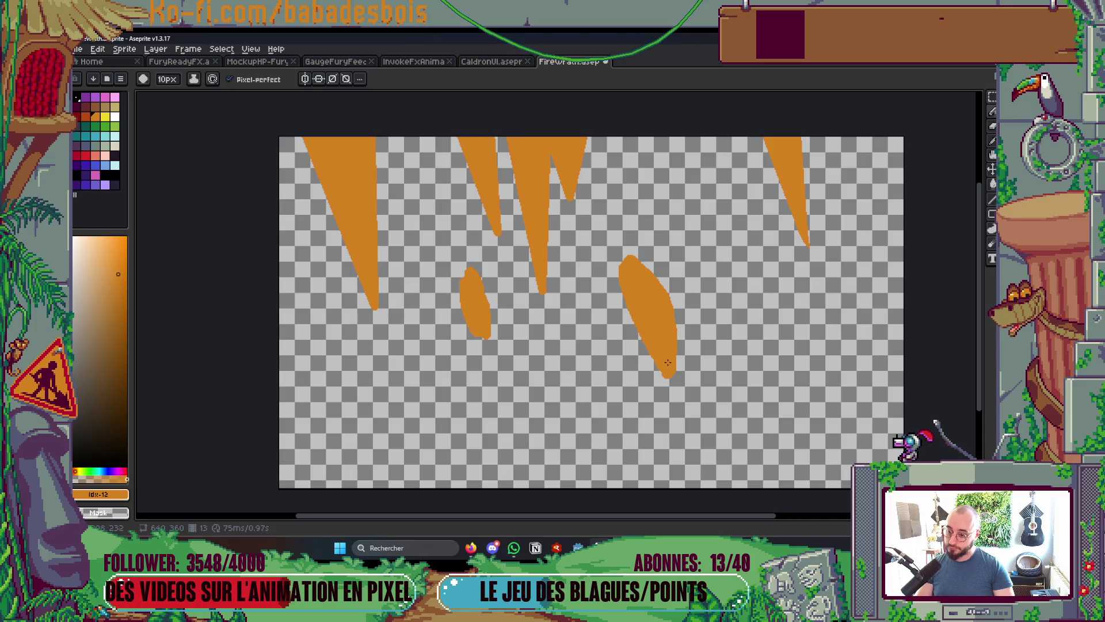
Play the animation to check it, then show the frames and layers timeline
scroll(668, 366, down, 4)
scroll(649, 345, up, 4)
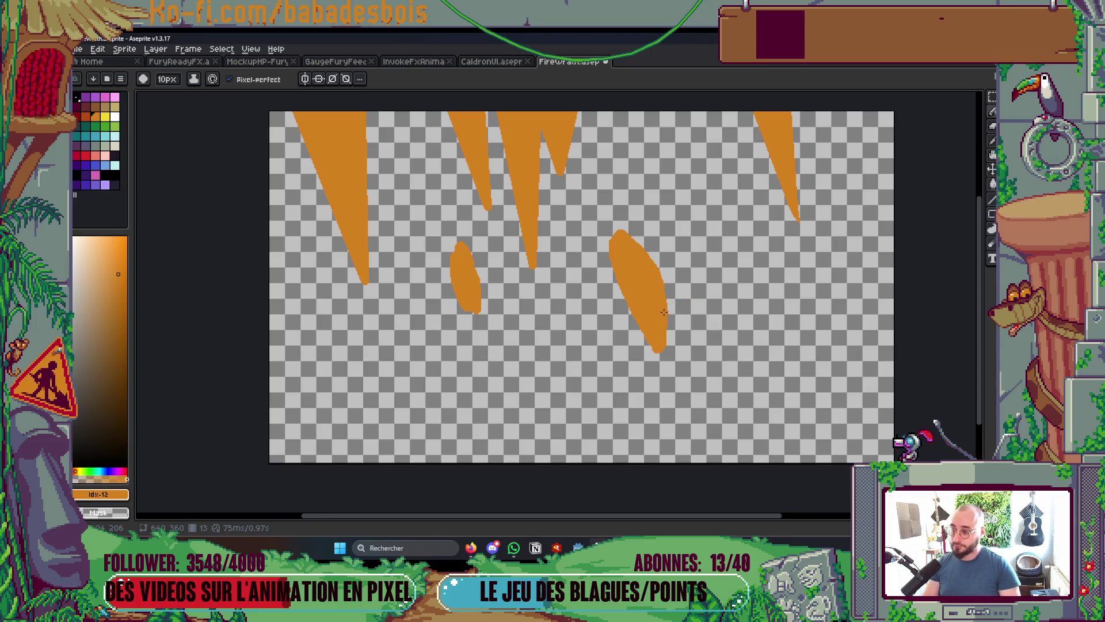
key(Return)
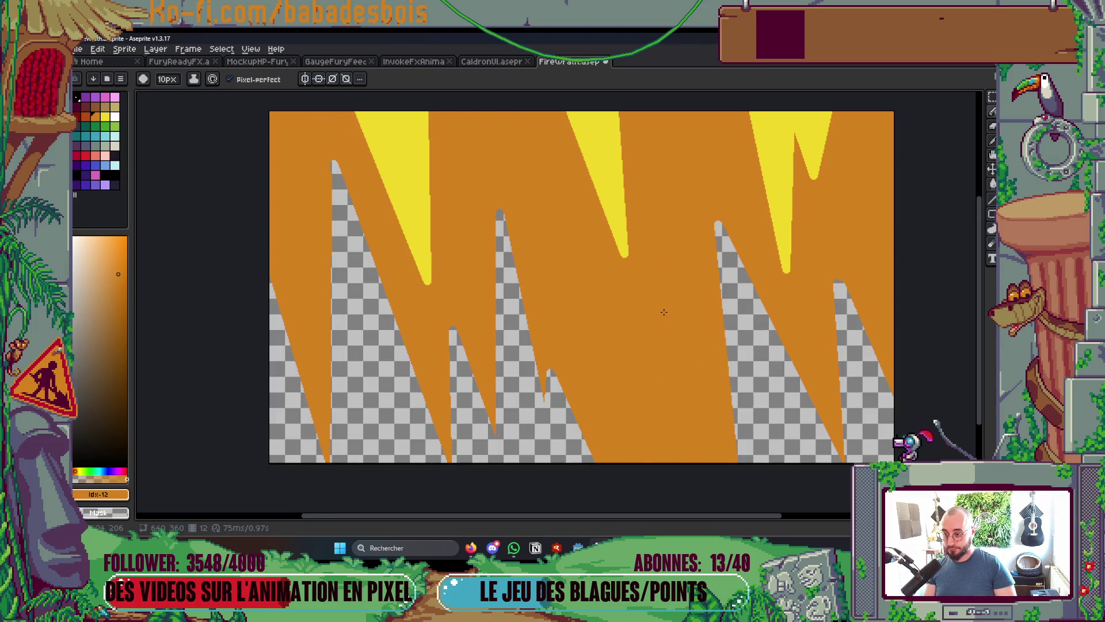
key(Tab)
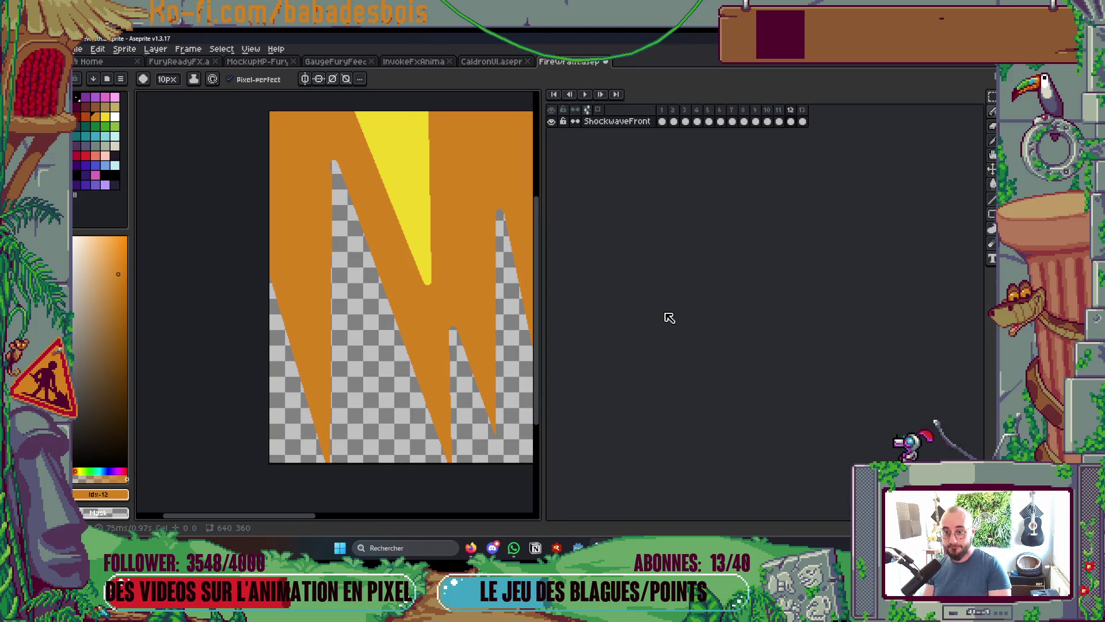
Pick a dark purple swatch for the smoke and undo the accidentally added frame
key(alt+n)
key(Tab)
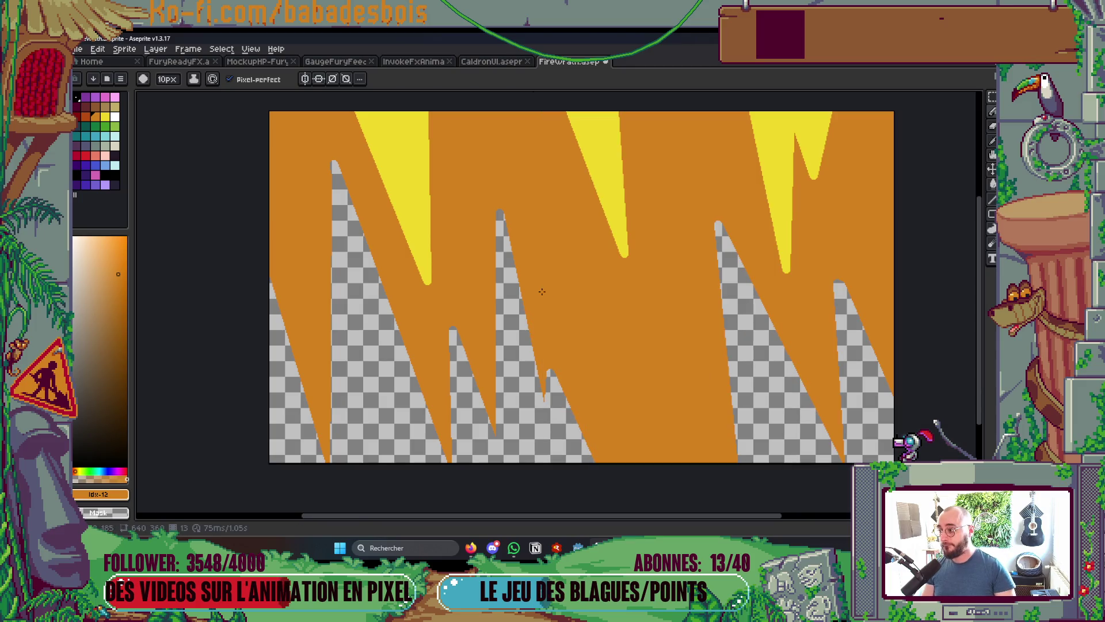
click(77, 146)
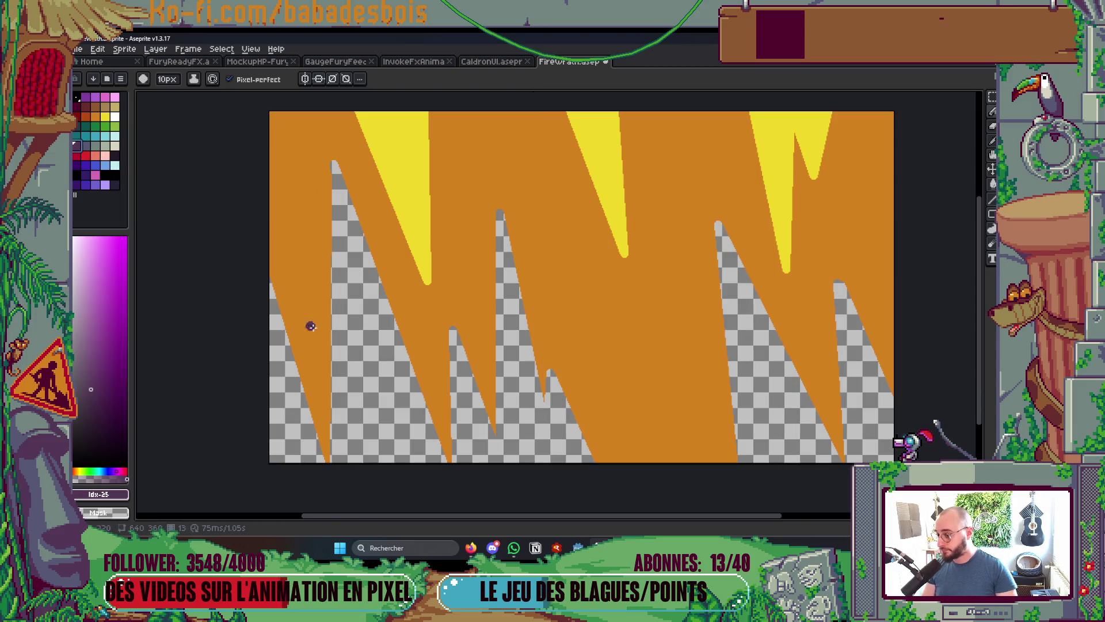
key(Tab)
key(ctrl+z)
Create a new Layer 1 and move it below the ShockwaveFront layer
right_click(625, 122)
mouse_move(682, 149)
click(737, 142)
drag(619, 128, 625, 149)
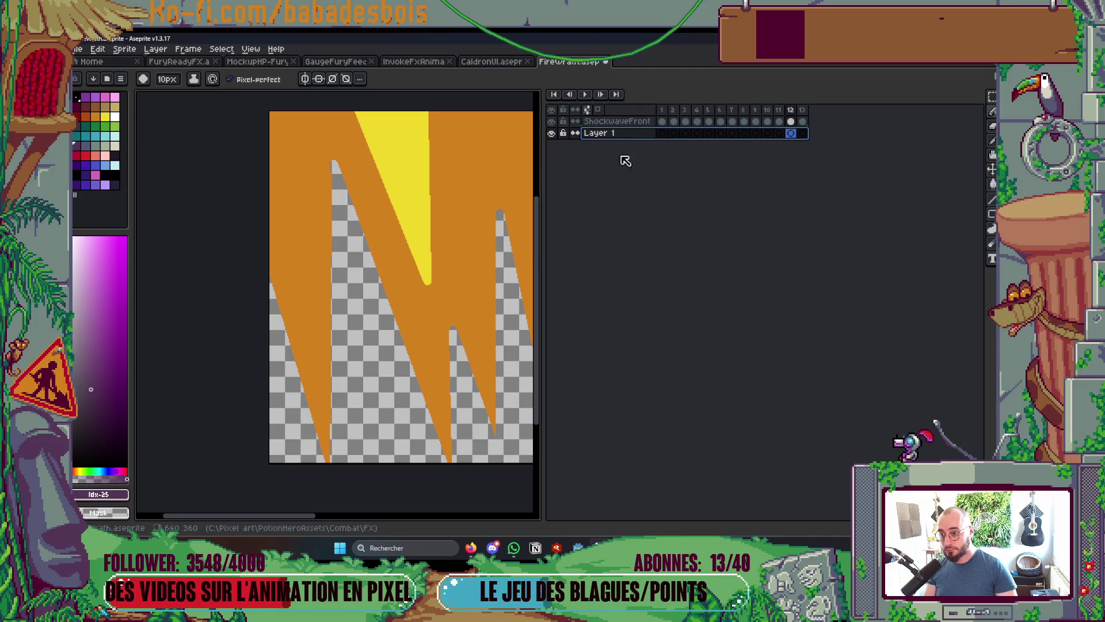
key(Tab)
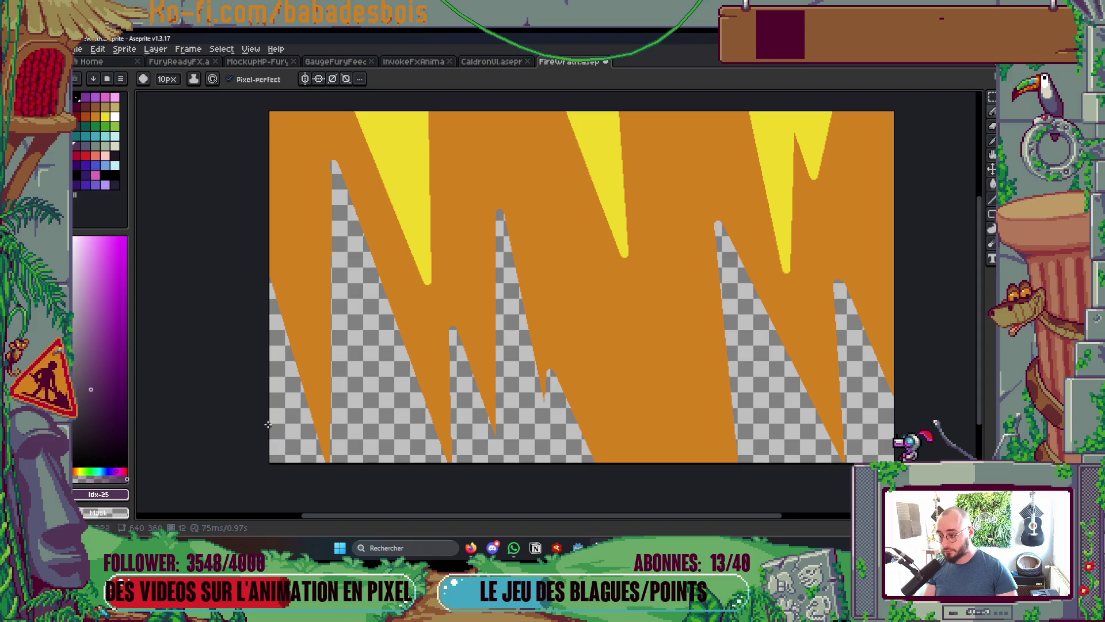
Draw the scalloped purple smoke outline across the canvas, undoing a fill that leaked
mouse_move(266, 399)
mouse_down()
mouse_move(374, 334)
mouse_move(371, 273)
mouse_move(543, 329)
mouse_up()
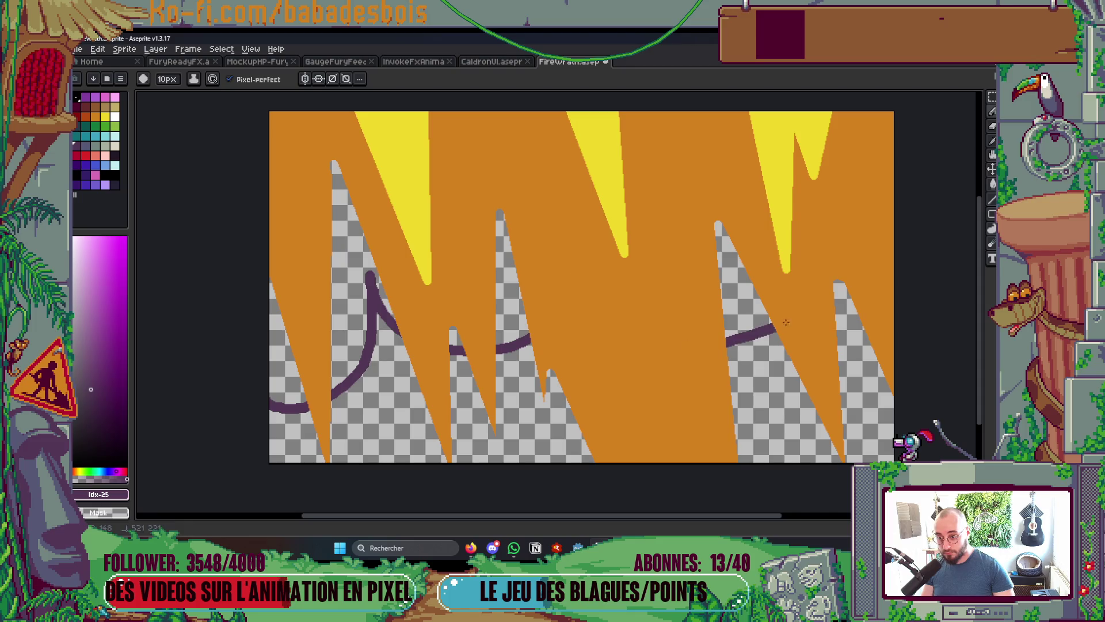
drag(837, 330, 877, 357)
scroll(578, 347, right, 3)
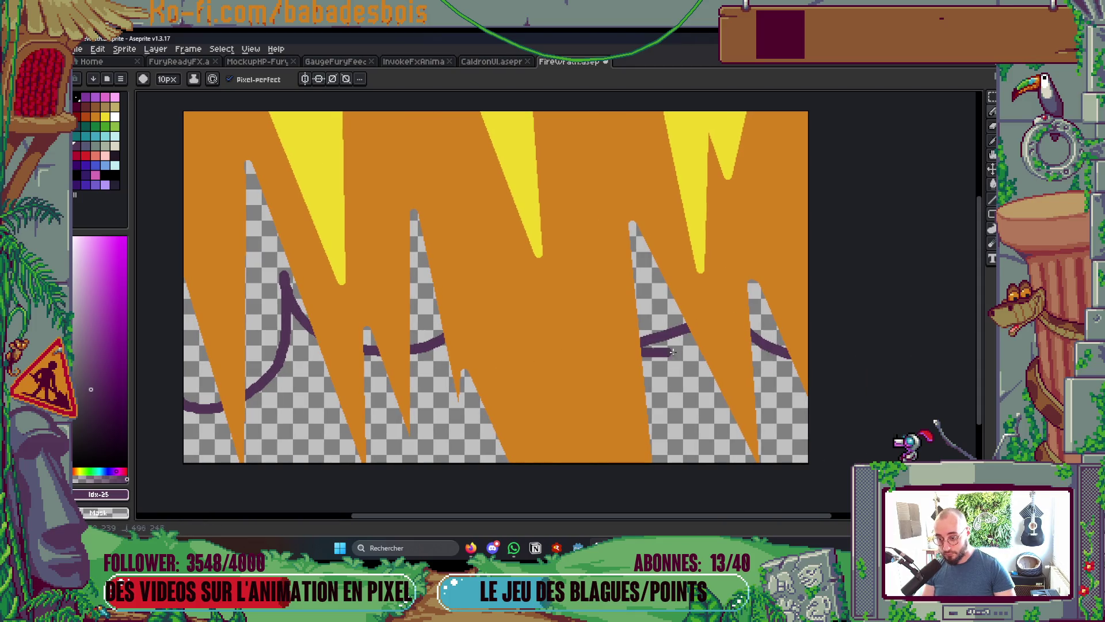
key(g)
click(650, 300)
key(ctrl+z)
Hide the ShockwaveFront layer and bucket-fill purple above the curve and between the right strokes
key(Tab)
click(550, 121)
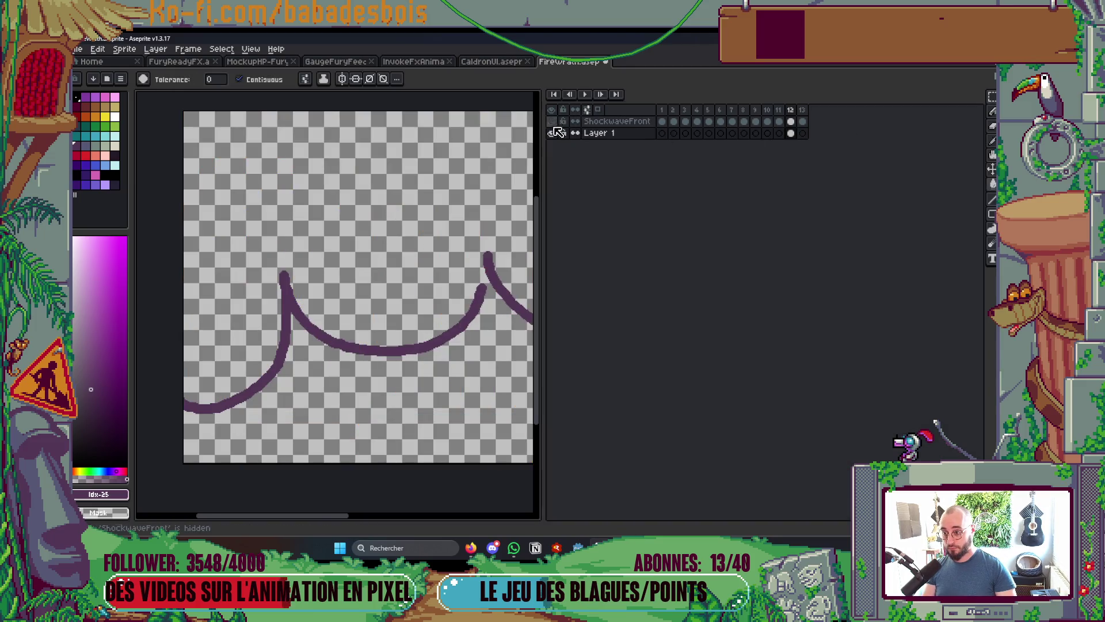
key(Tab)
key(b)
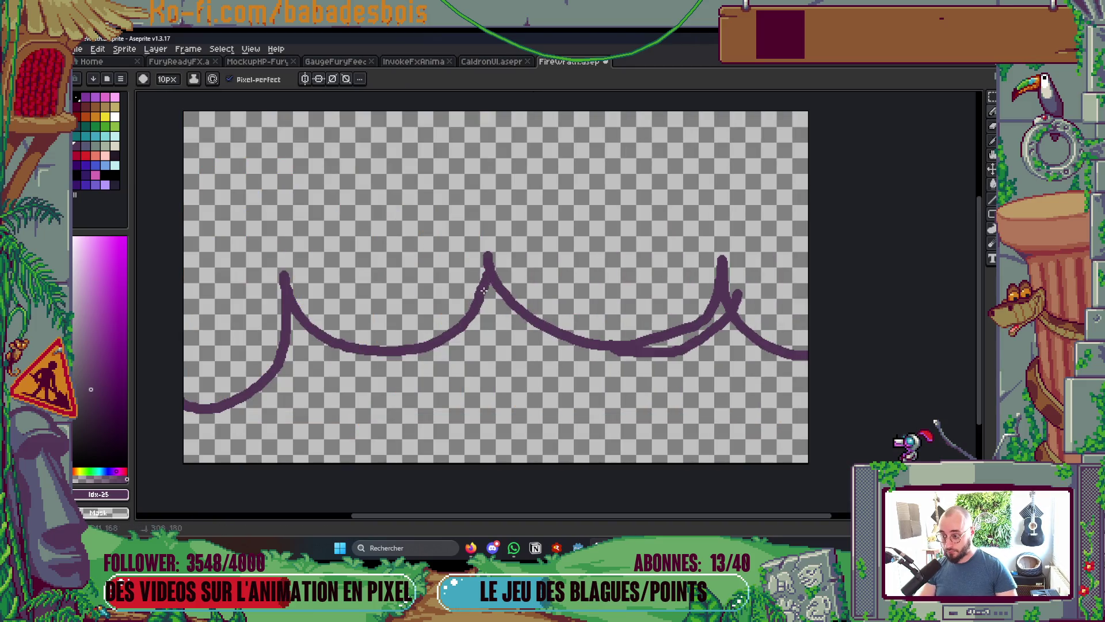
key(g)
click(496, 261)
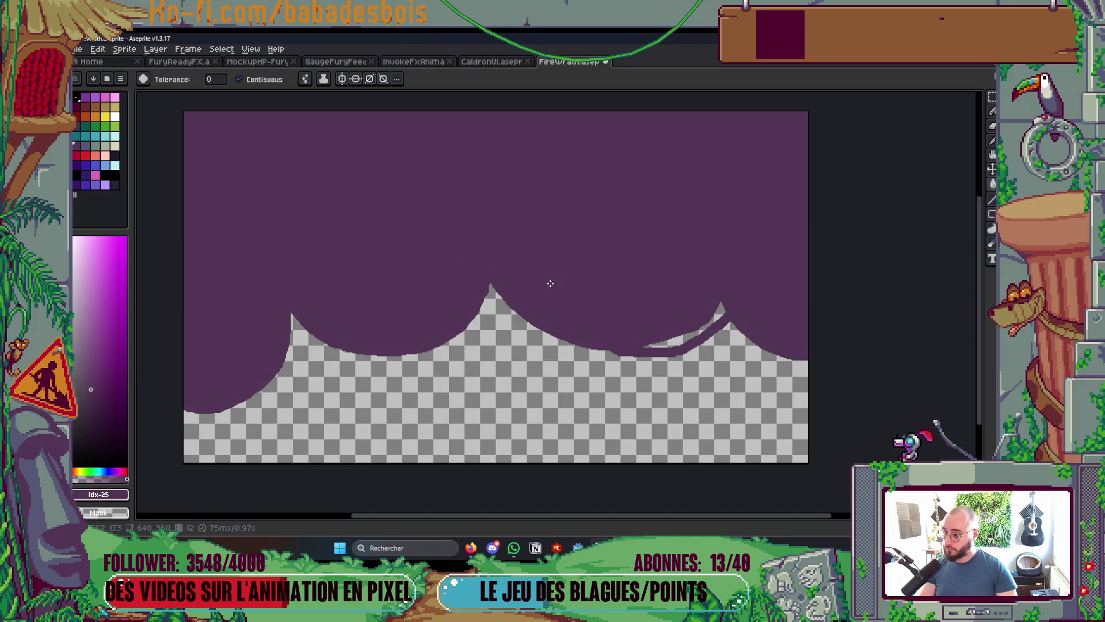
click(685, 338)
key(b)
scroll(683, 311, down, 3)
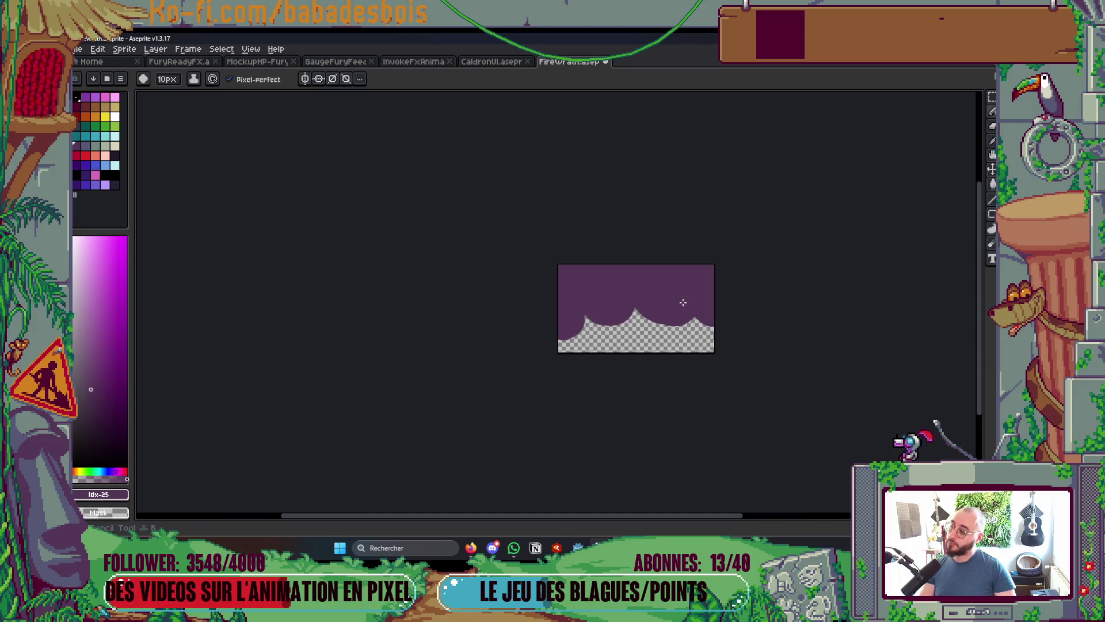
scroll(683, 302, up, 3)
scroll(689, 303, down, 3)
scroll(689, 306, up, 1)
key(Tab)
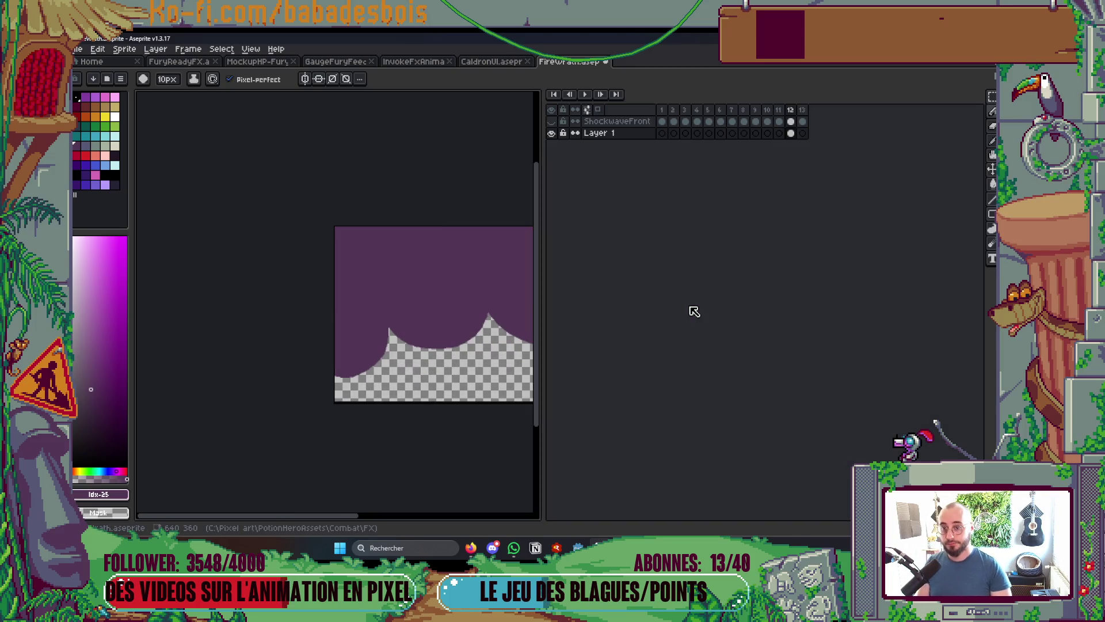
Show ShockwaveFront again and add a large filled purple puff along the smoke's lower edge
key(period)
key(period)
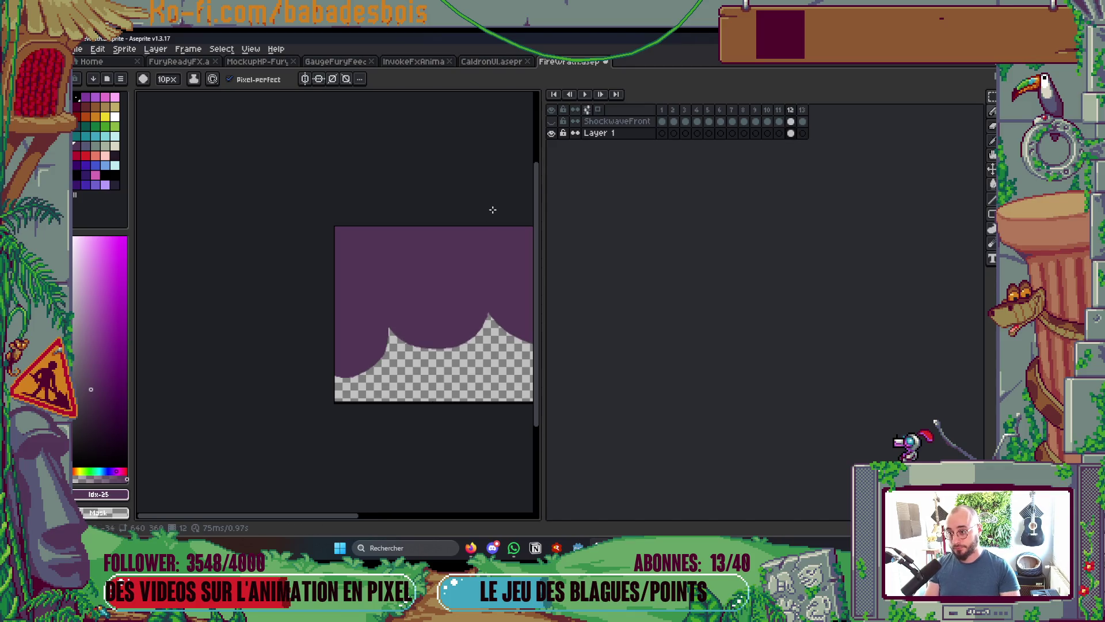
click(552, 121)
scroll(393, 266, right, 2)
scroll(393, 270, right, 1)
scroll(315, 361, up, 3)
scroll(432, 370, down, 1)
scroll(414, 331, up, 1)
mouse_move(405, 338)
mouse_down()
mouse_move(452, 420)
mouse_move(460, 294)
mouse_move(406, 337)
mouse_up()
scroll(424, 370, down, 4)
scroll(287, 327, up, 4)
mouse_move(239, 308)
mouse_down()
mouse_move(345, 419)
mouse_move(334, 230)
mouse_move(208, 354)
mouse_up()
key(g)
click(265, 357)
Fill the inside of the purple ring solid
scroll(345, 287, down, 4)
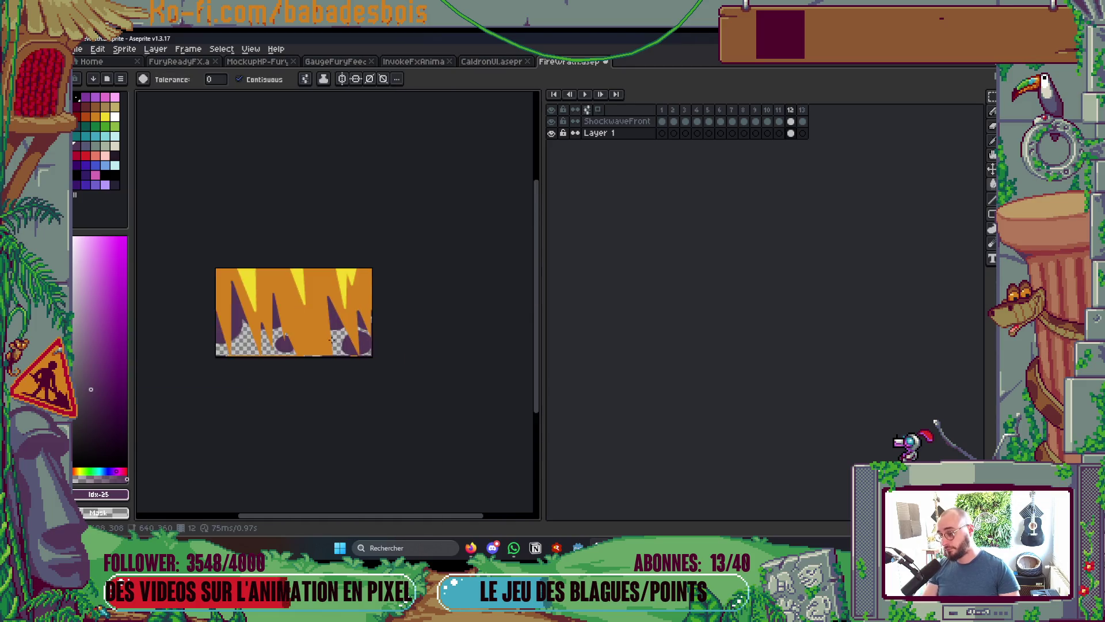
scroll(429, 334, up, 4)
key(b)
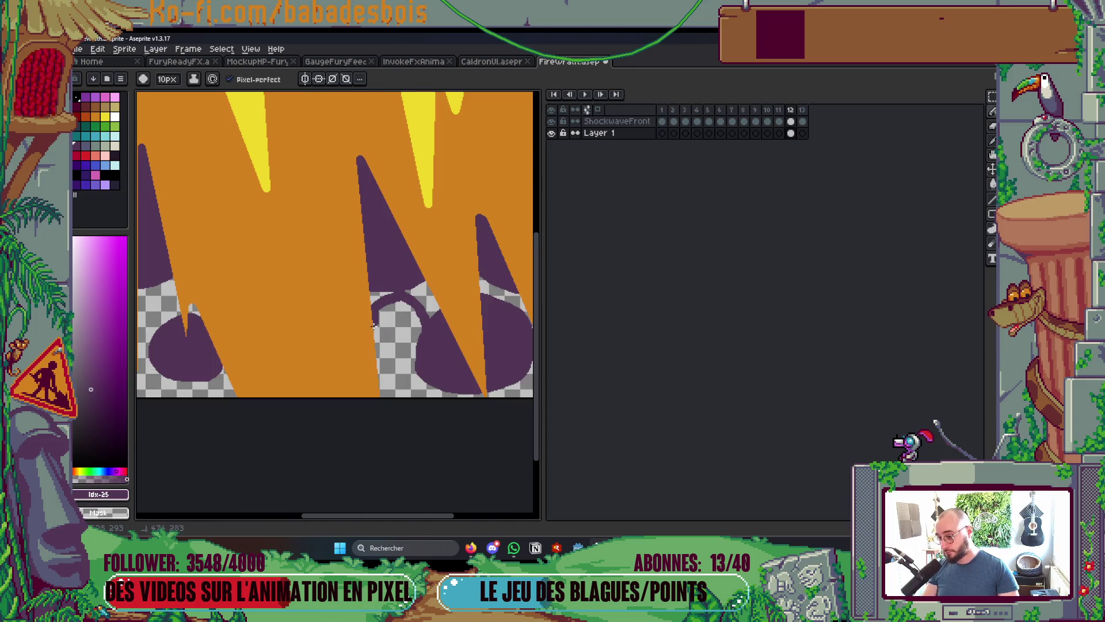
key(g)
click(402, 316)
key(b)
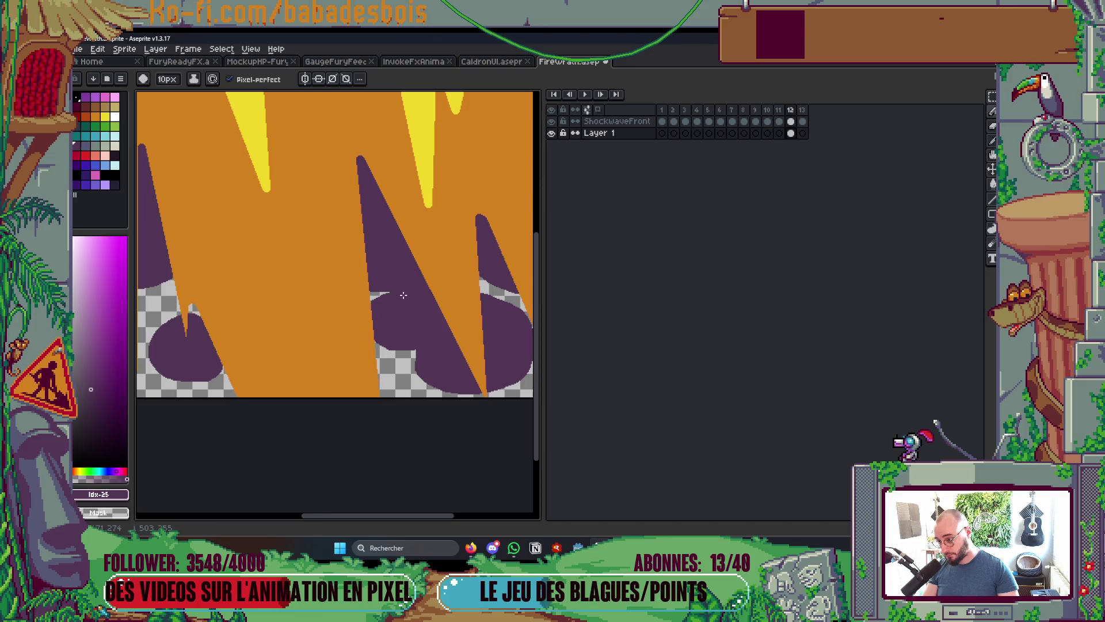
Hide ShockwaveFront, paint purple into the gap in the smoke, and play the animation
click(551, 121)
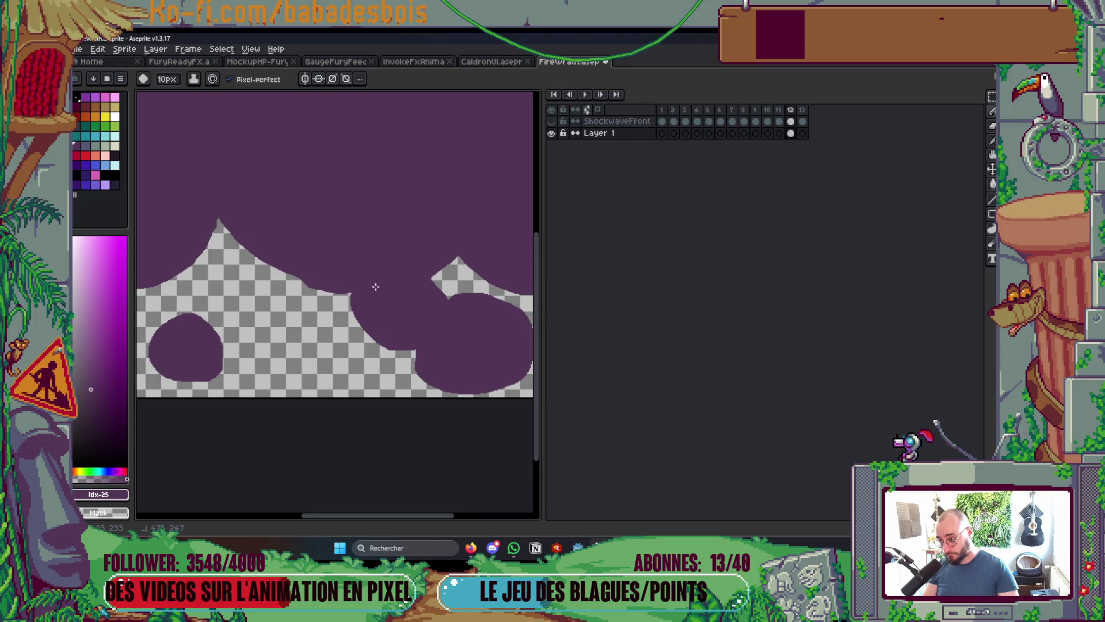
mouse_move(450, 271)
mouse_down()
mouse_move(467, 253)
mouse_move(434, 268)
mouse_move(448, 307)
mouse_up()
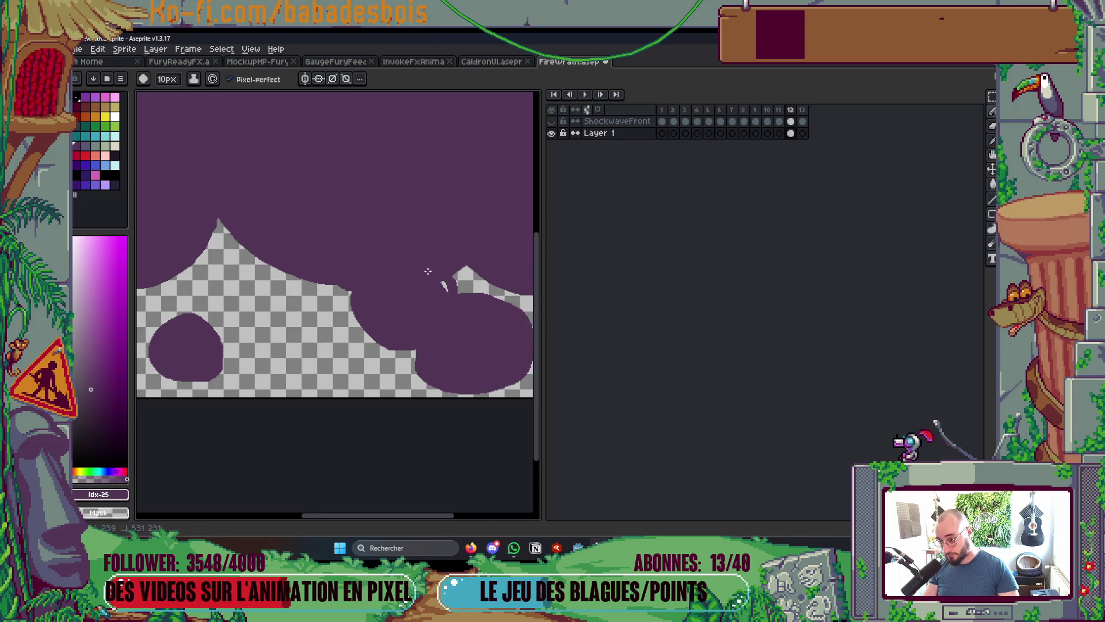
scroll(441, 287, down, 3)
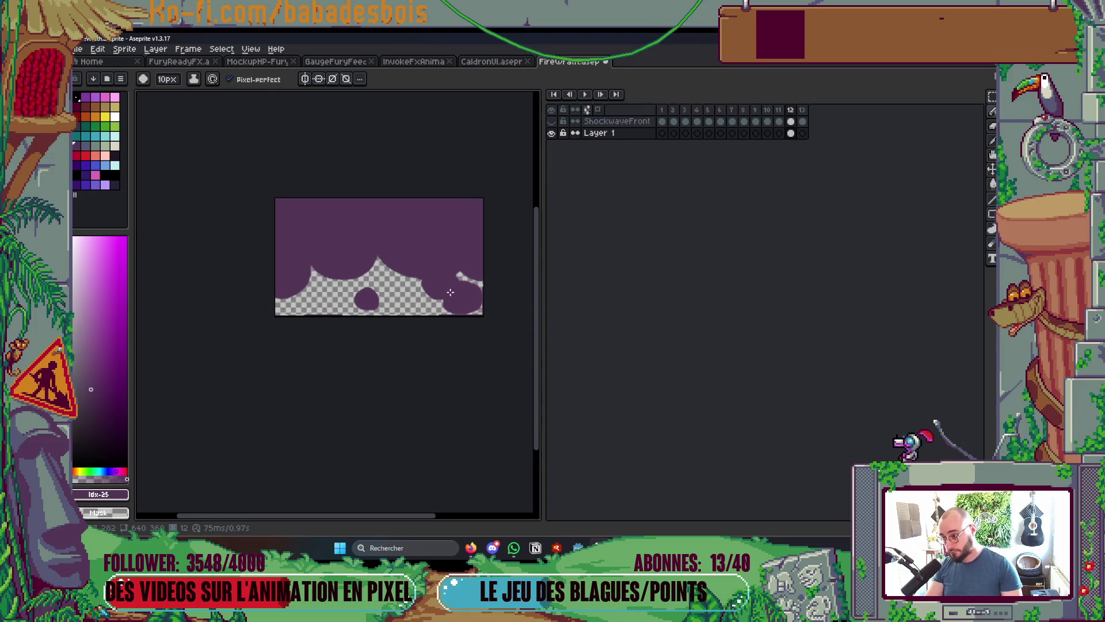
scroll(308, 317, up, 4)
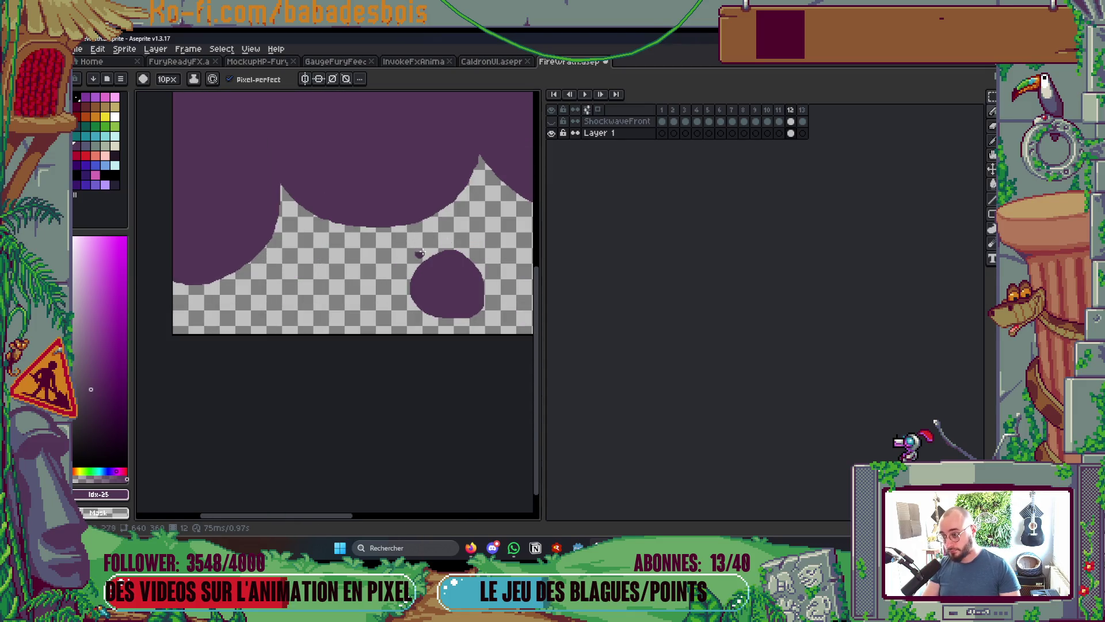
key(Return)
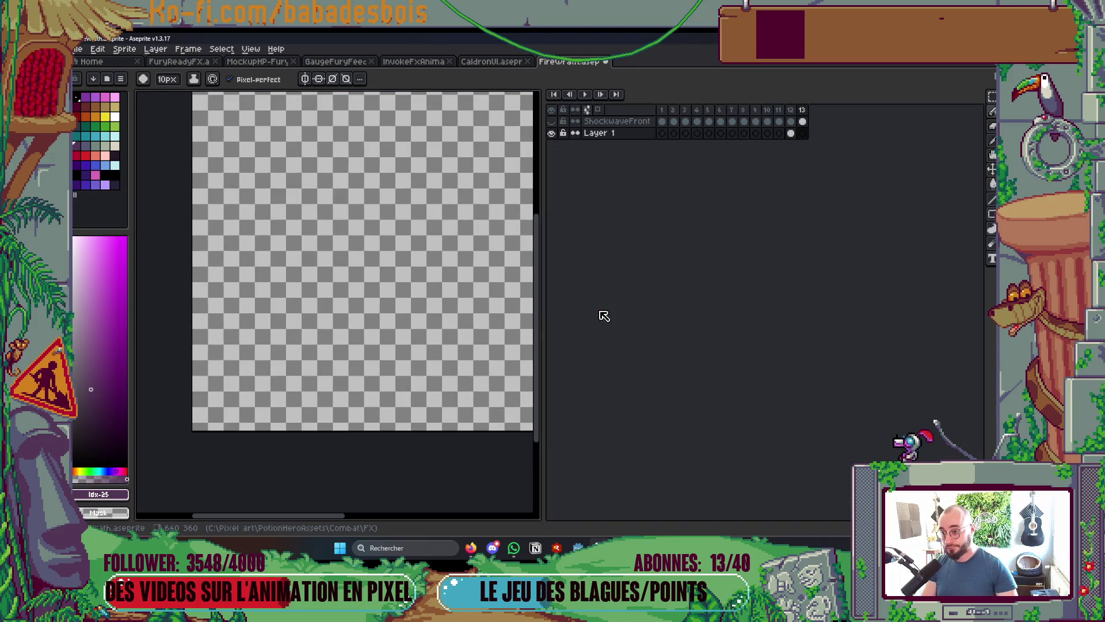
Stop playback, go to frame 13, and move the purple smoke up about 110 px
key(Tab)
key(Tab)
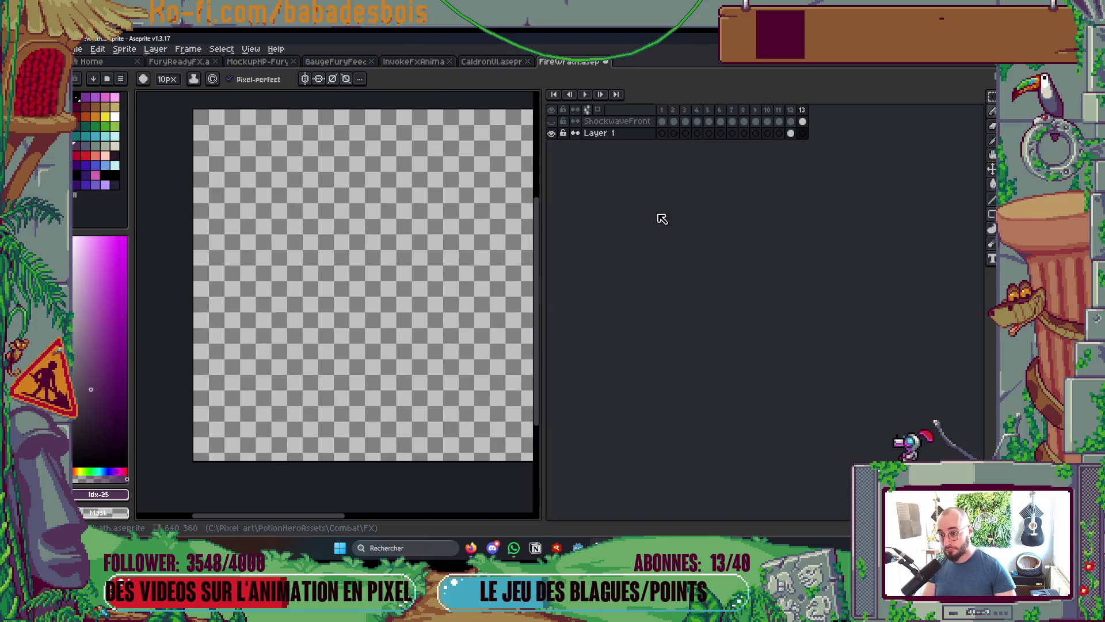
click(791, 132)
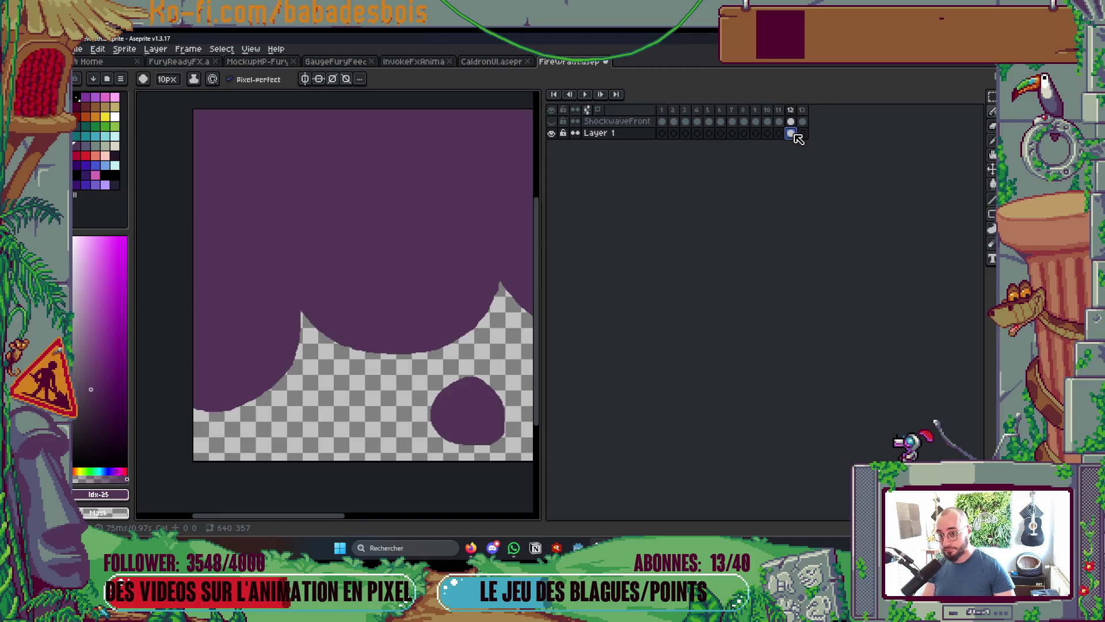
click(803, 133)
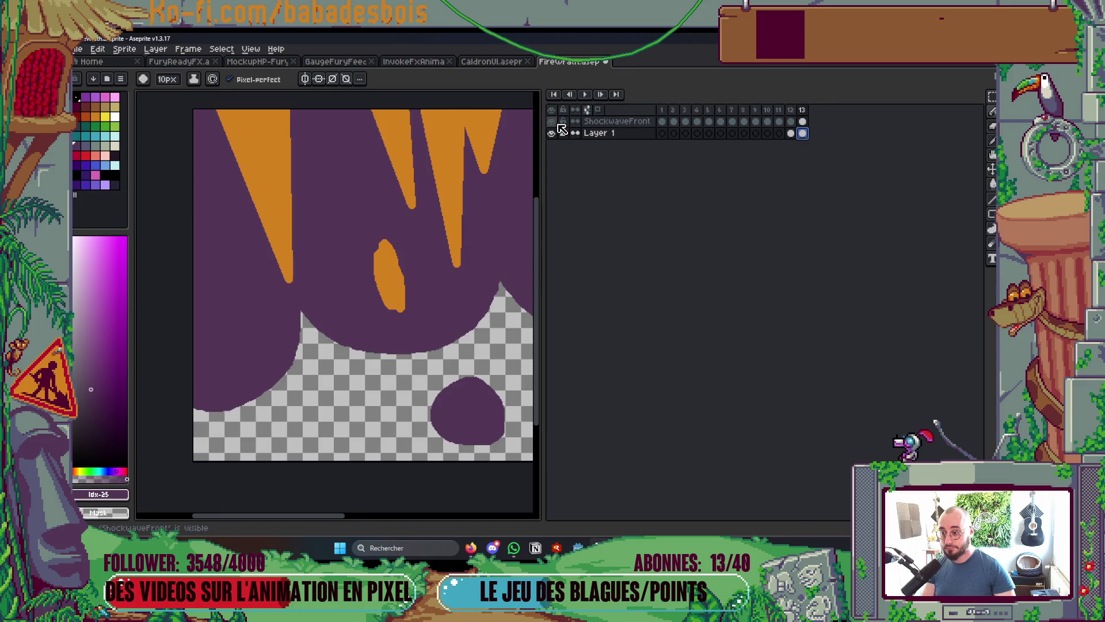
scroll(382, 296, down, 3)
key(Tab)
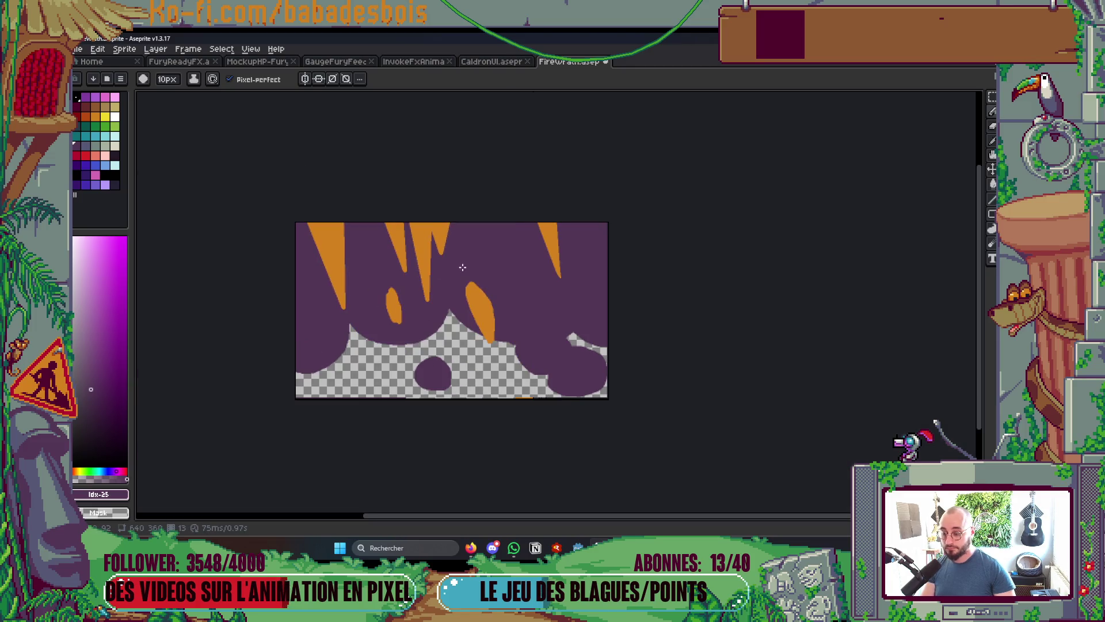
key(v)
drag(492, 296, 507, 237)
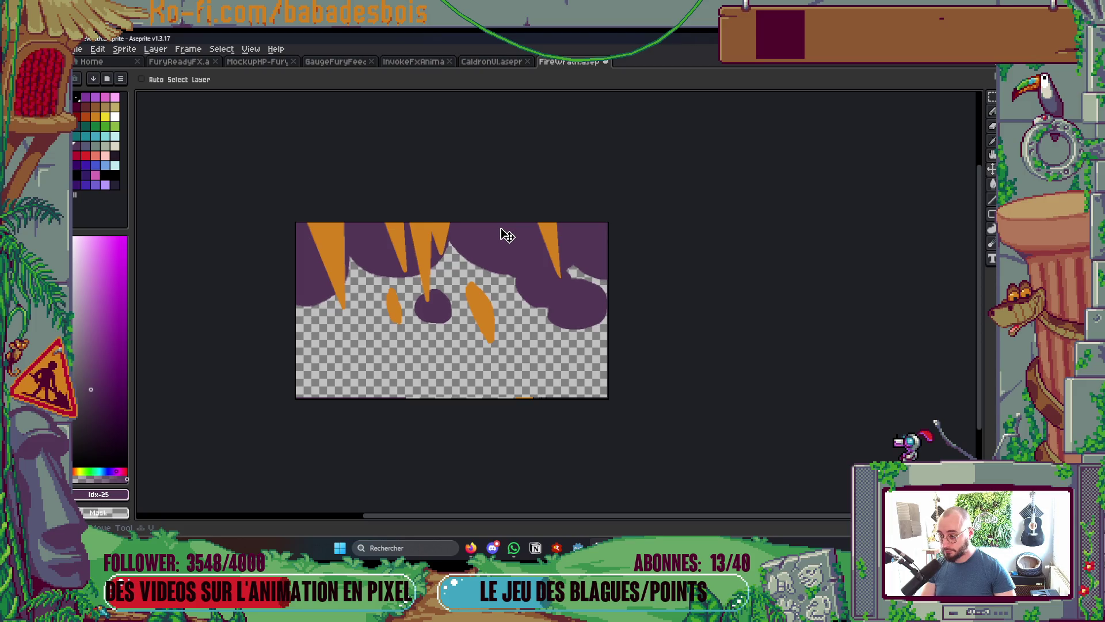
Marquee-select the small purple blob, deselect it, and turn on onion skin
key(m)
drag(406, 281, 452, 324)
key(ctrl+d)
key(Tab)
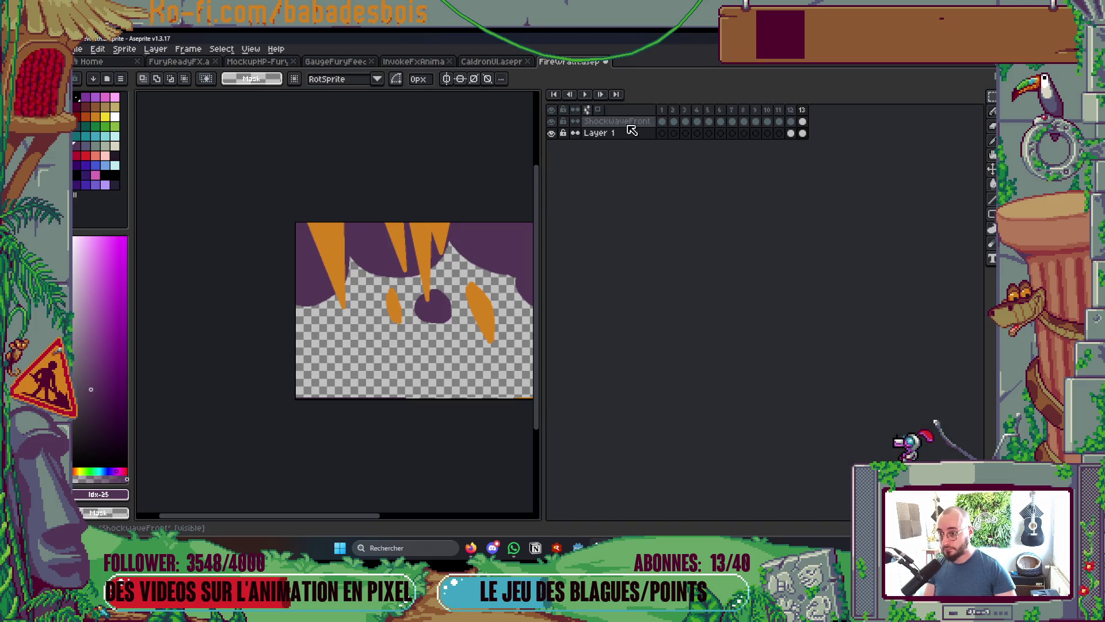
click(587, 109)
key(Tab)
scroll(455, 327, up, 2)
Move the purple blob lower and brush a pale curved line across it
mouse_move(367, 239)
mouse_down()
mouse_move(459, 329)
mouse_move(433, 411)
mouse_up()
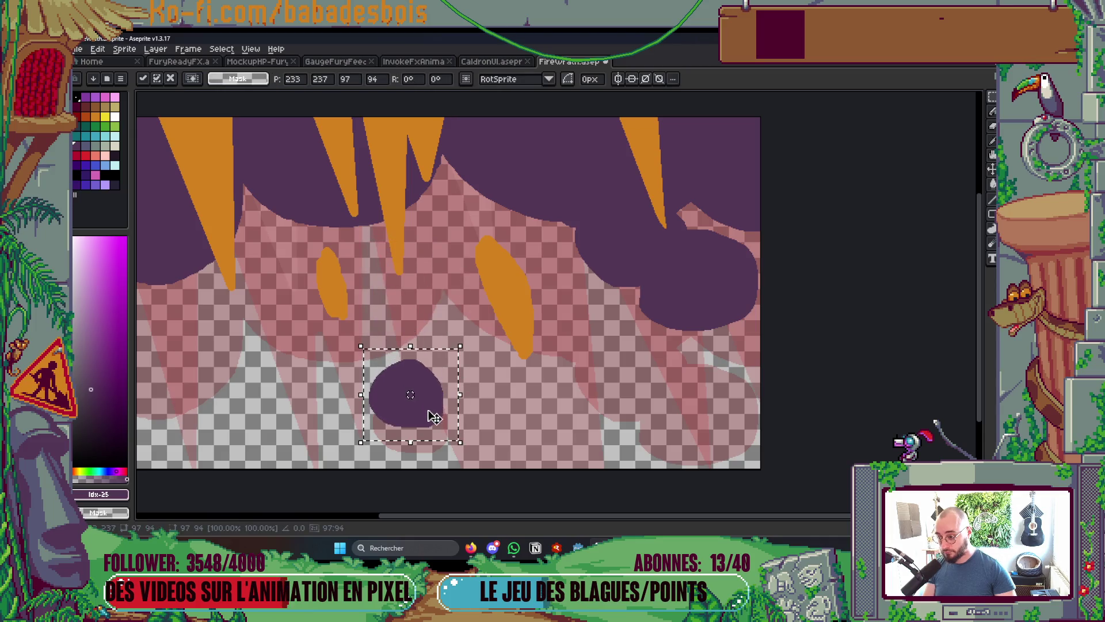
click(478, 426)
key(b)
drag(377, 417, 419, 386)
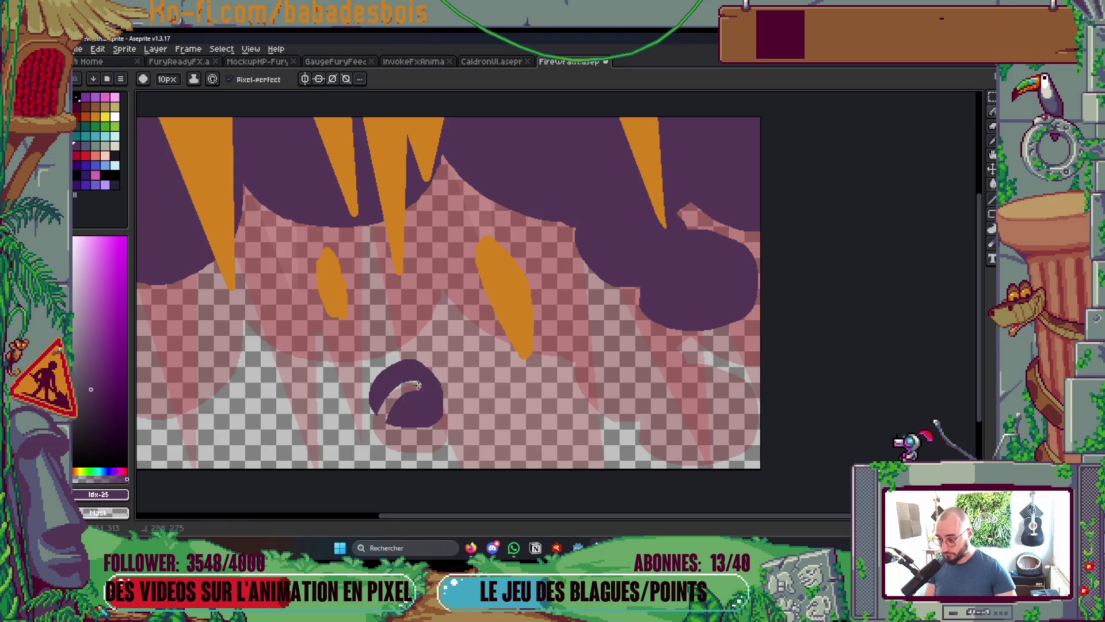
Bucket-clear the lower parts of the left and right purple blobs, leaving thin crescents
key(g)
click(410, 405)
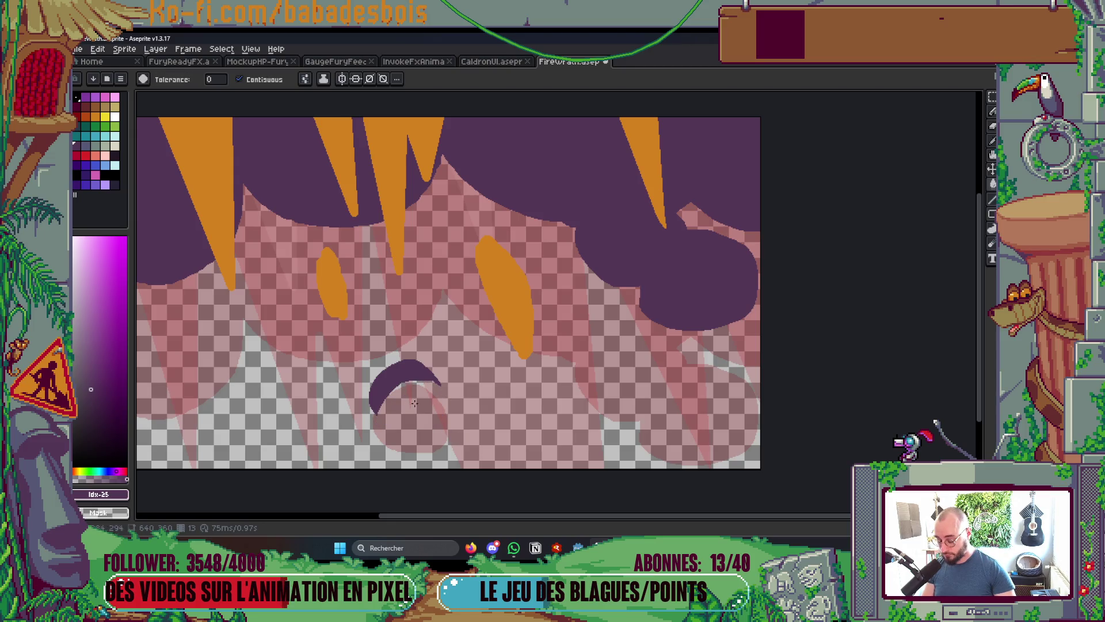
key(b)
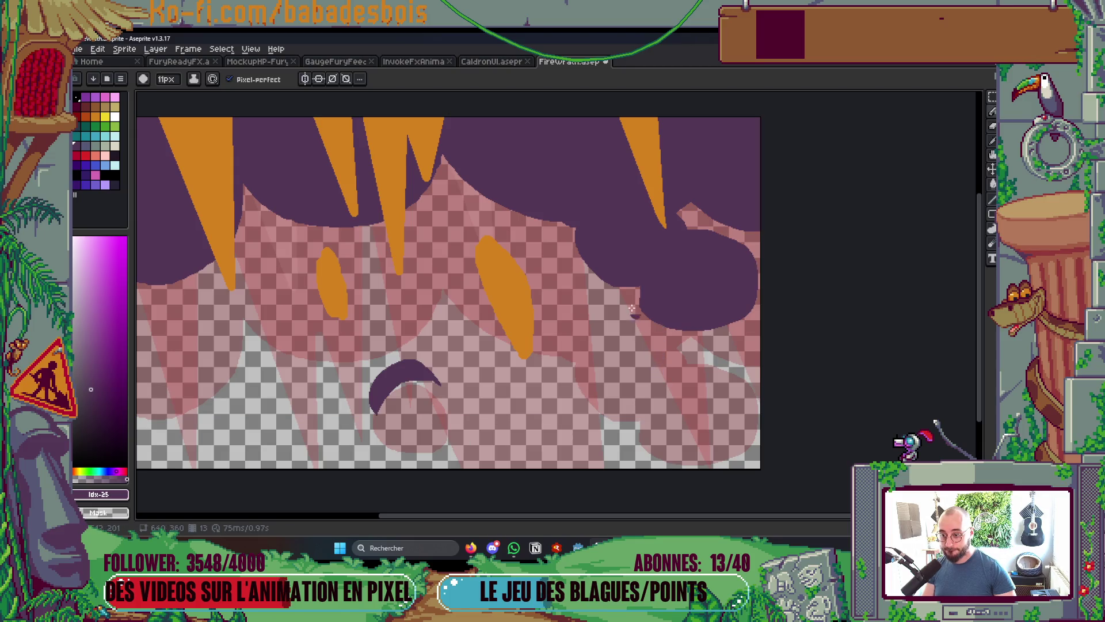
drag(575, 235, 685, 214)
key(g)
click(686, 245)
key(b)
Outline two new smoke wisps at the lower right and fill them purple
mouse_move(581, 392)
mouse_down()
mouse_move(612, 305)
mouse_move(686, 324)
mouse_up()
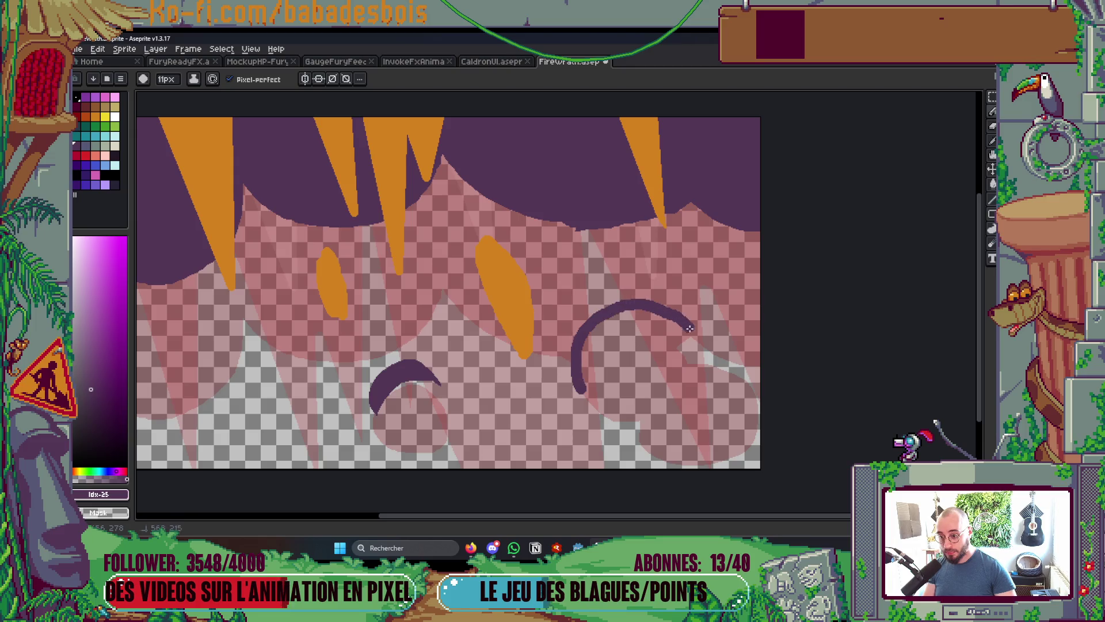
mouse_move(672, 381)
mouse_down()
mouse_move(752, 414)
mouse_move(723, 425)
mouse_move(661, 384)
mouse_up()
drag(581, 393, 670, 375)
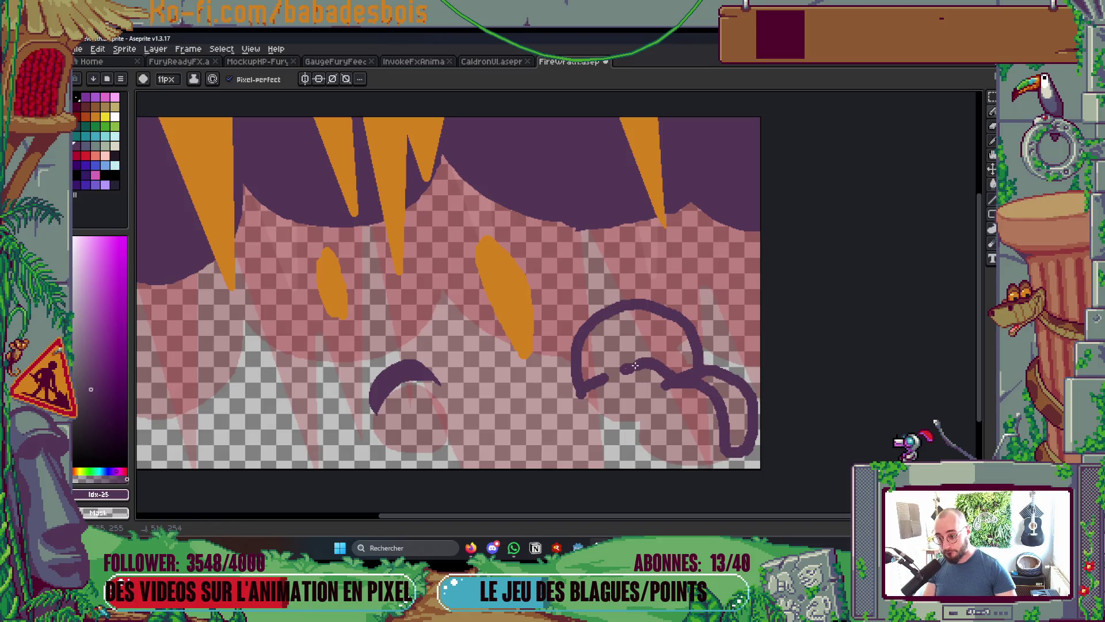
key(g)
click(646, 323)
click(734, 420)
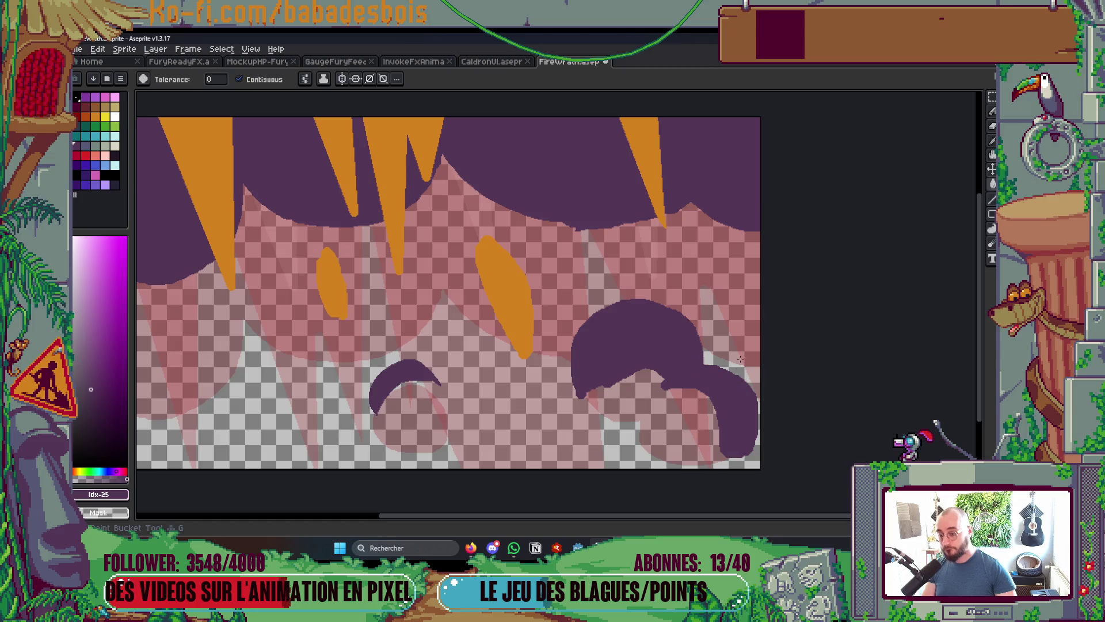
scroll(722, 334, down, 4)
scroll(722, 334, up, 2)
Play the animation to preview the new smoke cloud, then stop it
key(Return)
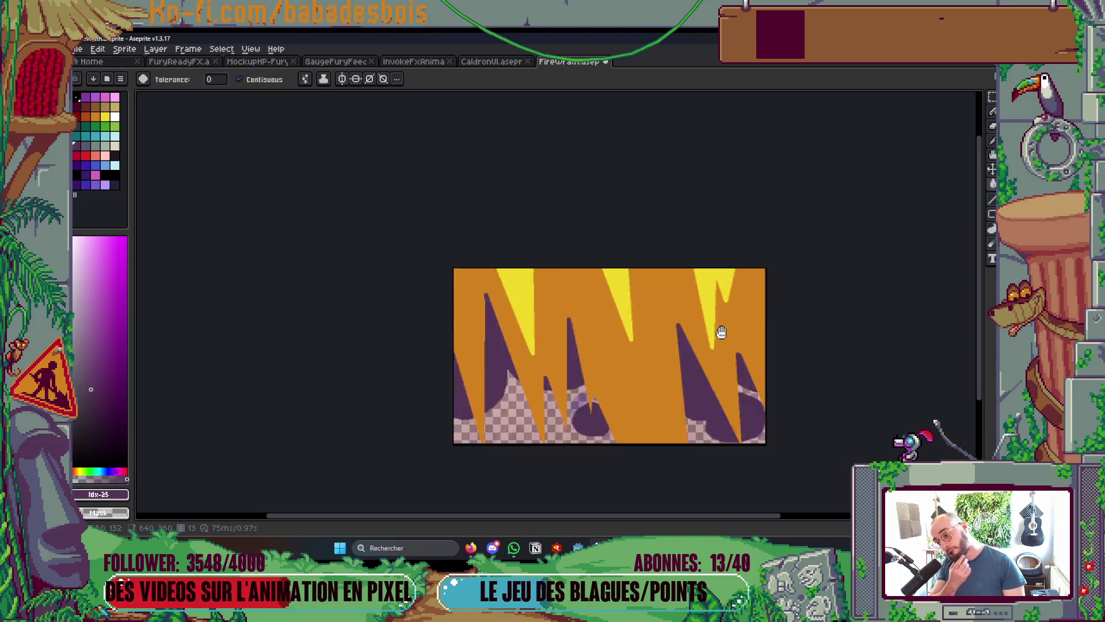
key(Tab)
key(Tab)
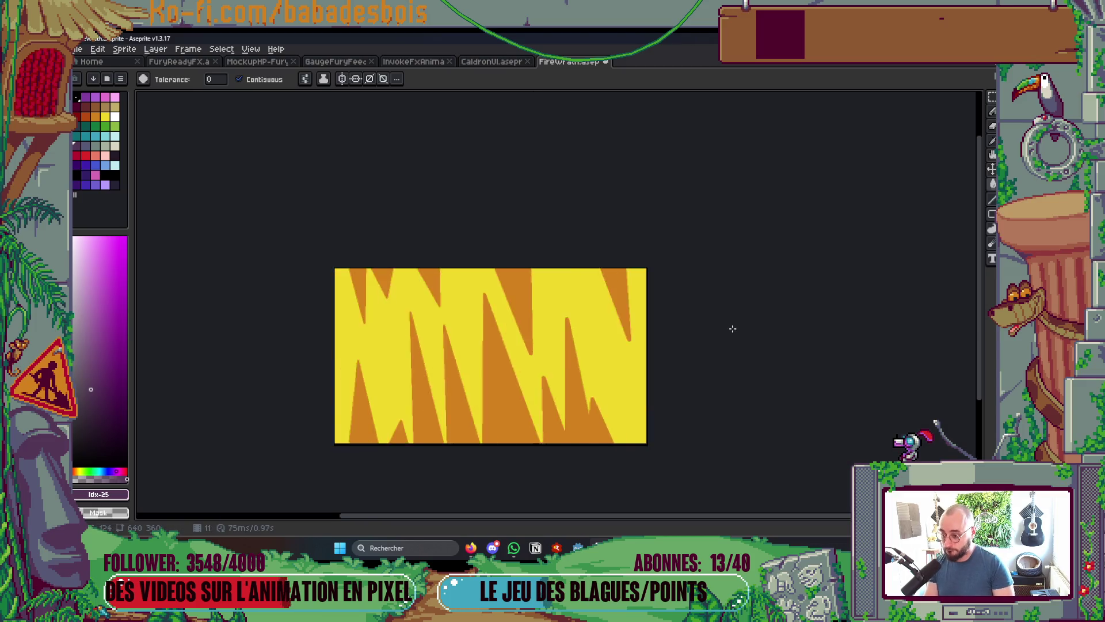
key(Tab)
key(Tab)
key(Tab)
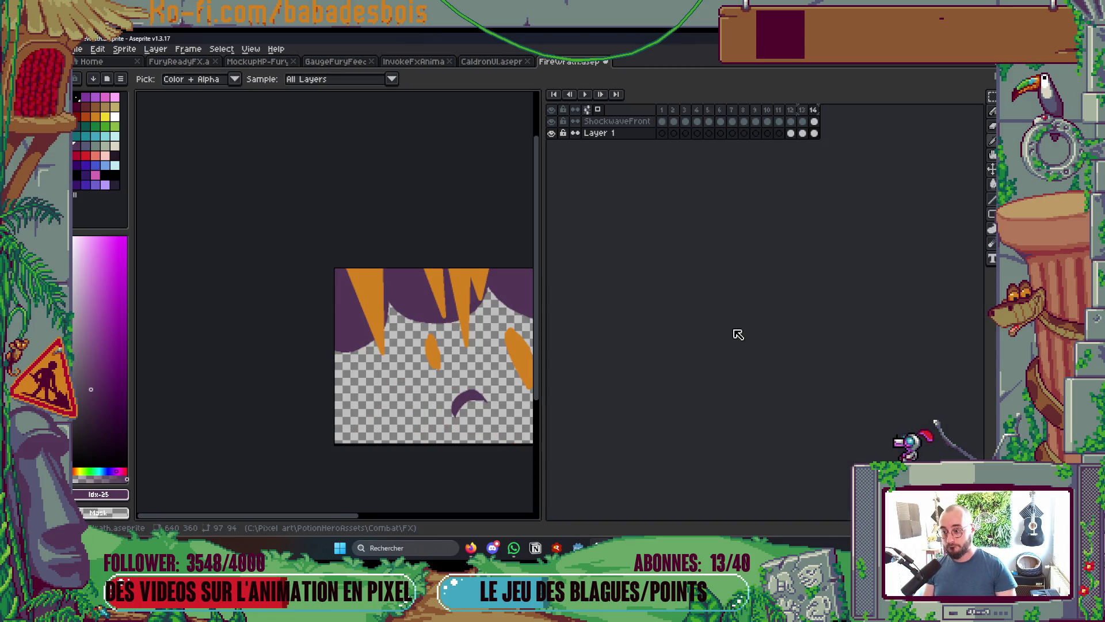
key(Tab)
scroll(636, 361, up, 3)
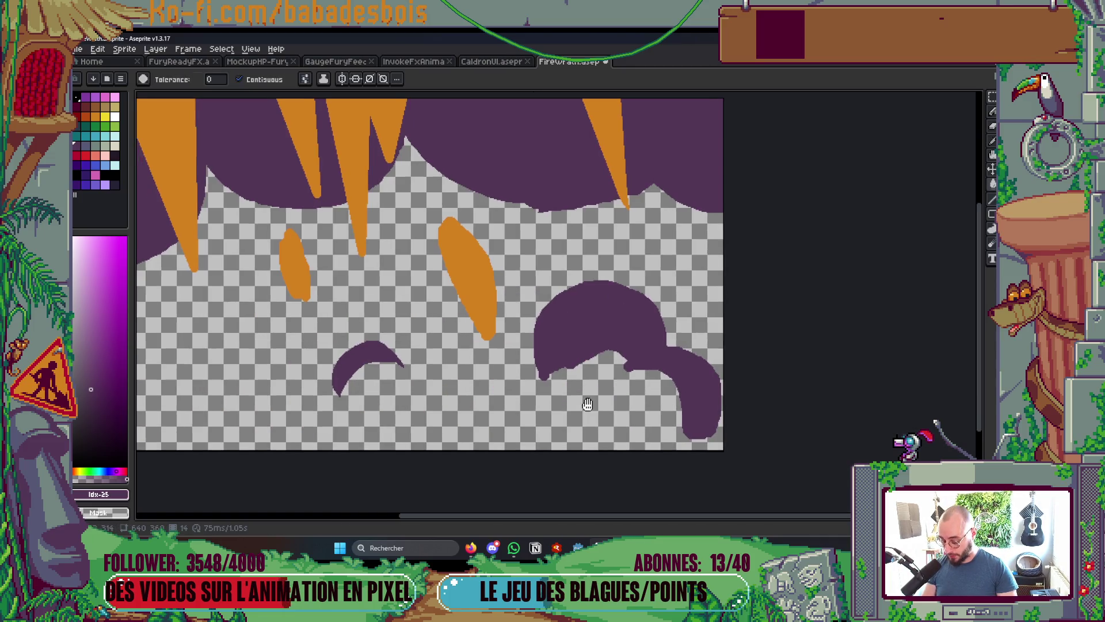
Bucket-erase the large smoke cloud and the crescent wisp from this frame
key(b)
key(Tab)
key(Tab)
key(g)
click(649, 343)
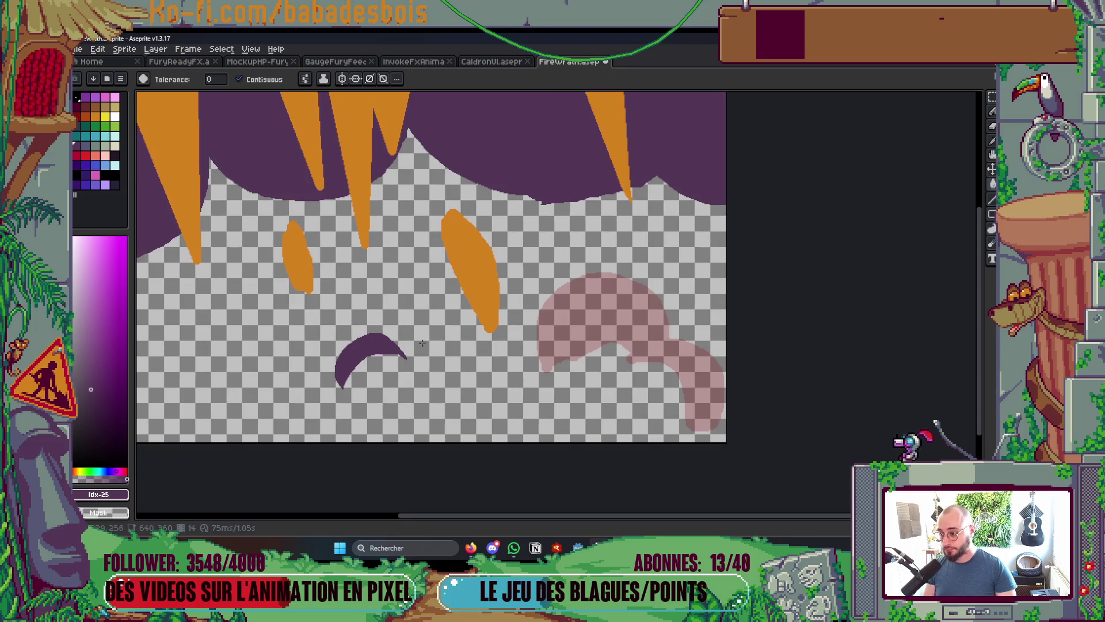
click(373, 346)
Pencil thin purple arcs over the faded cloud's top and its right lobe
key(b)
drag(547, 294, 639, 269)
key(ctrl)
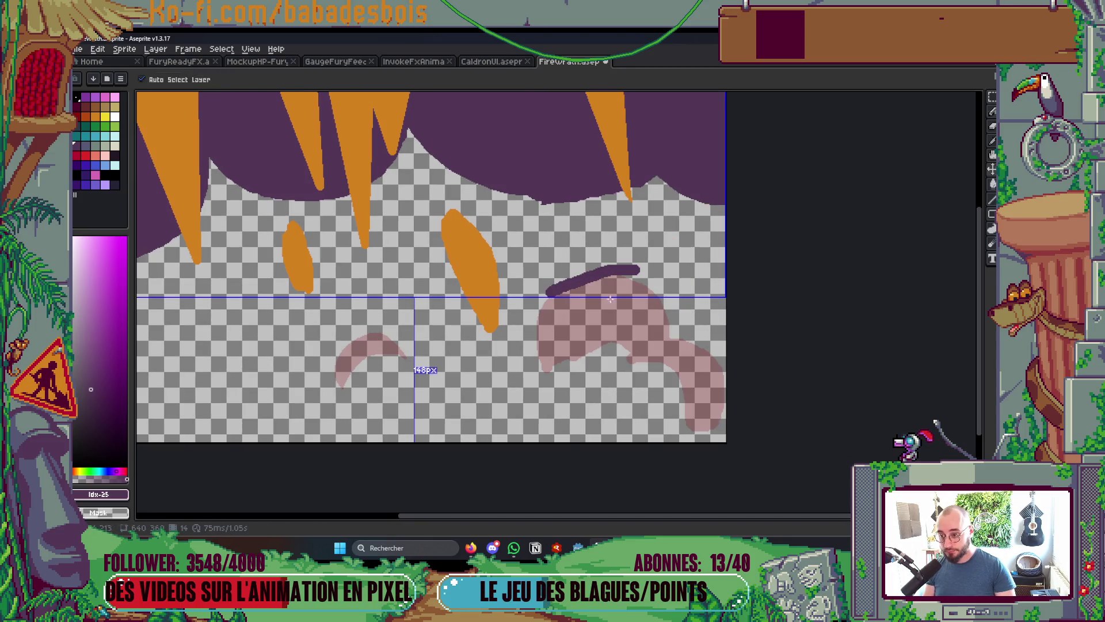
key(ctrl+z)
mouse_move(542, 305)
mouse_down()
mouse_move(553, 291)
mouse_move(639, 274)
mouse_move(668, 328)
mouse_move(578, 275)
mouse_up()
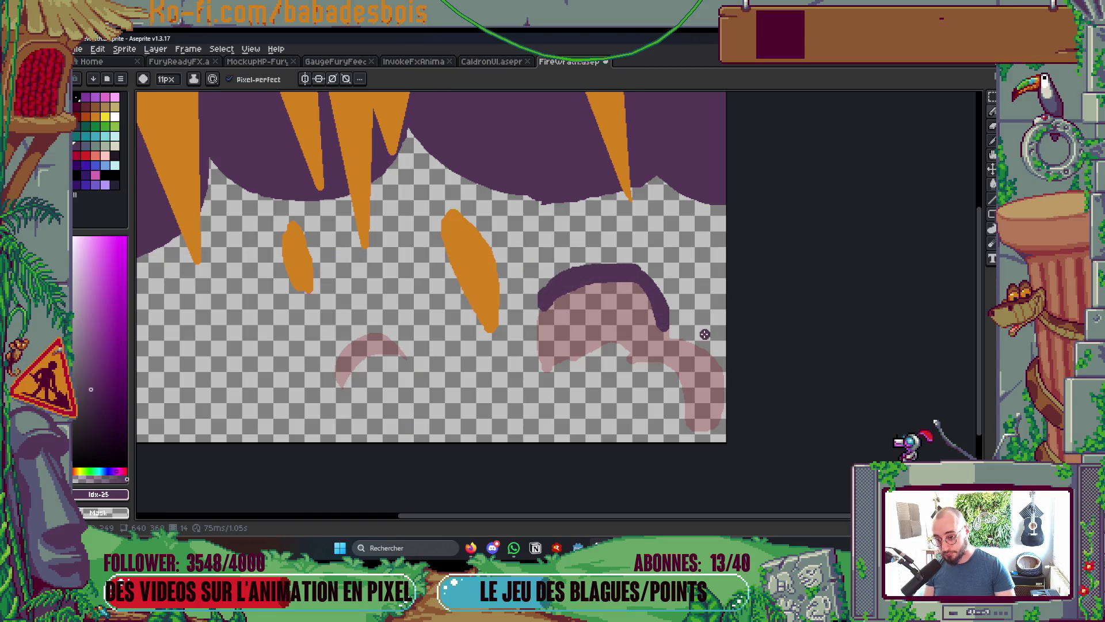
mouse_move(689, 343)
mouse_down()
mouse_move(719, 406)
mouse_move(682, 352)
mouse_up()
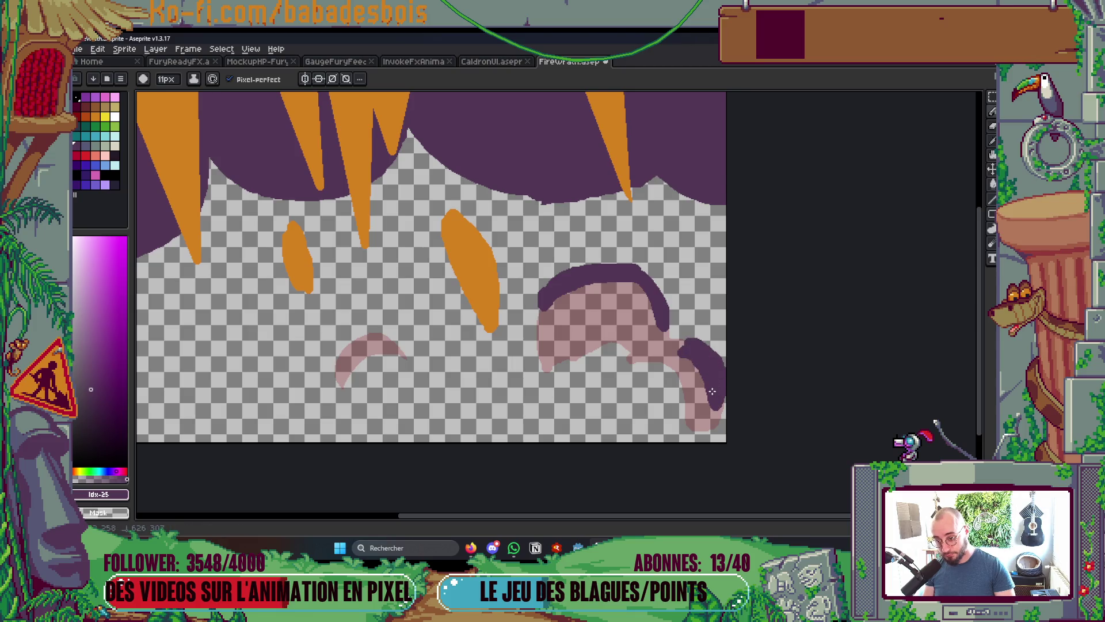
drag(592, 299, 658, 321)
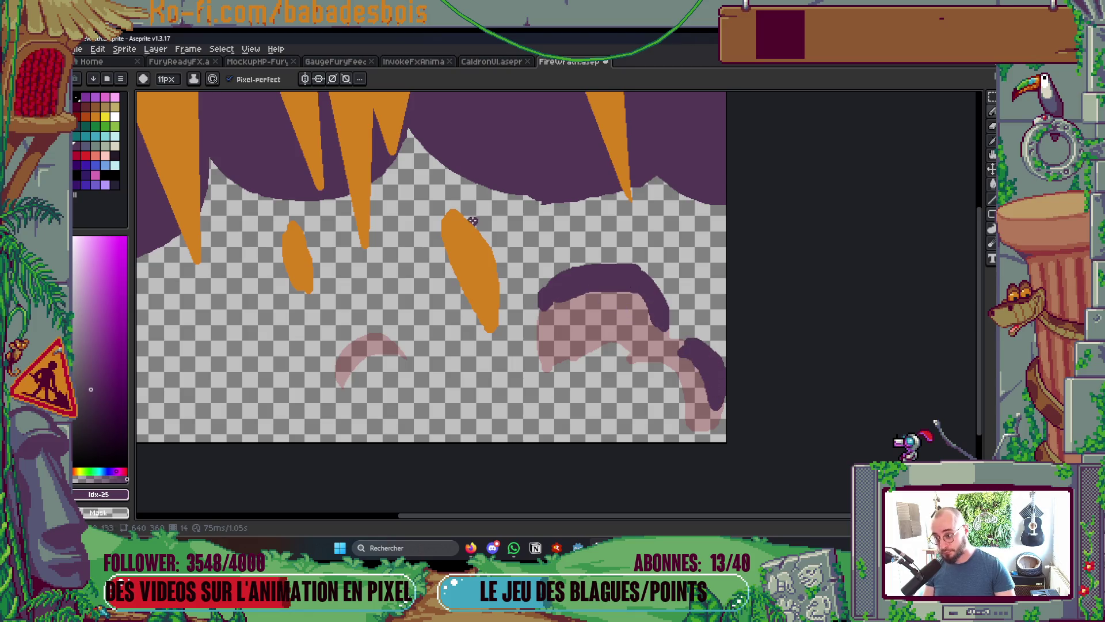
key(Tab)
key(Tab)
key(Tab)
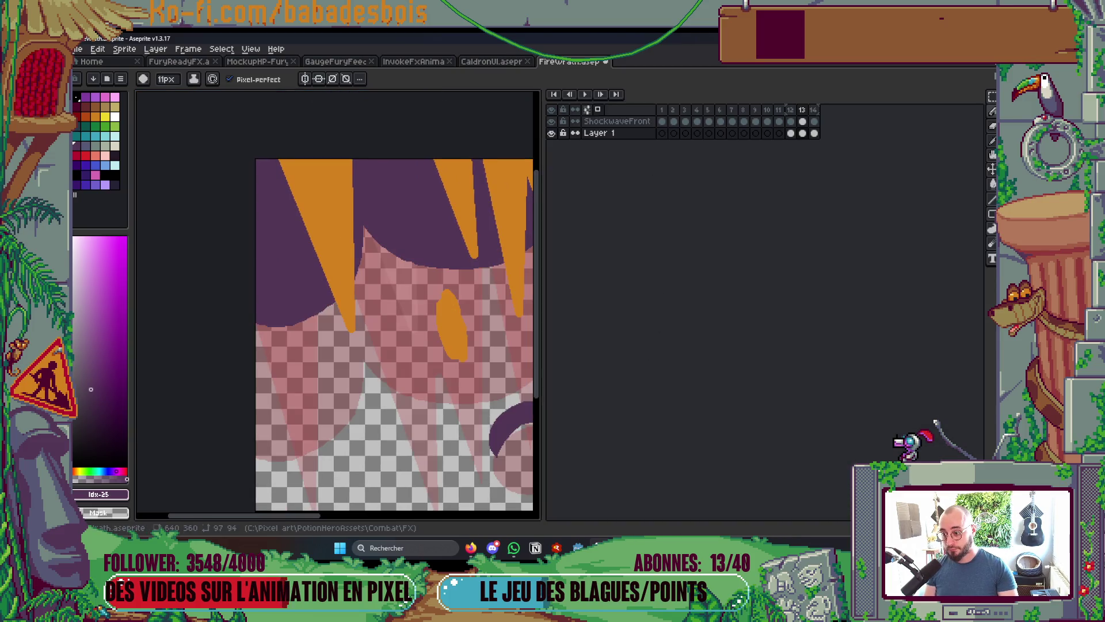
Bucket-fill the four orange spikes in the top smoke band purple
key(Tab)
key(ctrl+z)
key(Tab)
key(Tab)
key(g)
click(503, 219)
key(ctrl+z)
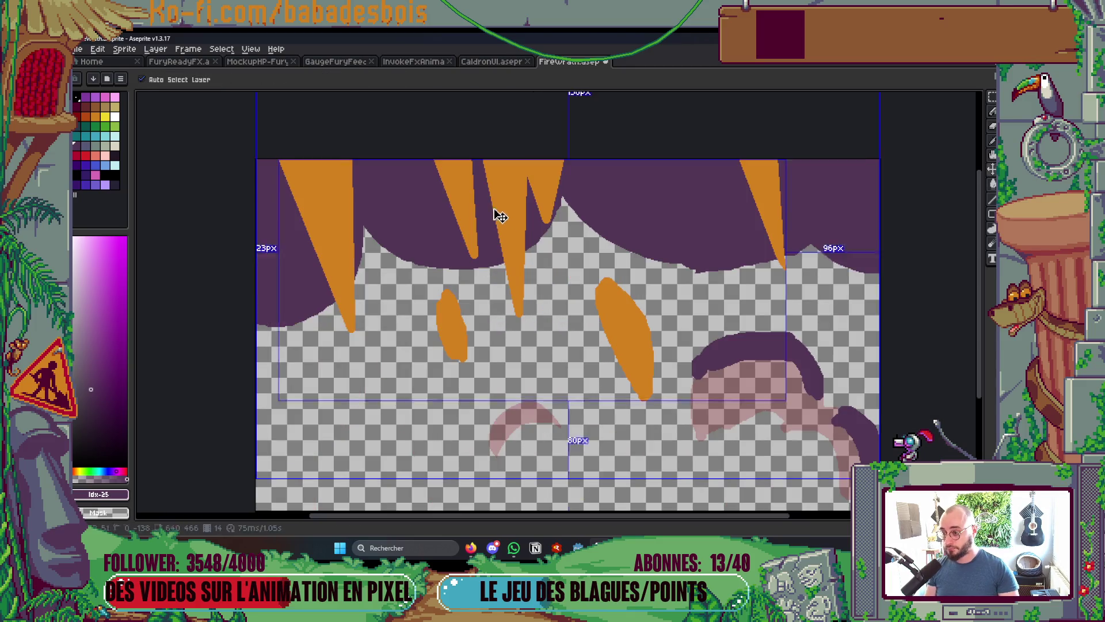
click(512, 214)
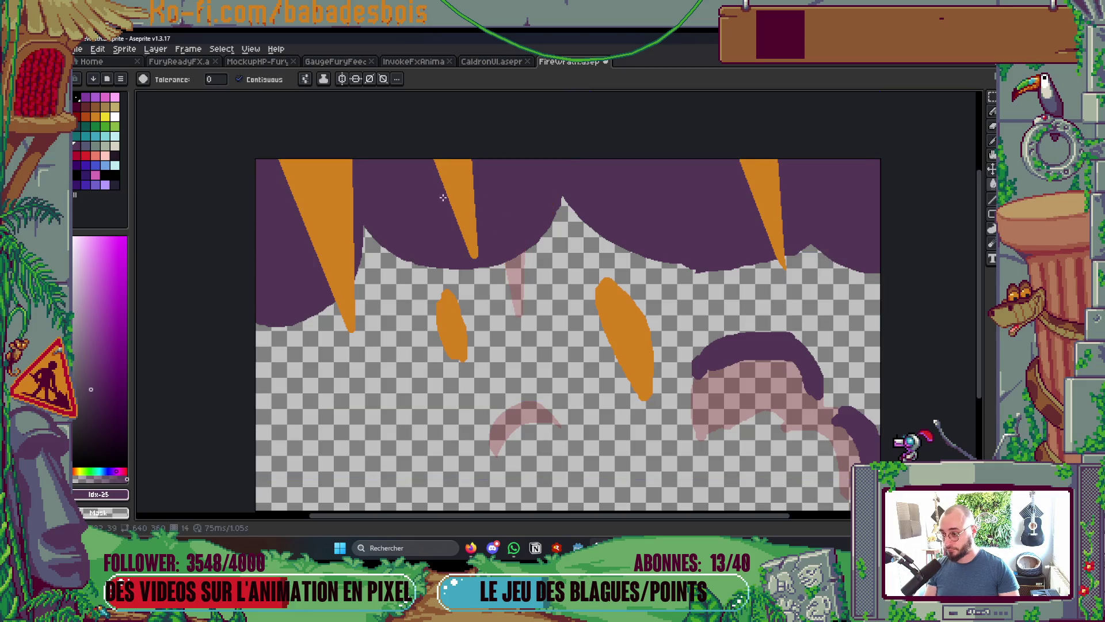
click(447, 187)
click(348, 221)
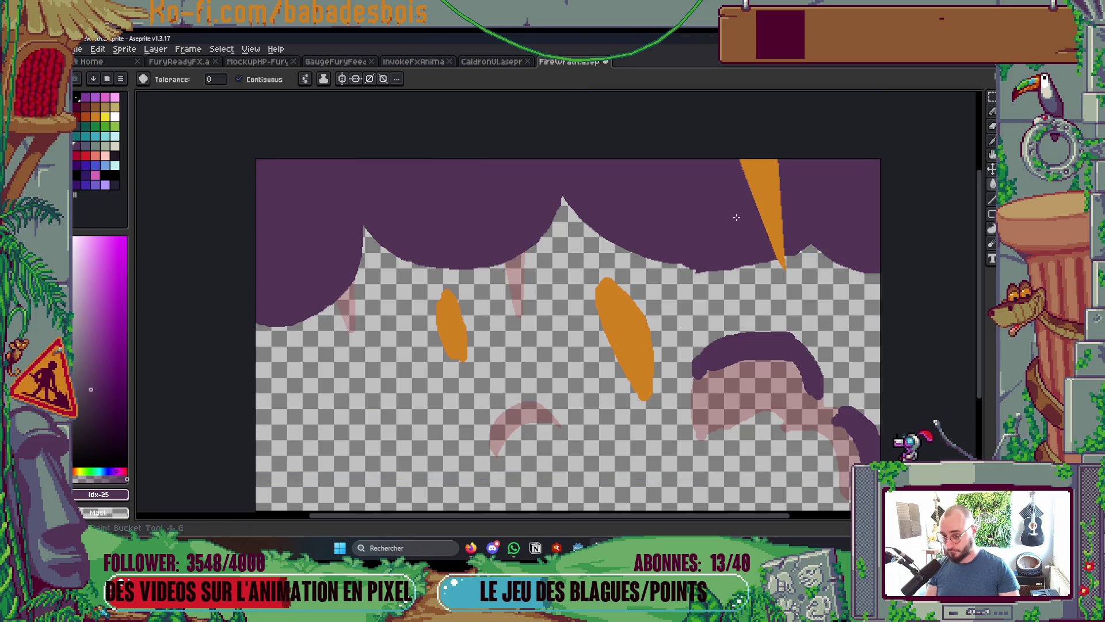
click(763, 202)
Magic-wand the two orange flame blobs, move them up into the smoke, and save
key(w)
click(637, 338)
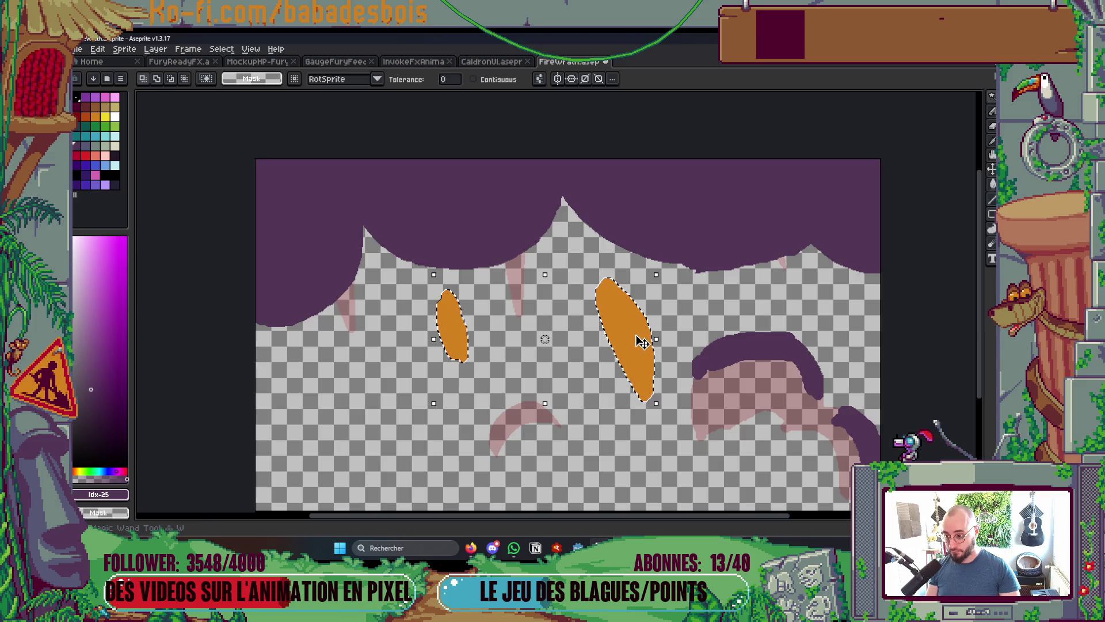
drag(637, 339, 621, 259)
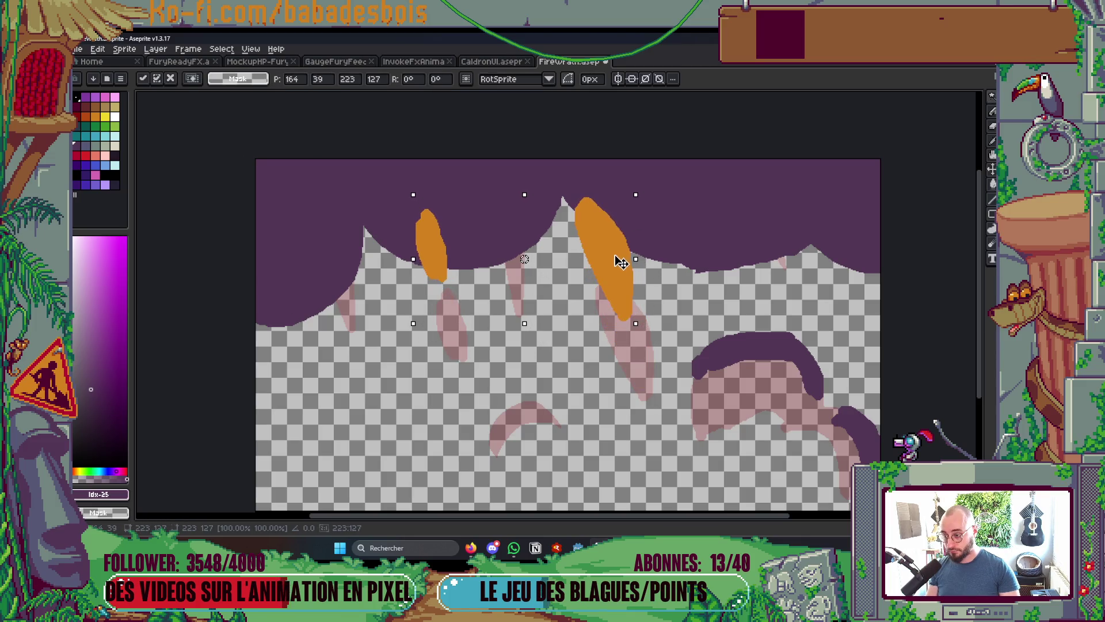
key(ctrl+s)
key(ctrl+d)
Trim the edges of both orange blobs with the purple pencil, slimming the left one
key(b)
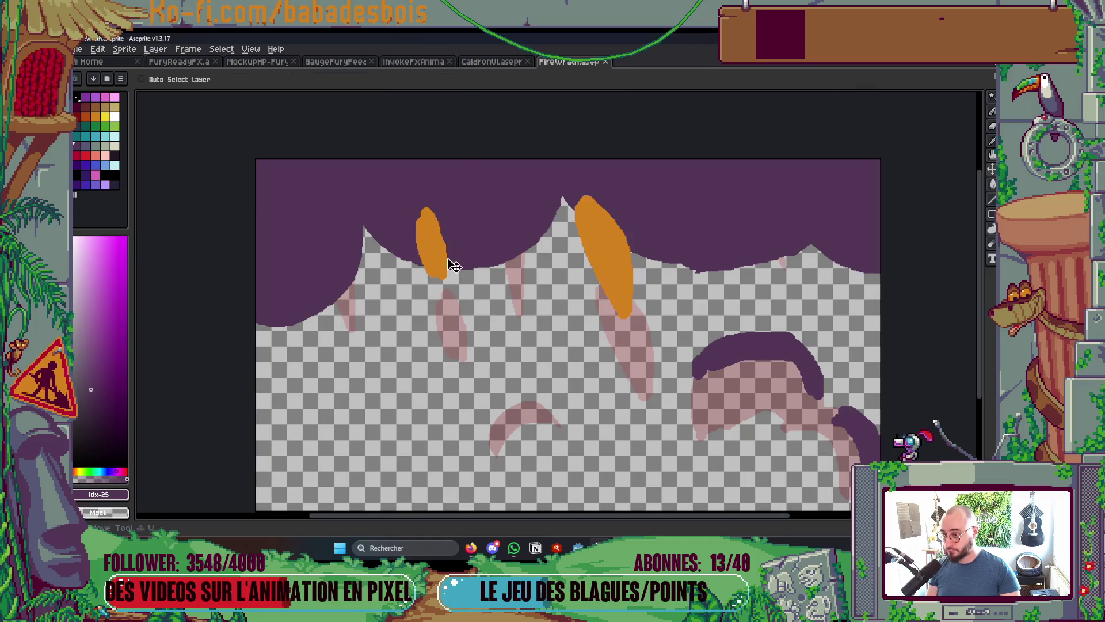
drag(443, 232, 438, 279)
drag(430, 213, 423, 225)
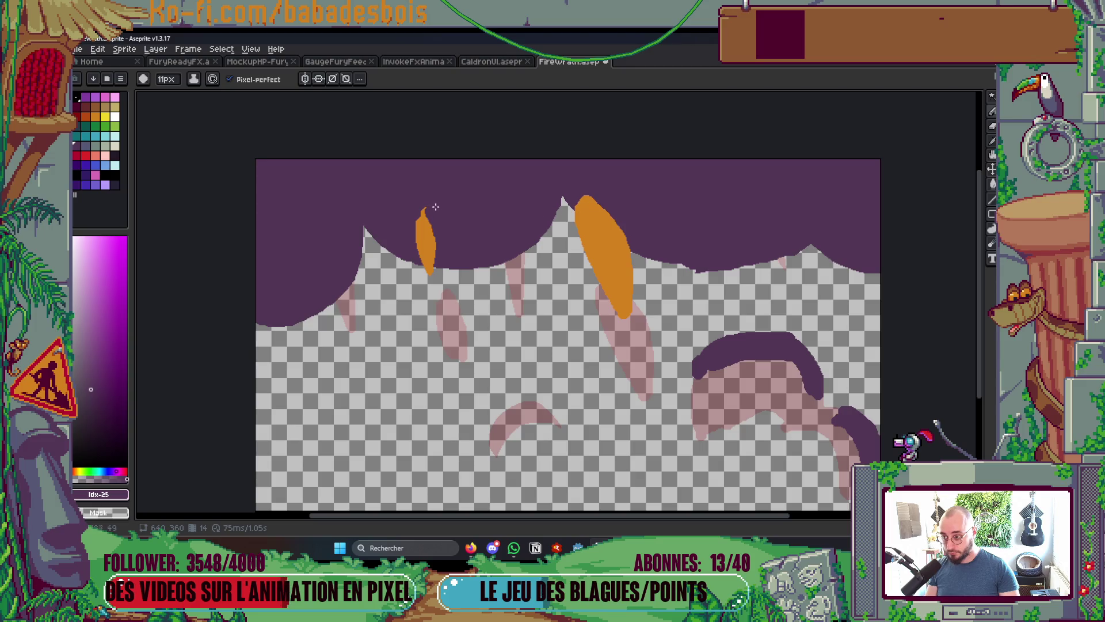
mouse_move(594, 201)
mouse_down()
mouse_move(610, 224)
mouse_move(612, 288)
mouse_up()
key(ctrl+z)
drag(578, 225, 580, 208)
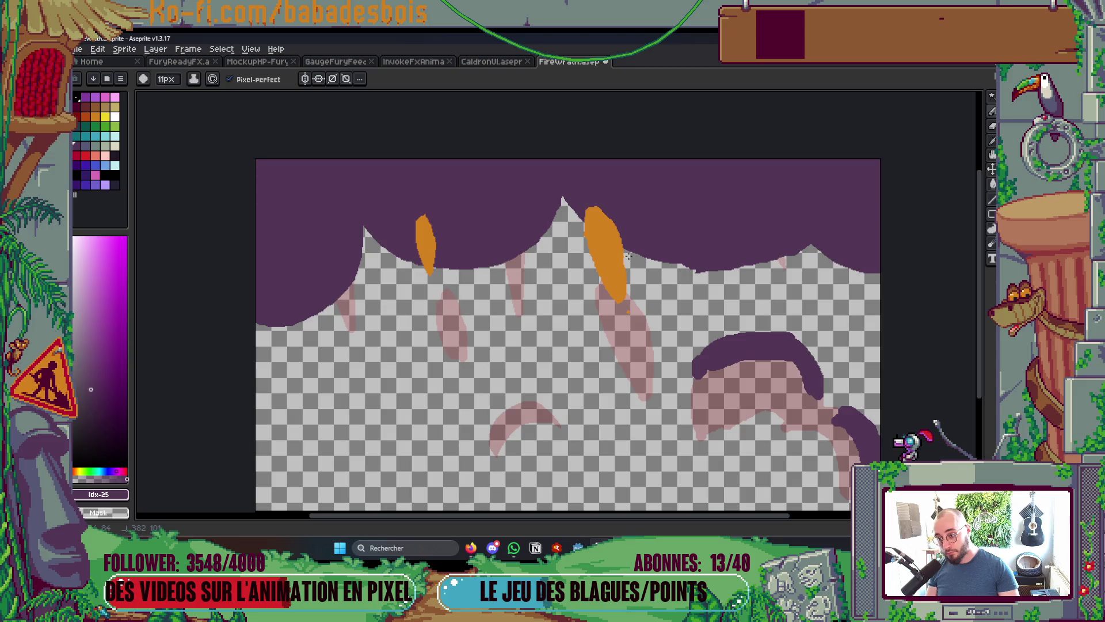
Play the animation to review it, then stop on frame 14
scroll(634, 323, down, 4)
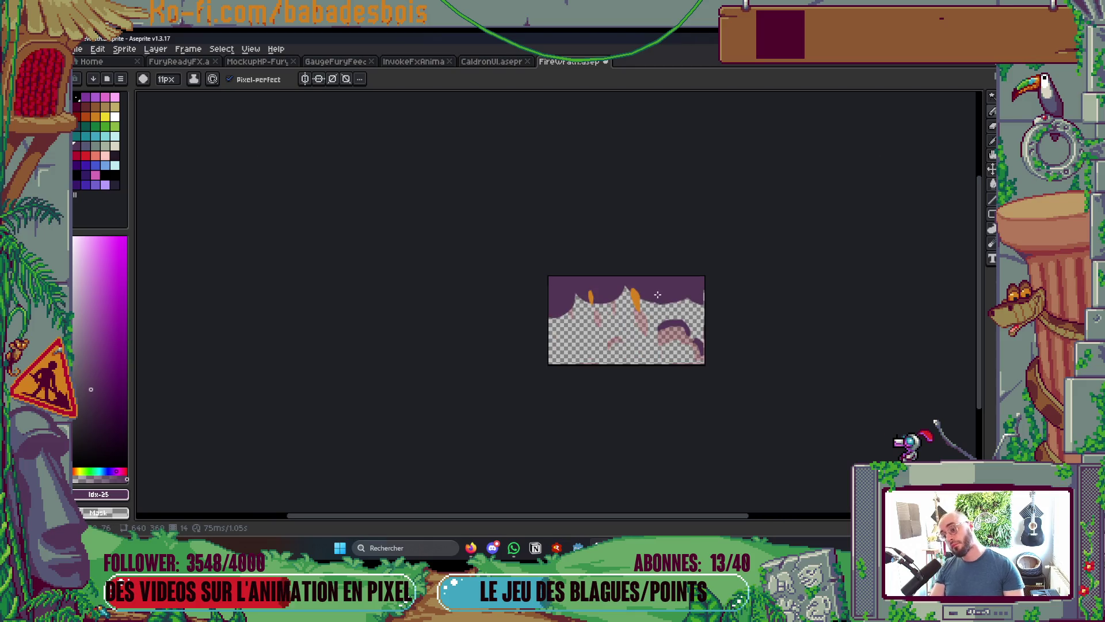
scroll(657, 295, up, 3)
key(w)
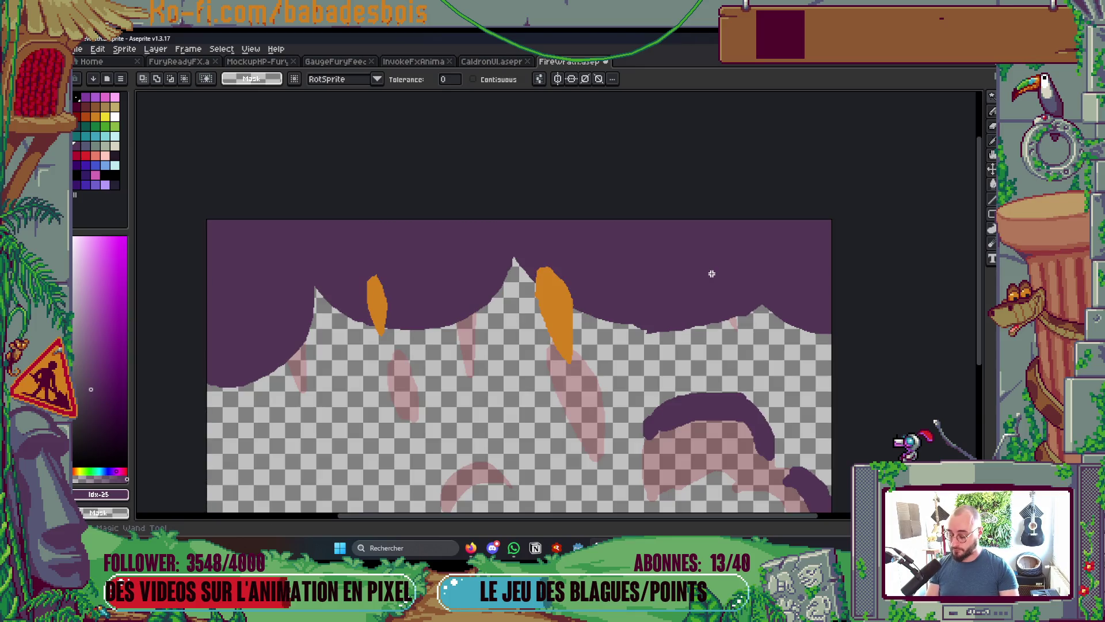
scroll(714, 275, down, 3)
key(Tab)
key(Return)
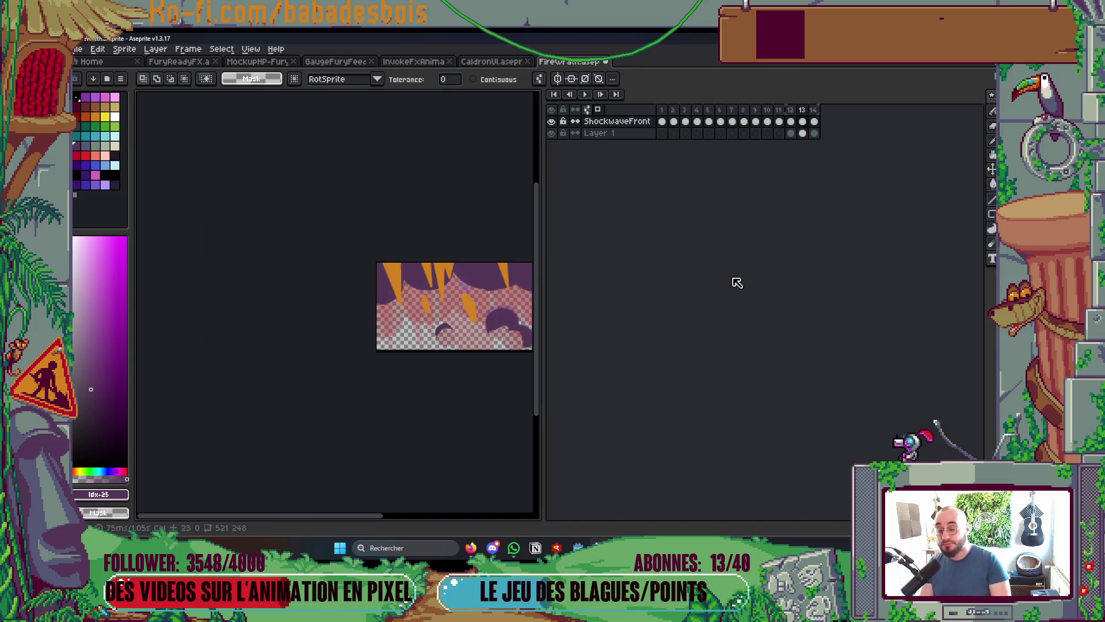
key(Tab)
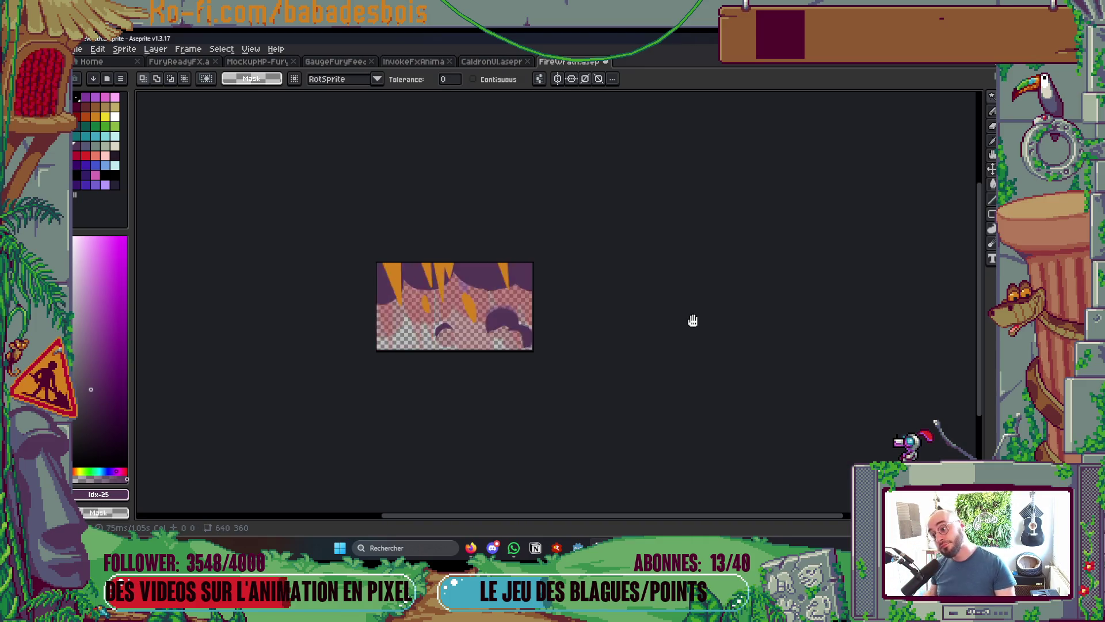
key(Return)
key(Return)
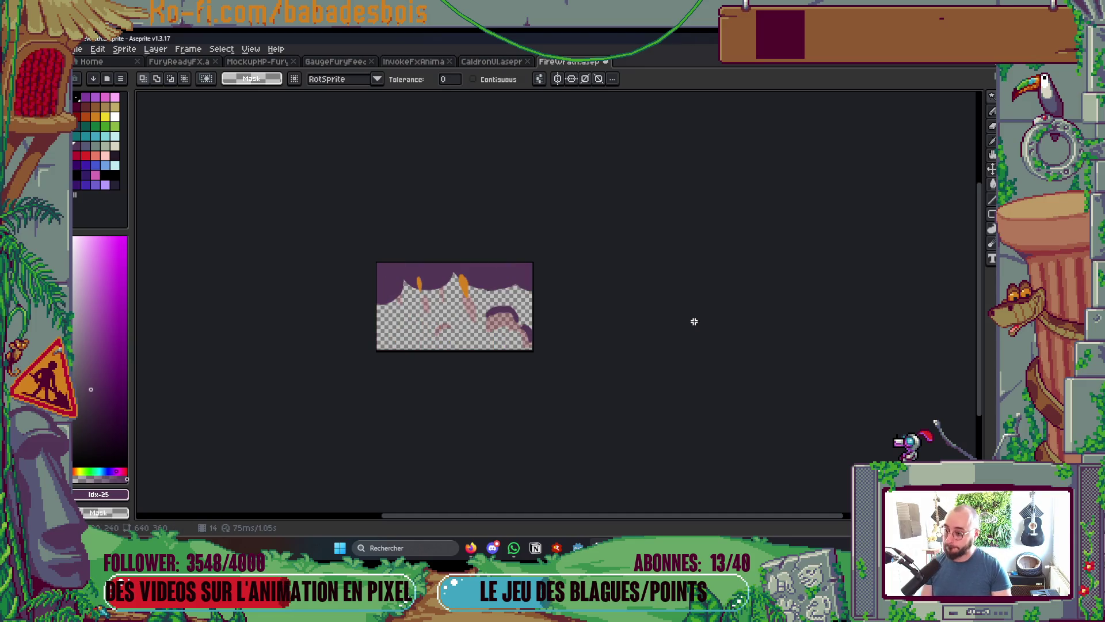
key(Tab)
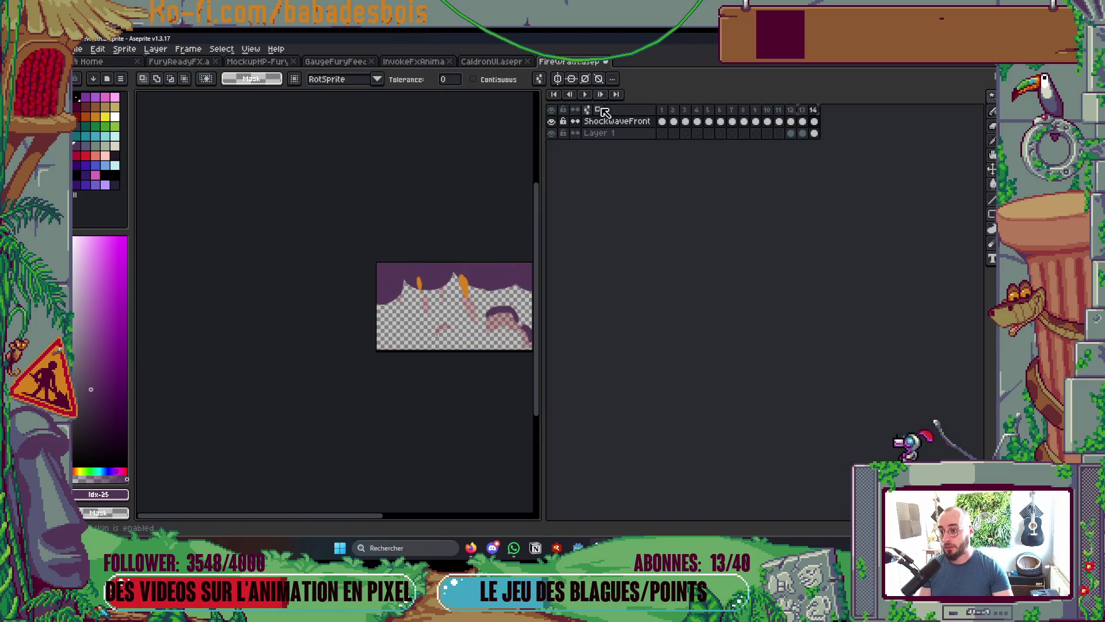
Turn off onion skinning, frame the sprite, and set the Magic Wand to Contiguous
click(605, 112)
key(Tab)
scroll(503, 231, up, 2)
drag(565, 274, 726, 237)
key(ctrl+a)
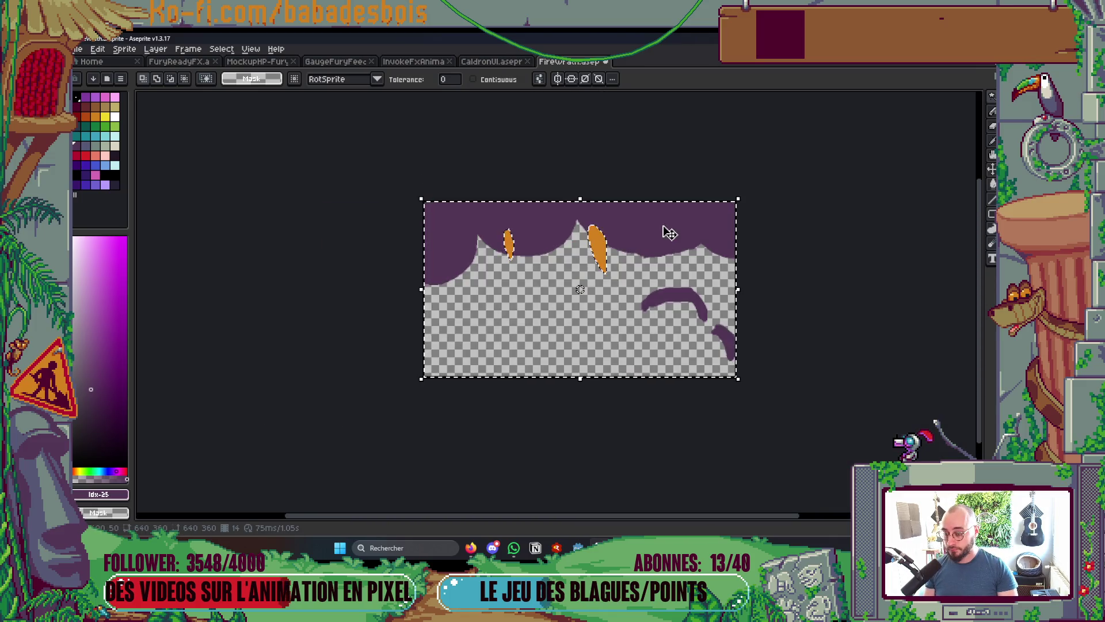
key(ctrl+d)
key(b)
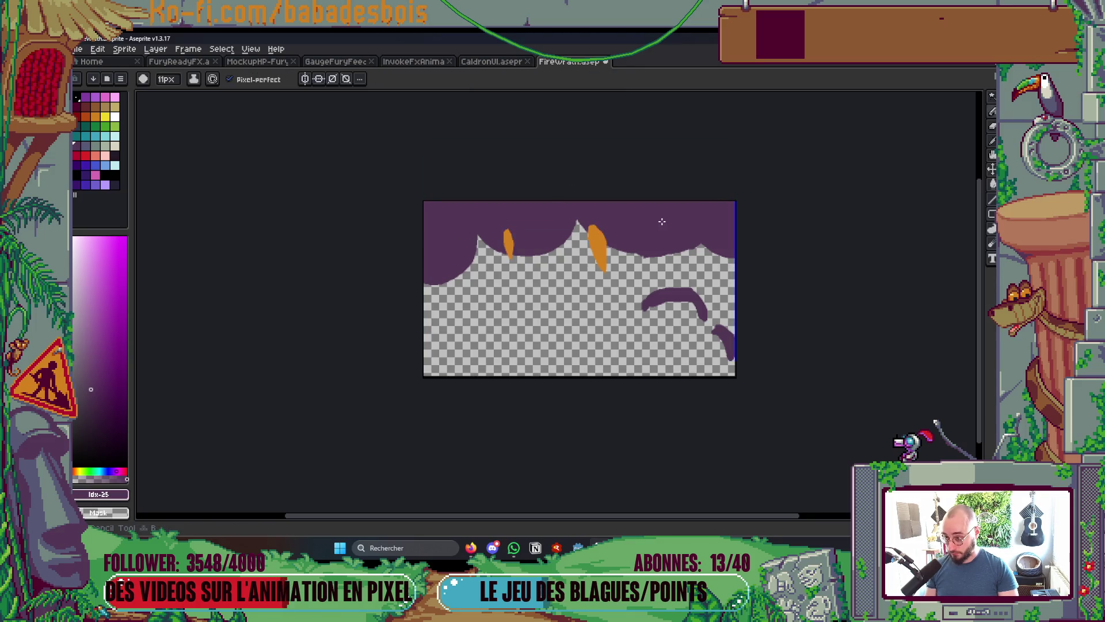
key(w)
key(ctrl+a)
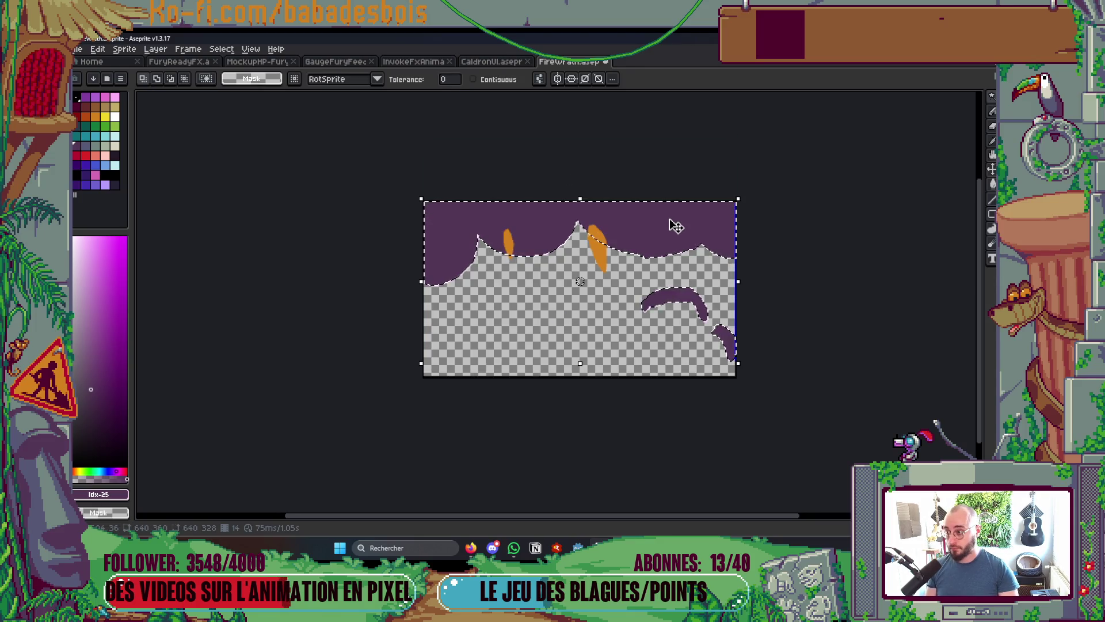
click(473, 80)
key(ctrl+d)
Shift the top purple smoke band up 68 px and commit the move
key(w)
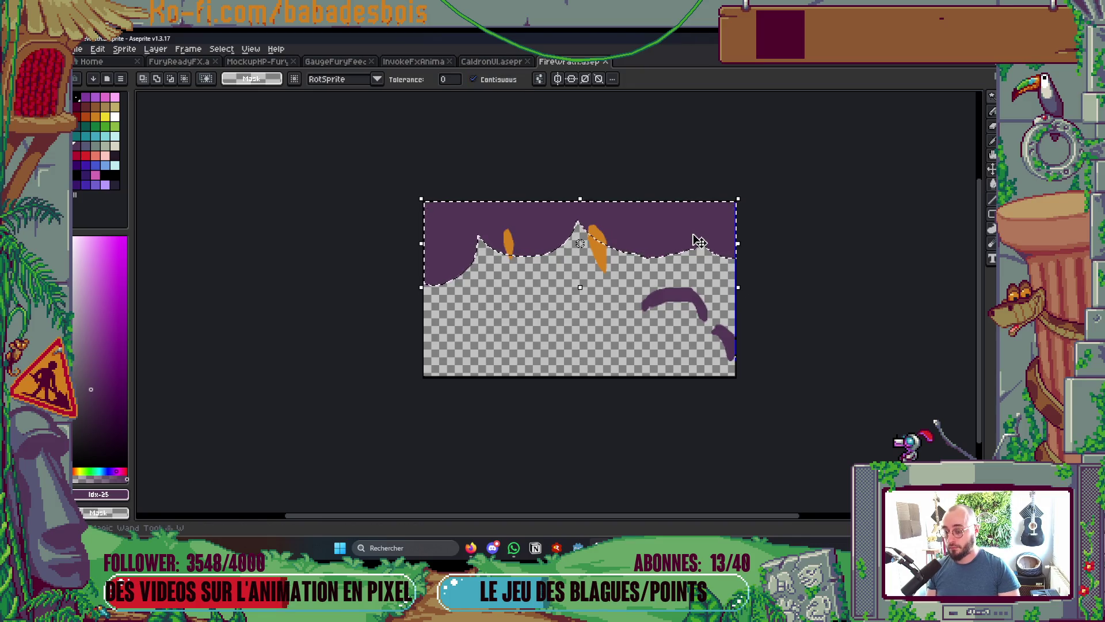
drag(662, 238, 666, 207)
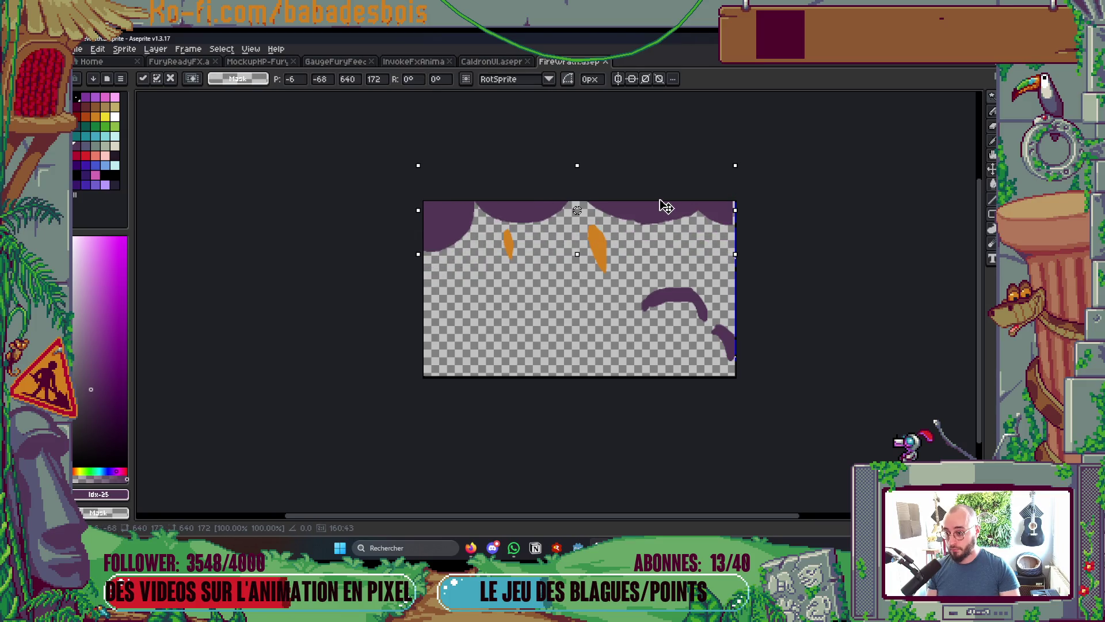
key(Escape)
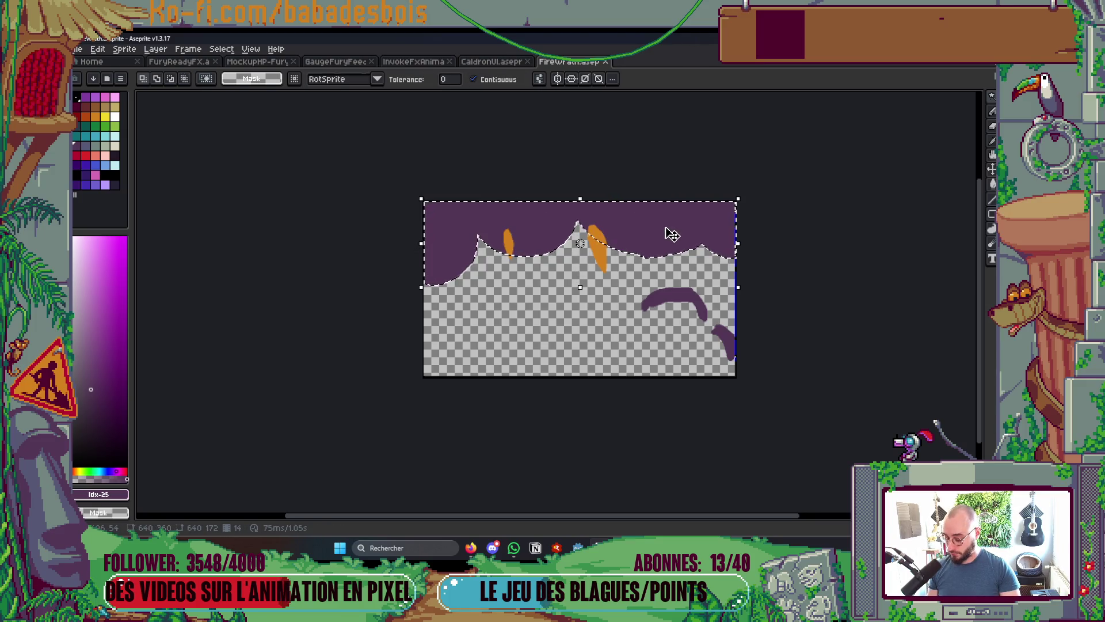
key(m)
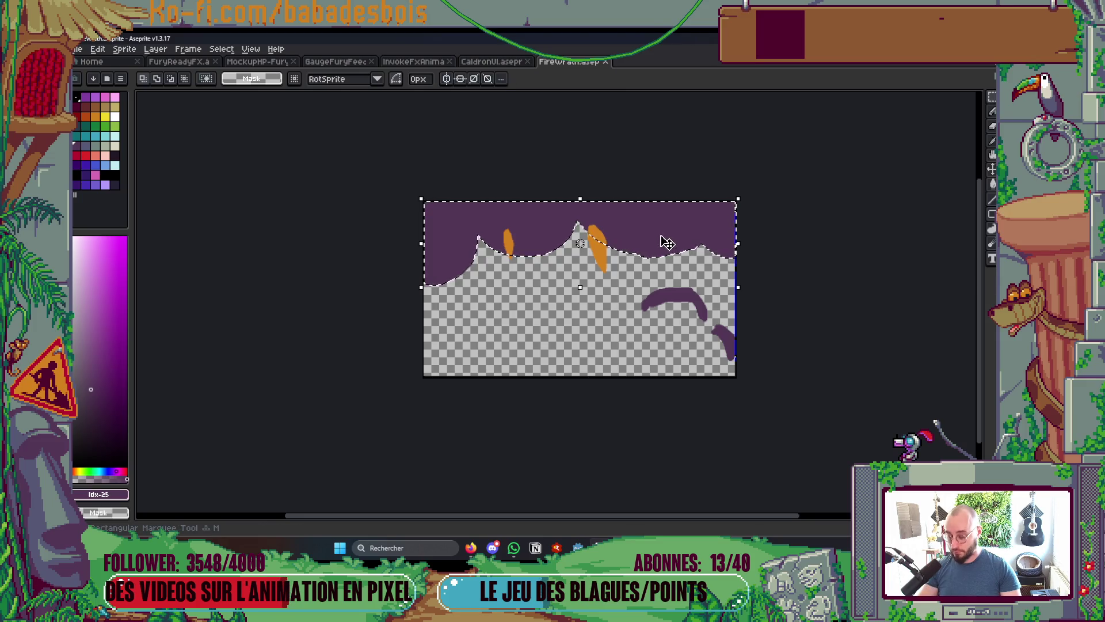
drag(666, 233, 659, 190)
key(Return)
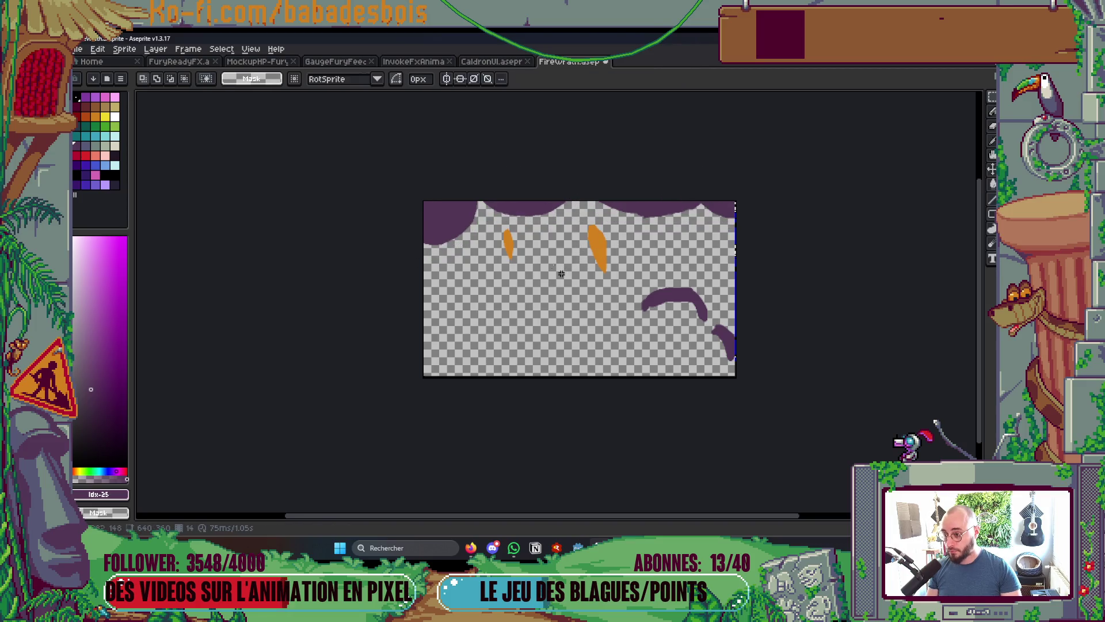
Paint a curved purple wisp beside the small orange drop on the left
key(b)
scroll(564, 244, up, 1)
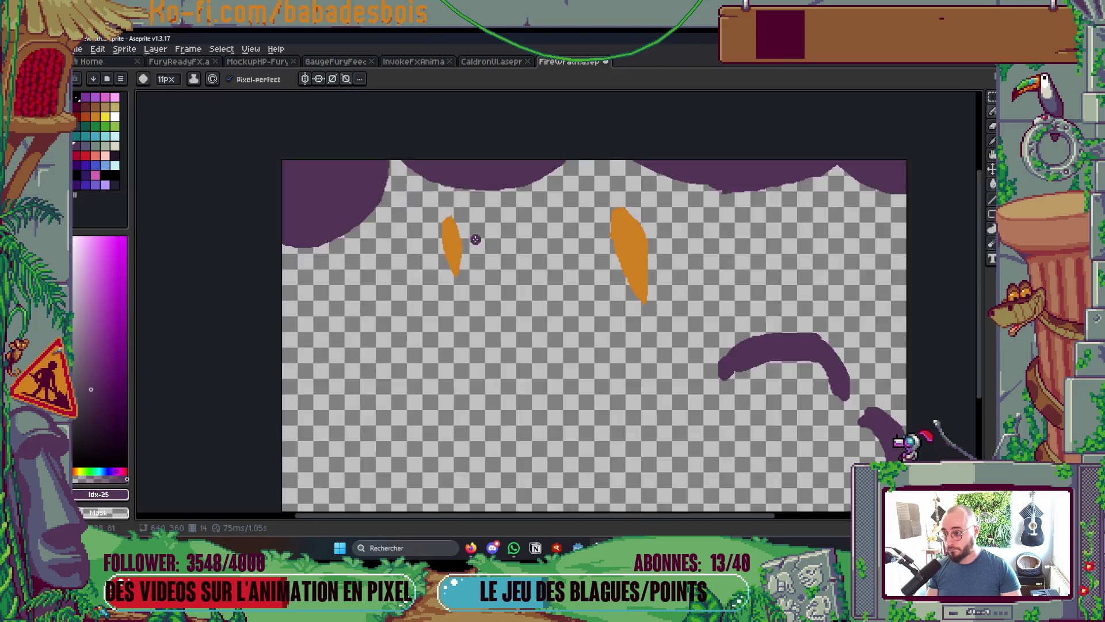
drag(476, 239, 523, 215)
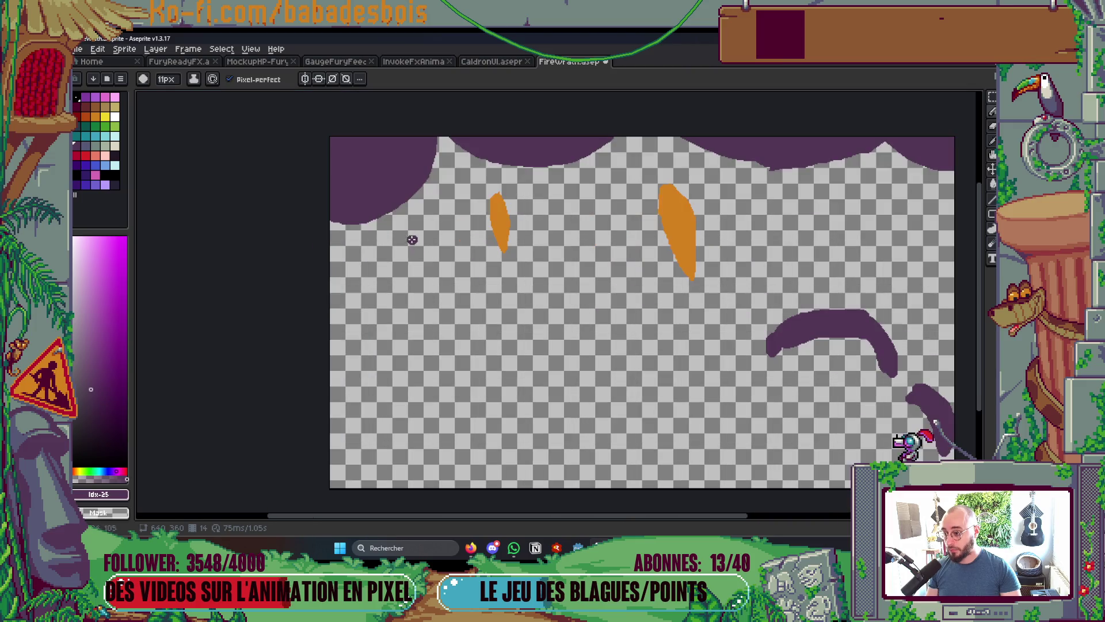
mouse_move(442, 259)
mouse_down()
mouse_move(453, 247)
mouse_move(459, 276)
mouse_up()
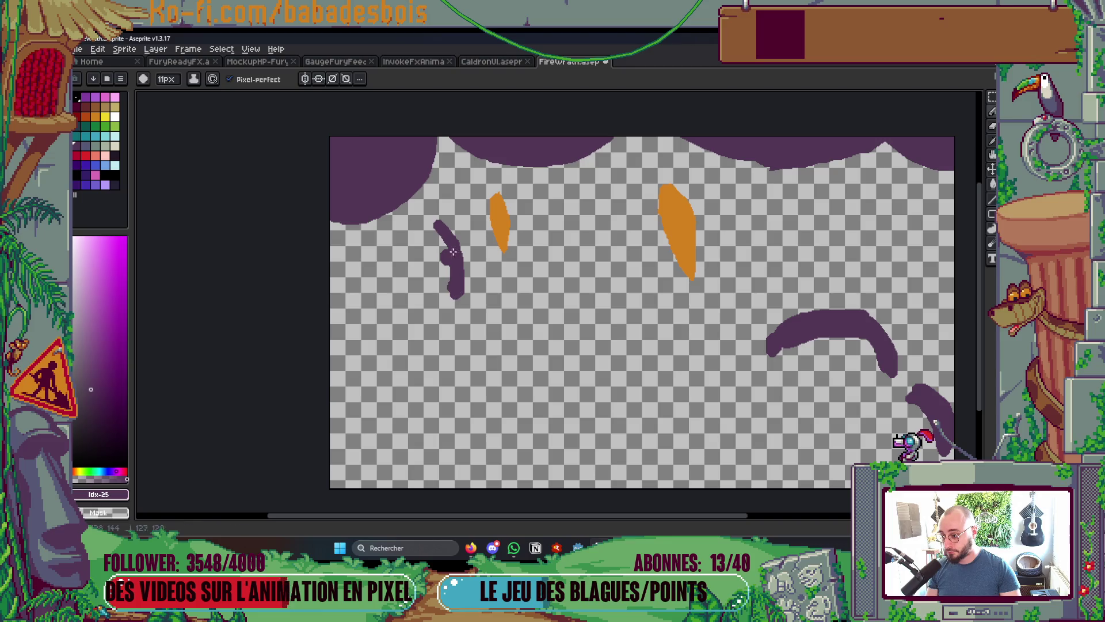
drag(413, 225, 453, 286)
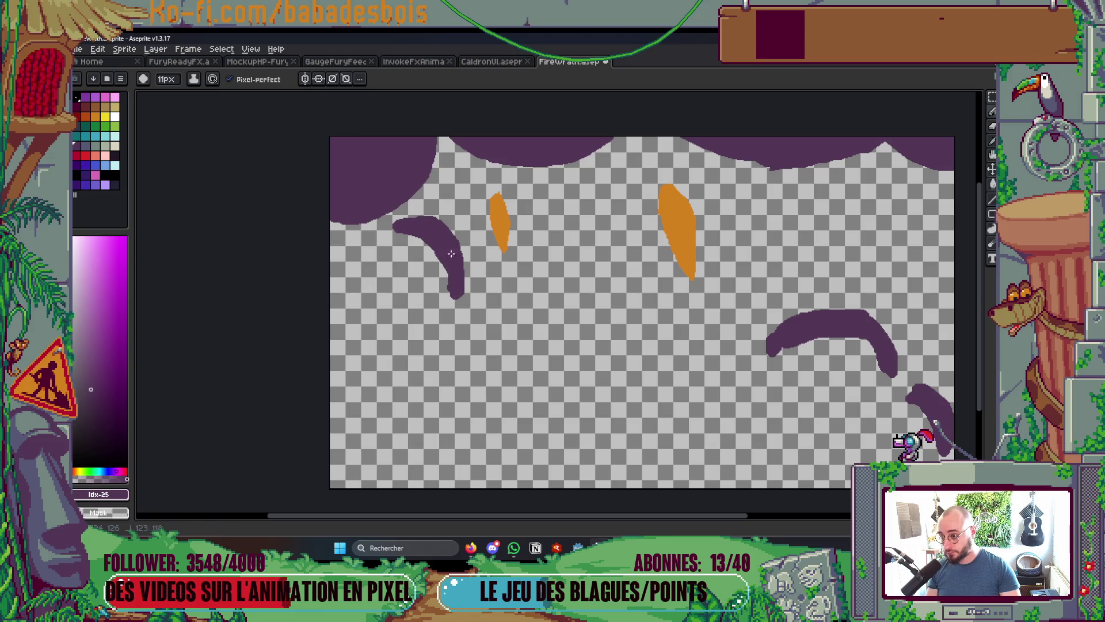
Paint purple wisps over the right flame and a thick one at the top-right edge, then preview
mouse_move(653, 227)
mouse_down()
mouse_move(668, 201)
mouse_move(726, 206)
mouse_up()
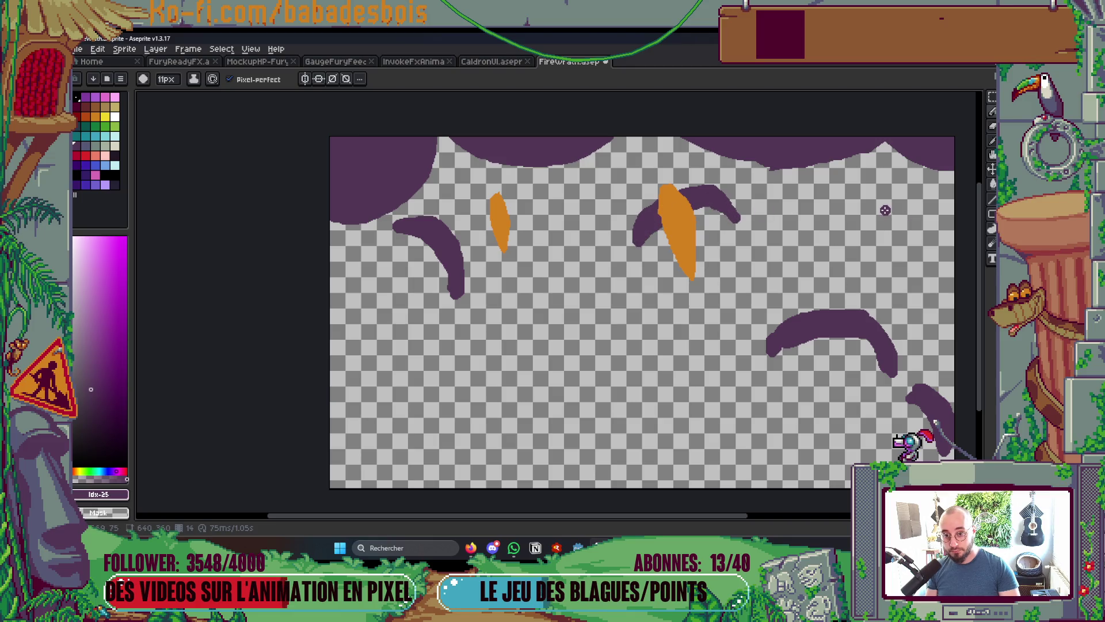
drag(884, 211, 932, 239)
mouse_move(889, 187)
mouse_down()
mouse_move(895, 206)
mouse_move(952, 239)
mouse_up()
mouse_move(883, 193)
mouse_down()
mouse_move(898, 247)
mouse_move(968, 255)
mouse_up()
scroll(948, 251, down, 4)
scroll(870, 270, up, 1)
key(Return)
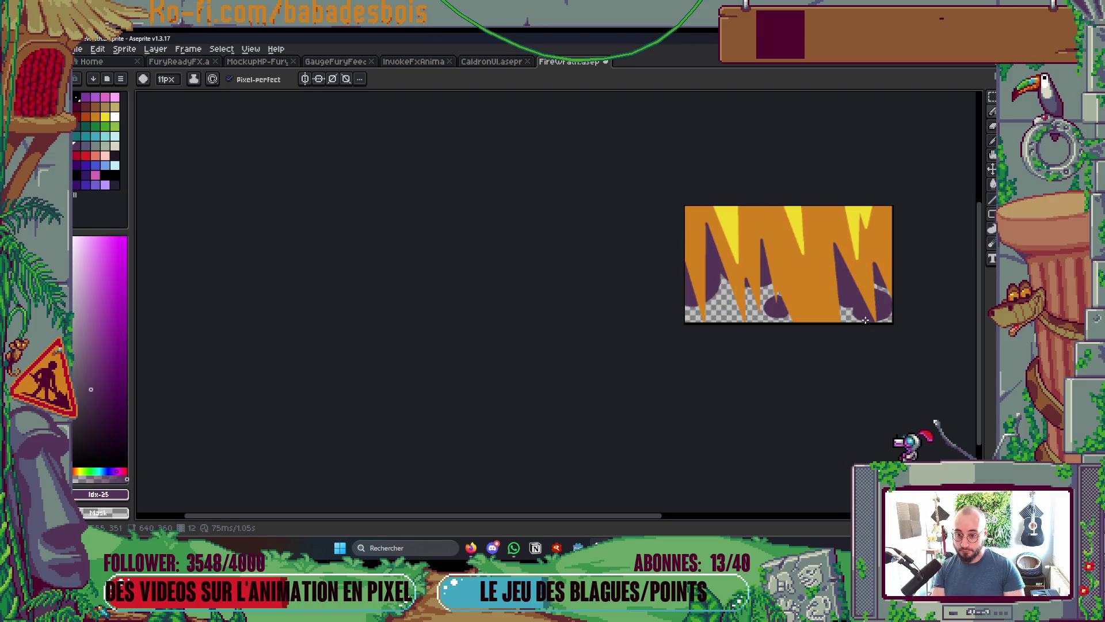
Erase the lower edge of frame 13's right smoke shape and replay the animation
scroll(865, 309, up, 2)
drag(865, 309, 803, 313)
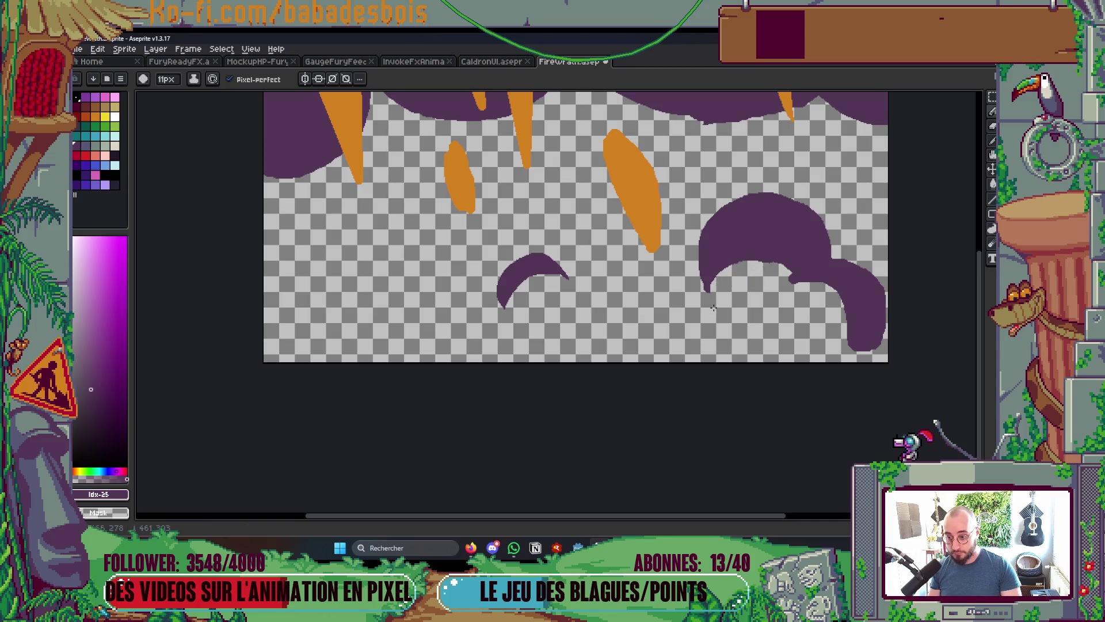
drag(740, 267, 793, 267)
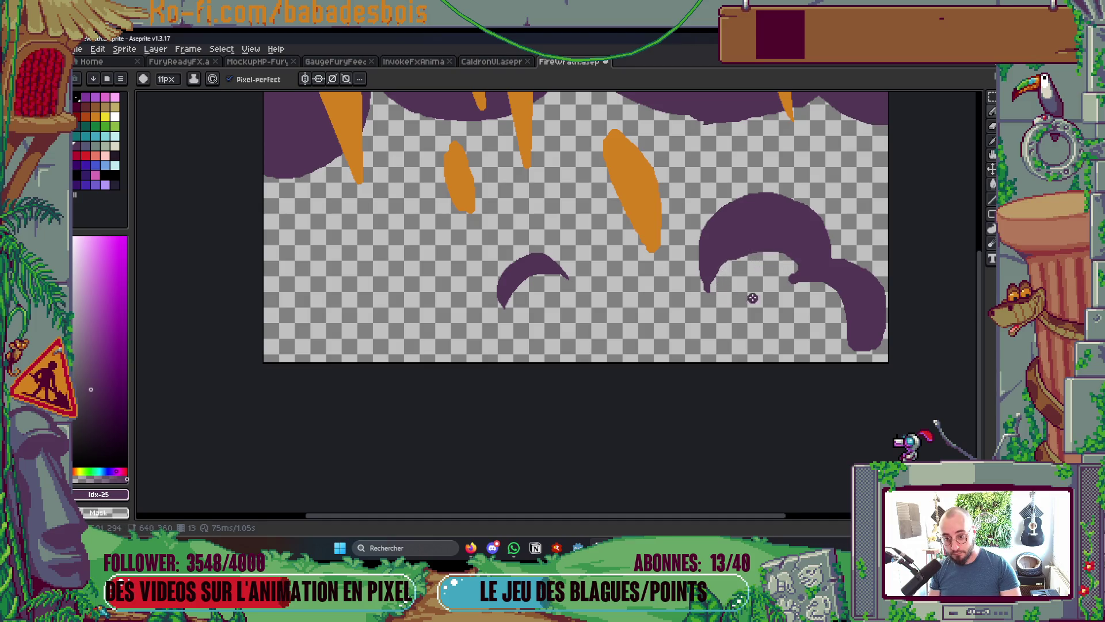
scroll(814, 291, up, 3)
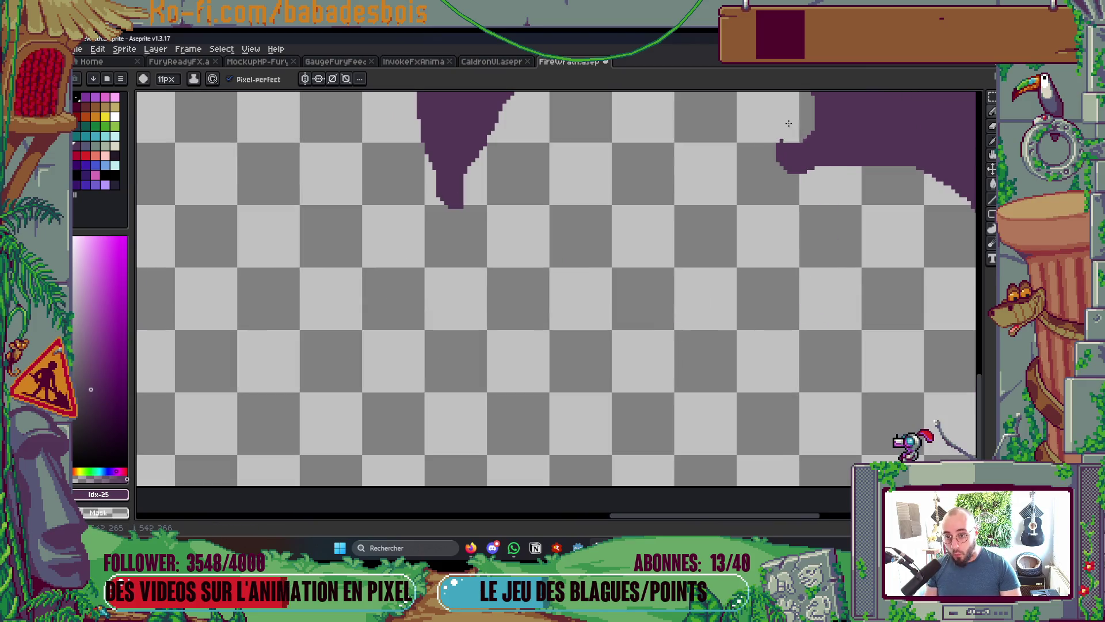
scroll(733, 233, down, 3)
scroll(733, 233, down, 2)
drag(756, 274, 744, 304)
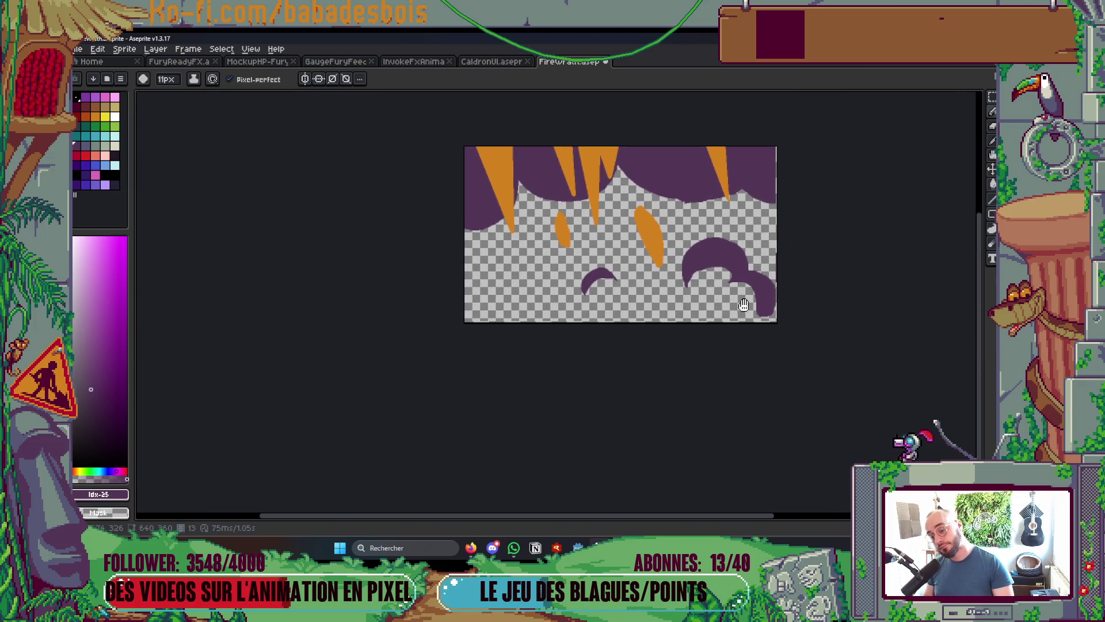
key(Return)
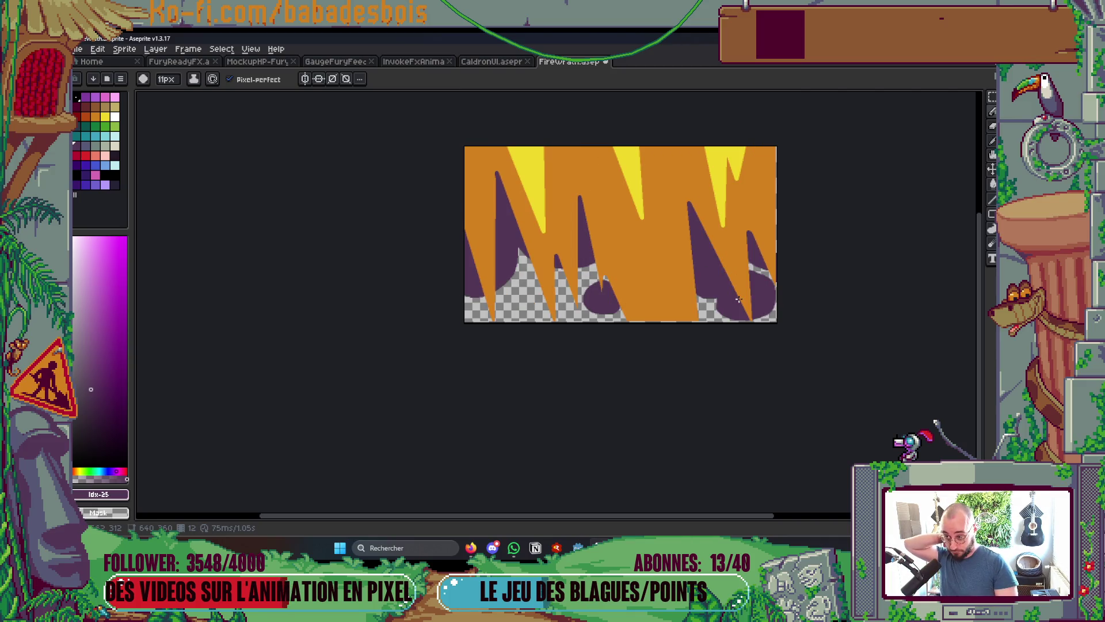
Bucket-clear three purple wisps in frame 14 to transparent, including the one over the central drop
key(g)
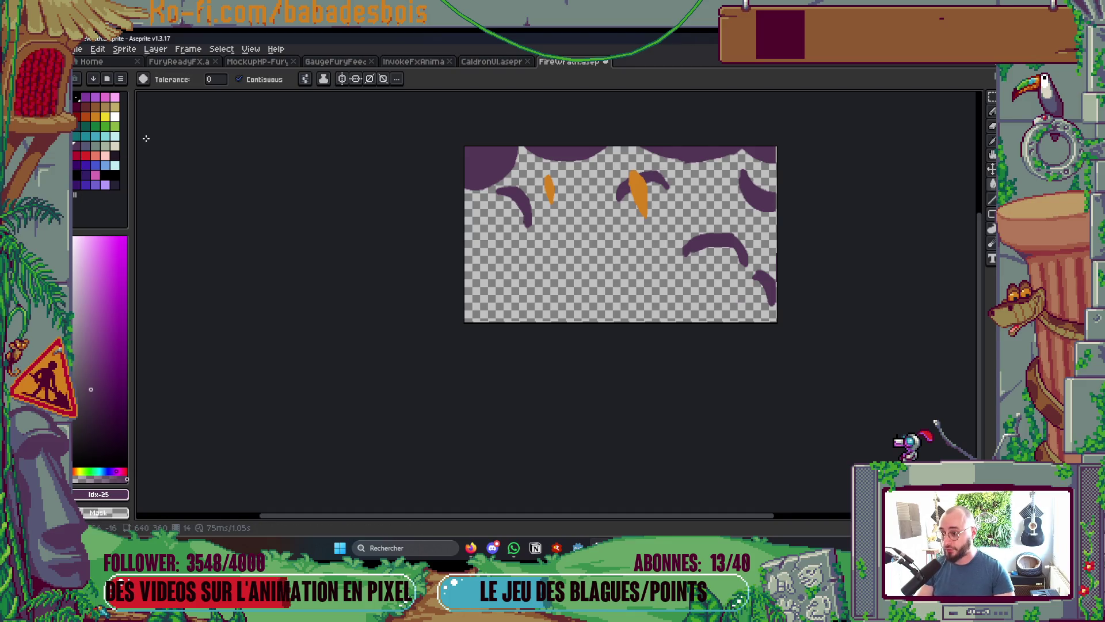
click(512, 196)
click(621, 191)
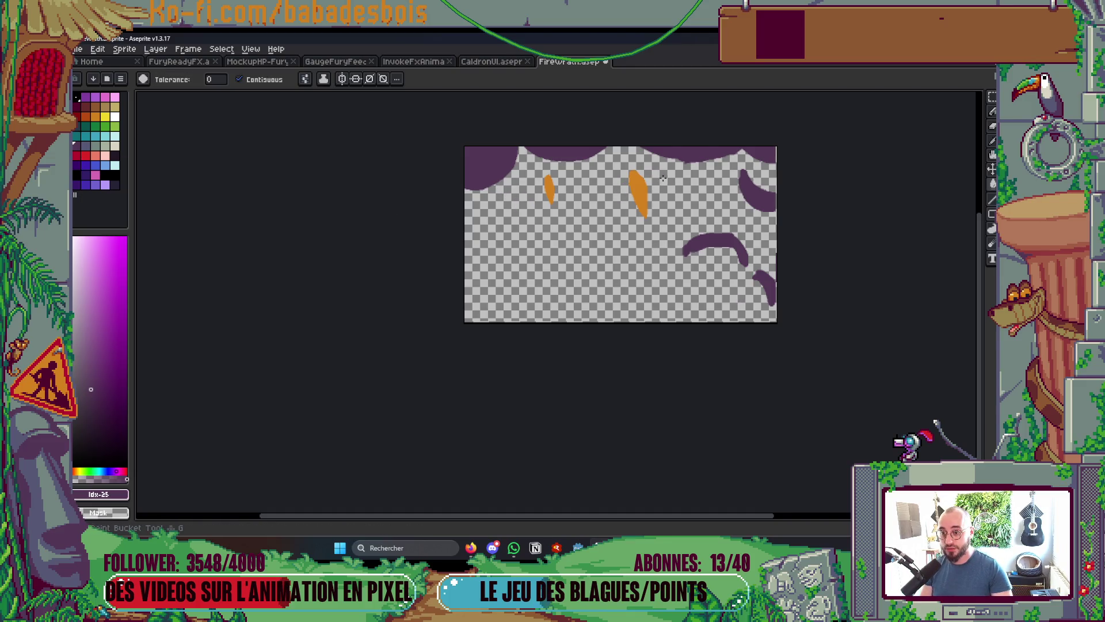
click(760, 192)
scroll(769, 180, down, 2)
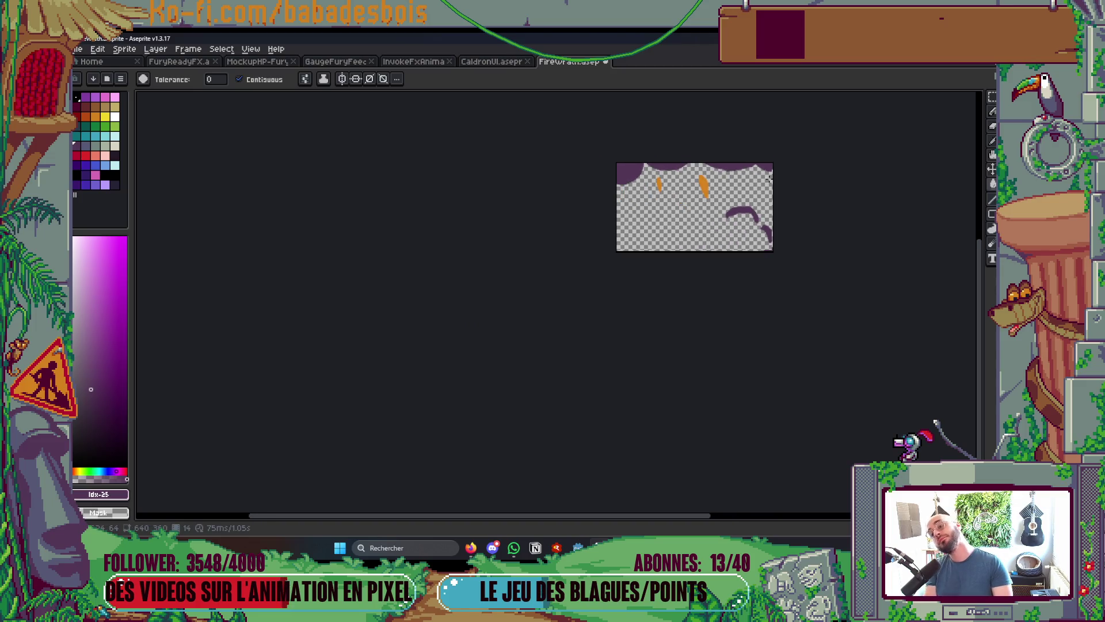
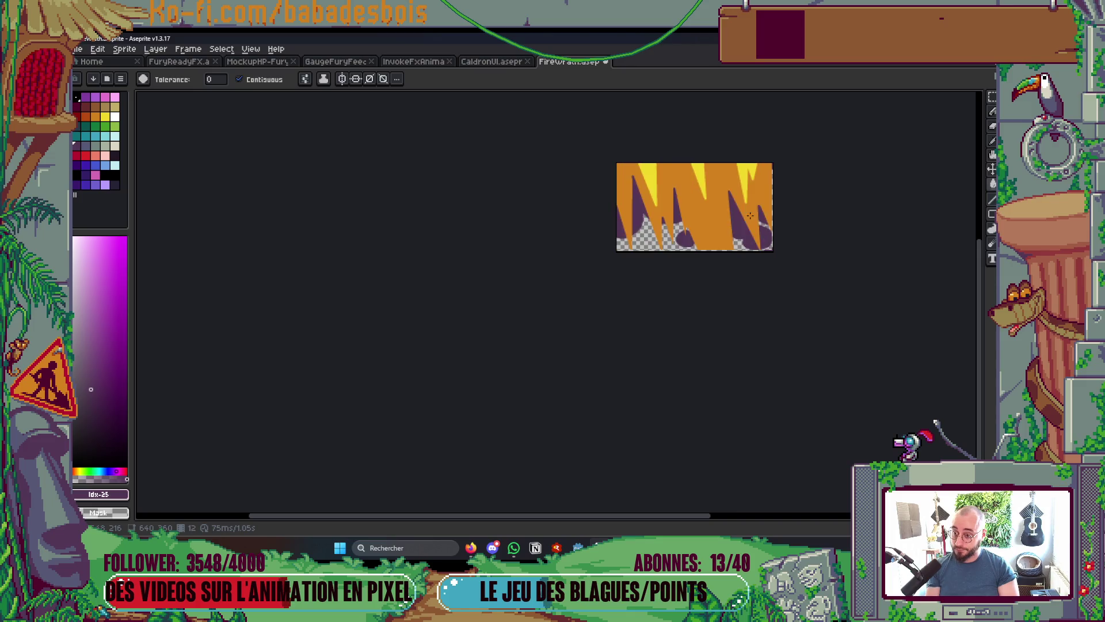
Pencil two thin purple arcs across frame 14 and reshape the purple shape's left lobe and edge
scroll(726, 226, up, 1)
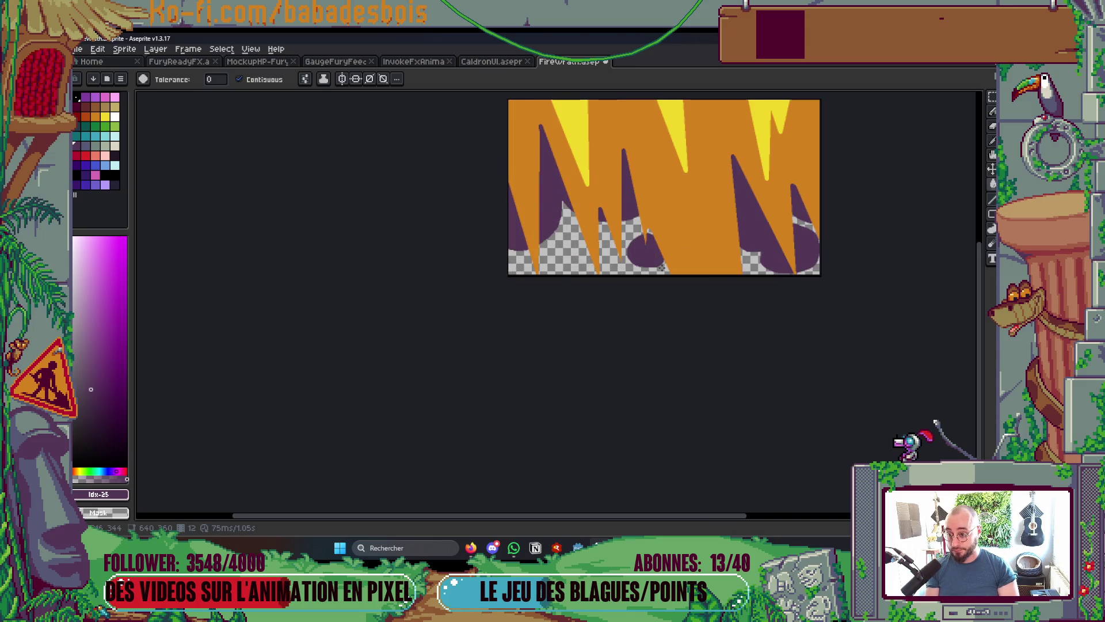
scroll(525, 223, up, 2)
scroll(526, 223, down, 1)
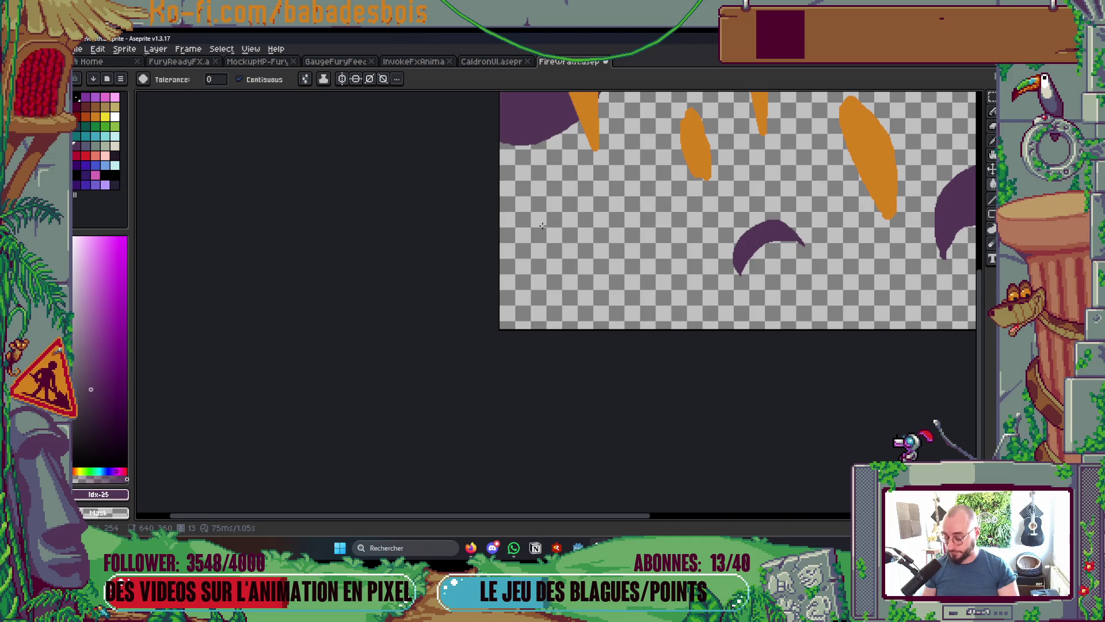
key(b)
mouse_move(524, 201)
mouse_down()
mouse_move(569, 214)
mouse_move(537, 265)
mouse_up()
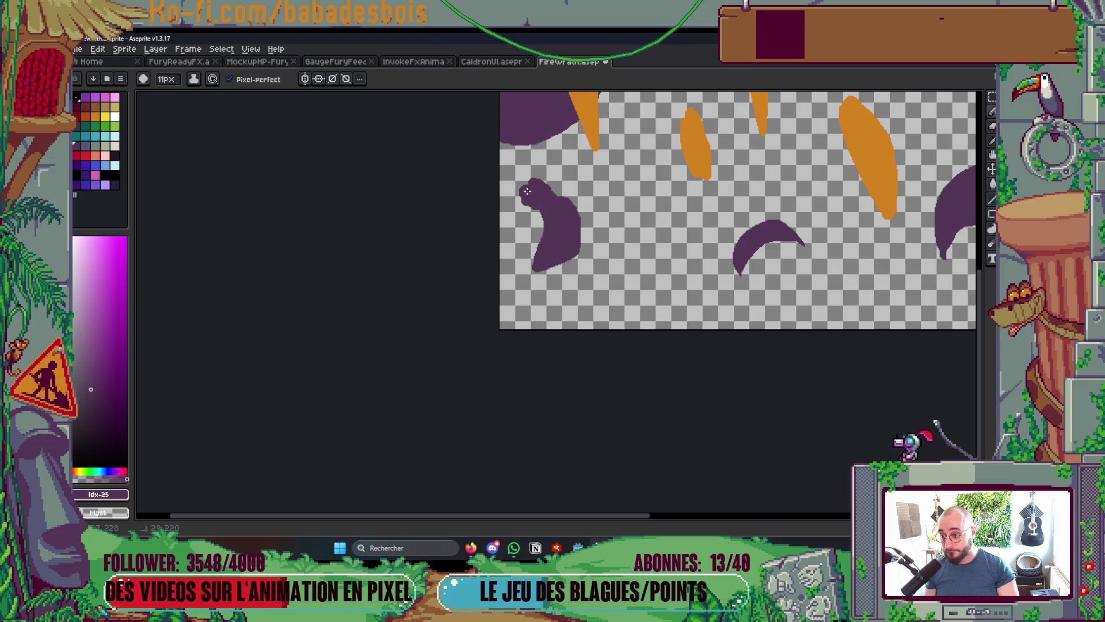
scroll(554, 252, down, 1)
scroll(579, 241, up, 1)
mouse_move(567, 212)
mouse_down()
mouse_move(654, 192)
mouse_move(715, 264)
mouse_move(587, 237)
mouse_move(597, 212)
mouse_move(642, 216)
mouse_move(627, 231)
mouse_move(645, 295)
mouse_up()
drag(481, 192, 509, 233)
drag(521, 293, 500, 367)
Compare frame 14 against frame 13 and add a small purple dot
scroll(499, 368, down, 3)
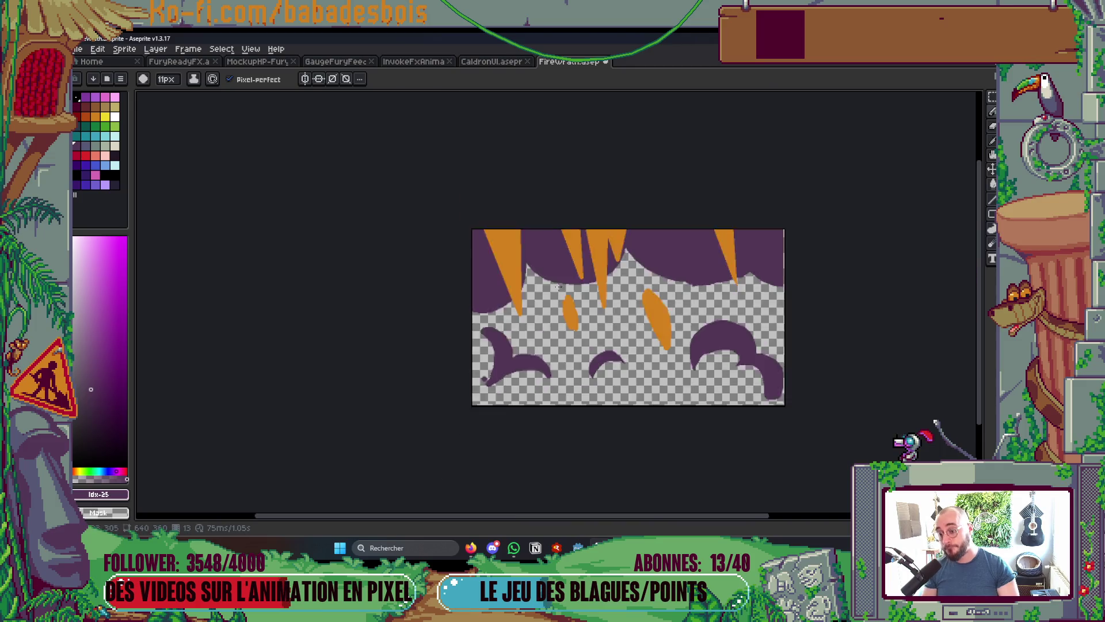
scroll(633, 345, down, 1)
scroll(720, 338, up, 1)
key(comma)
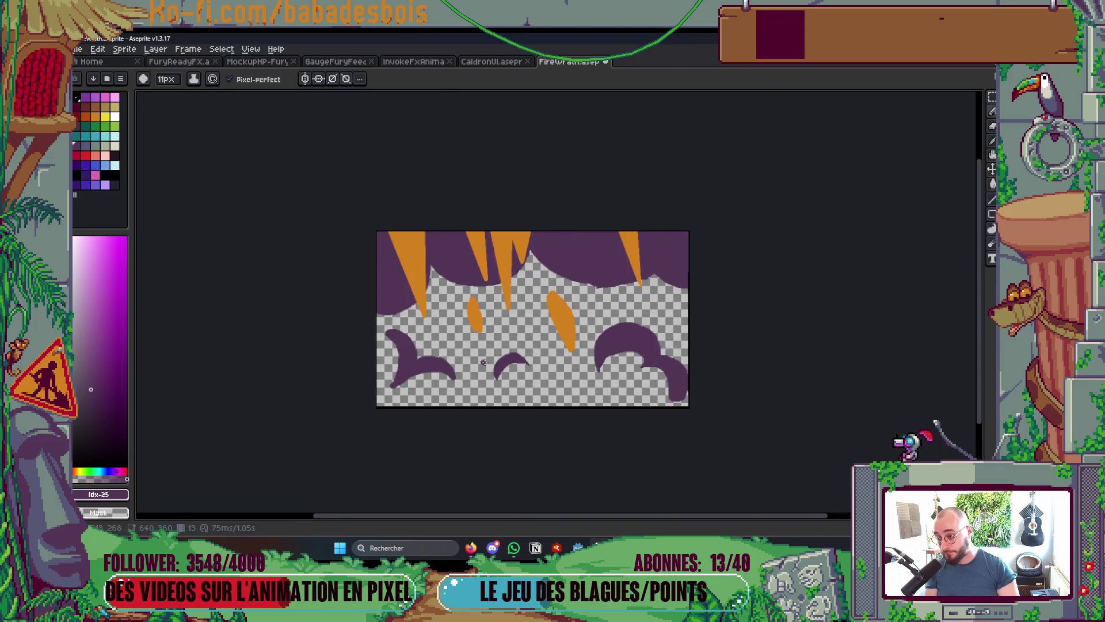
scroll(516, 313, up, 2)
scroll(537, 311, down, 1)
key(period)
key(comma)
key(period)
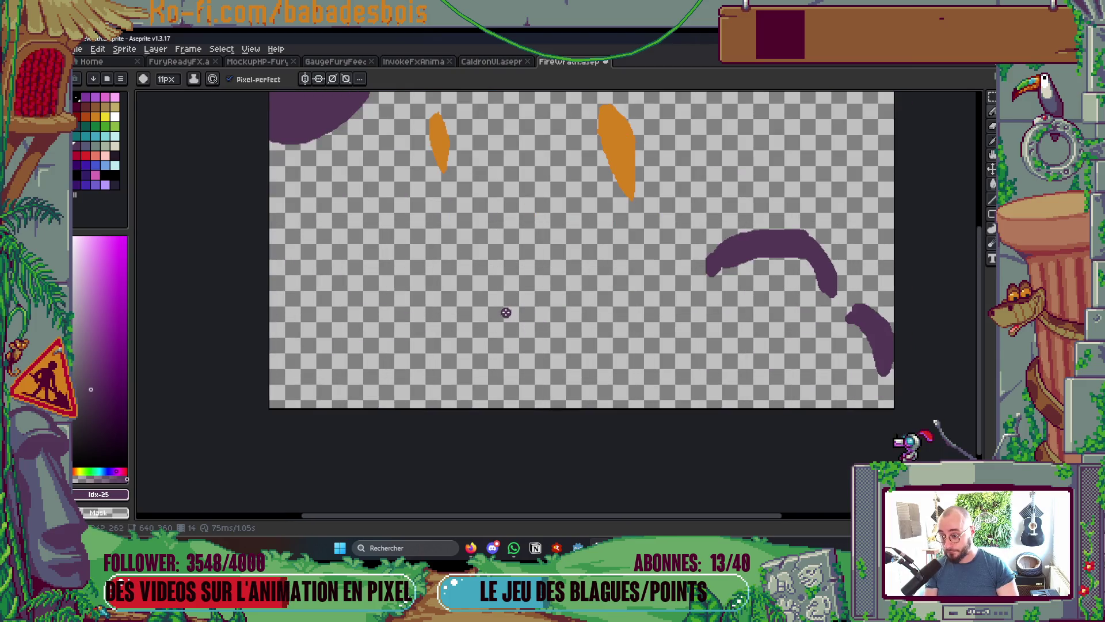
key(comma)
key(period)
click(380, 309)
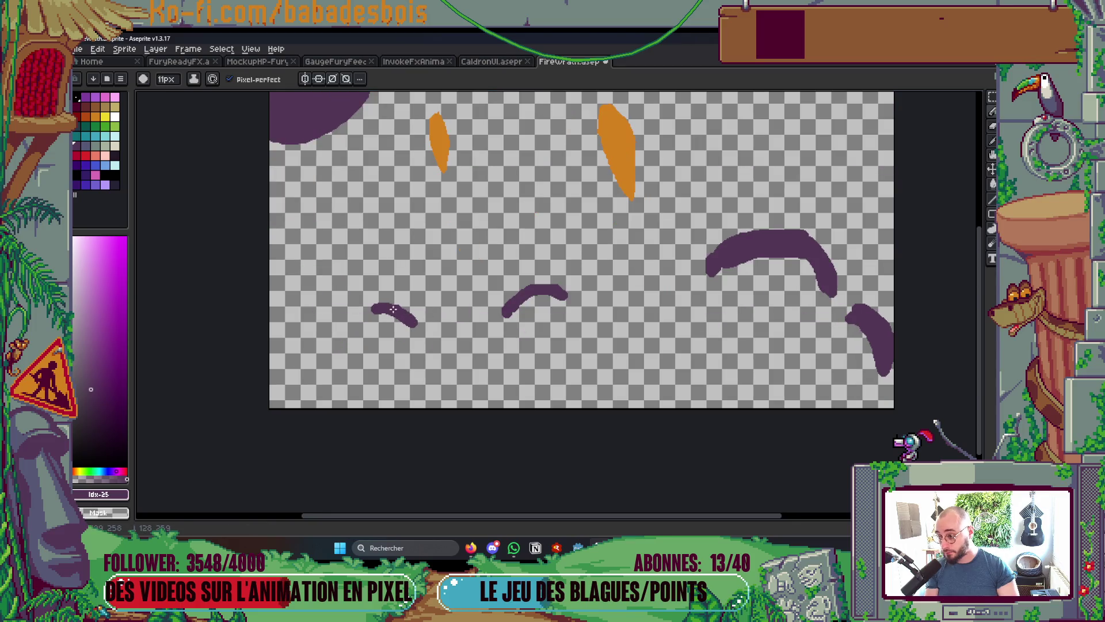
Replace the hooked left stroke with a narrower curved purple stroke, then preview the animation
key(comma)
key(period)
mouse_move(316, 247)
mouse_down()
mouse_move(346, 275)
mouse_move(322, 244)
mouse_up()
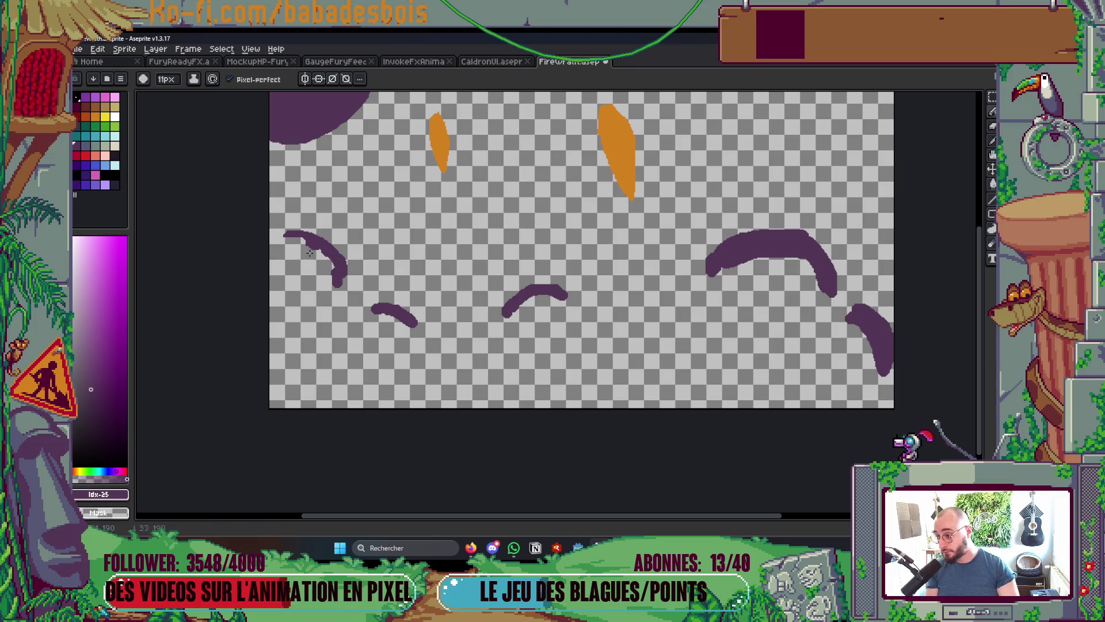
key(comma)
key(period)
key(ctrl+z)
drag(325, 241, 347, 277)
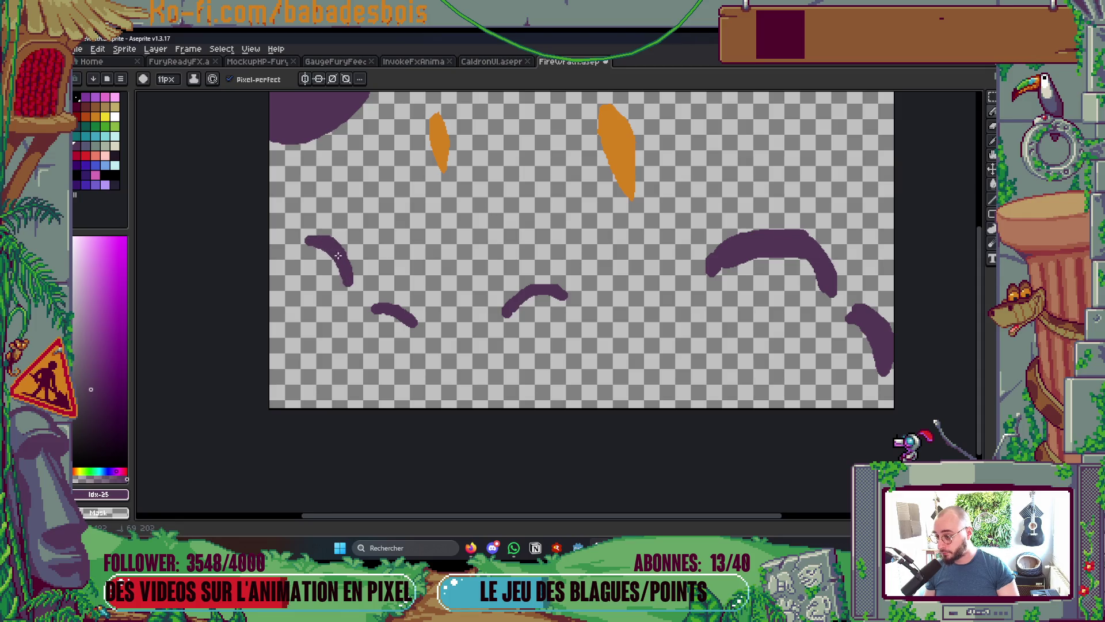
scroll(344, 287, down, 3)
key(Return)
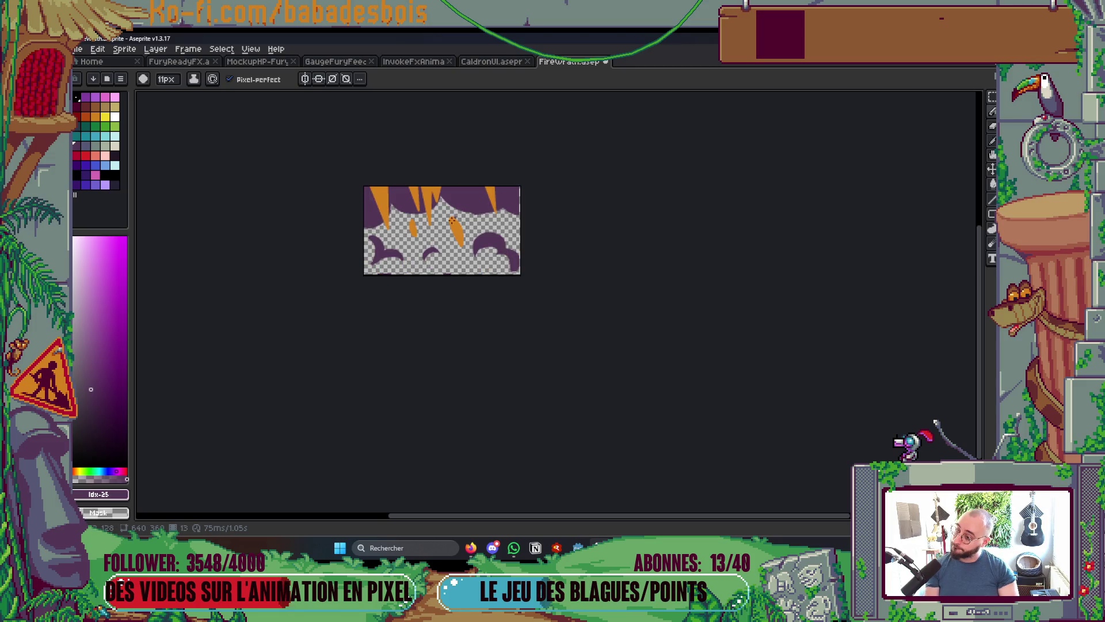
Draw a purple arc from the orange streak's tip and bucket-fill the loop interiors purple
scroll(453, 220, up, 5)
mouse_move(460, 124)
mouse_down()
mouse_move(437, 173)
mouse_move(533, 230)
mouse_move(546, 219)
mouse_move(583, 227)
mouse_move(457, 311)
mouse_move(641, 352)
mouse_up()
key(ctrl+z)
mouse_move(630, 203)
mouse_down()
mouse_move(515, 206)
mouse_move(471, 142)
mouse_move(431, 279)
mouse_move(496, 267)
mouse_up()
key(g)
click(491, 199)
click(562, 288)
scroll(597, 244, down, 5)
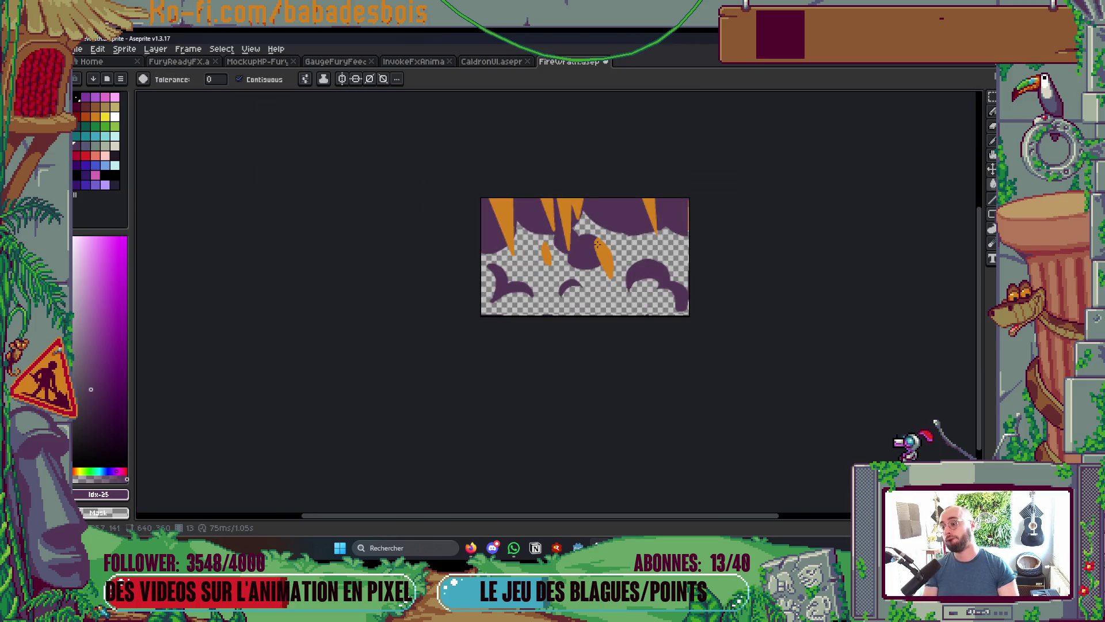
key(.)
scroll(581, 276, up, 5)
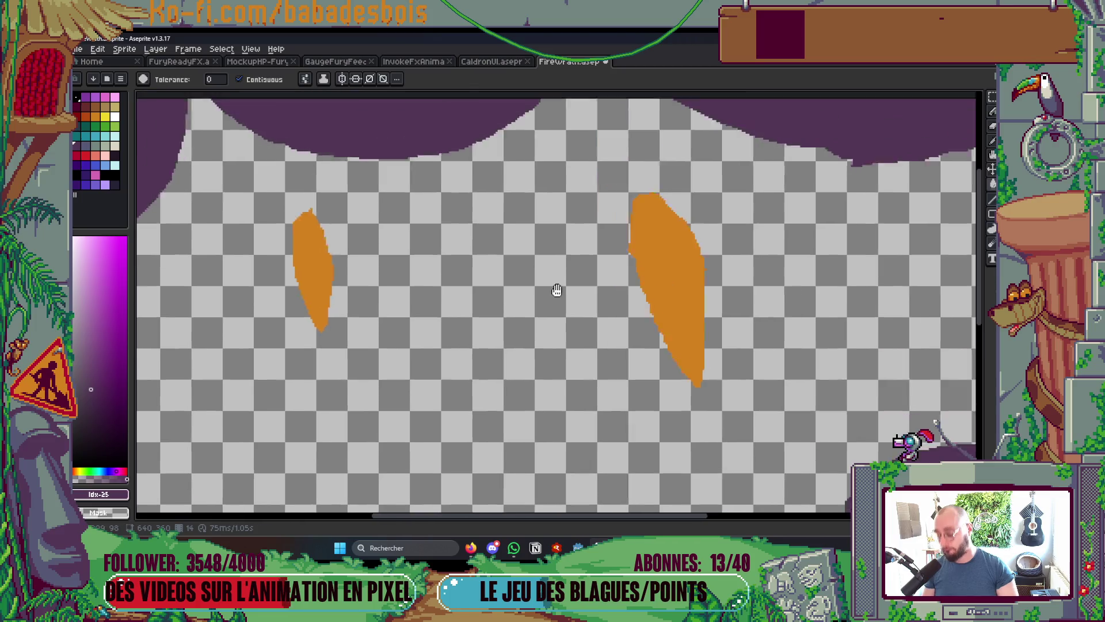
Outline purple curves around the orange streak with an upper spike, and fill the outline purple
key(b)
scroll(548, 265, down, 3)
key(comma)
key(period)
drag(537, 268, 589, 207)
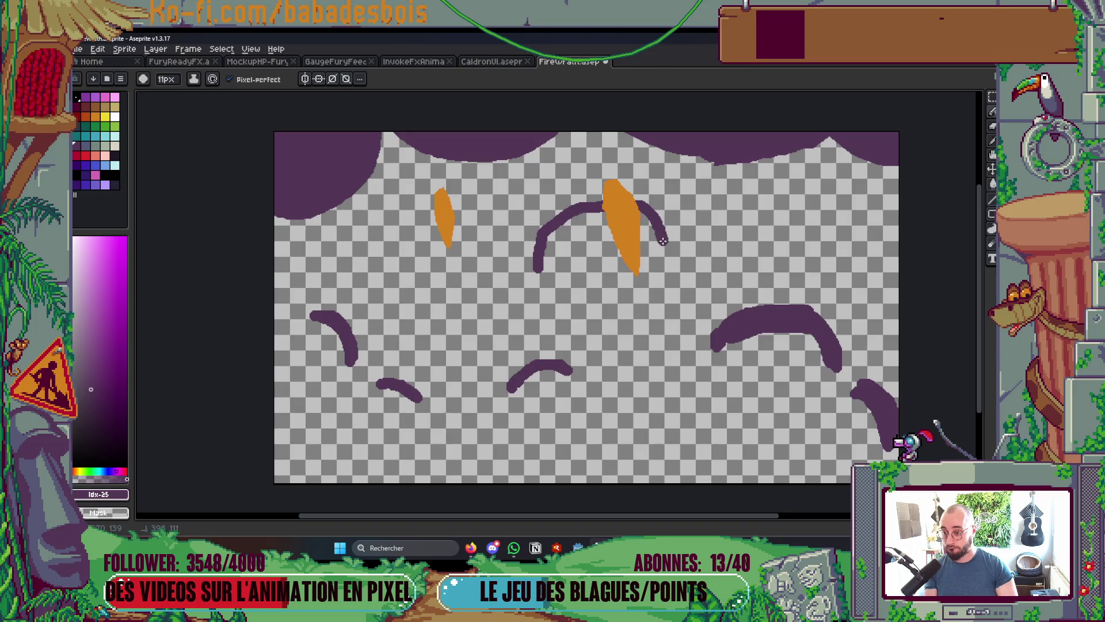
drag(647, 249, 554, 279)
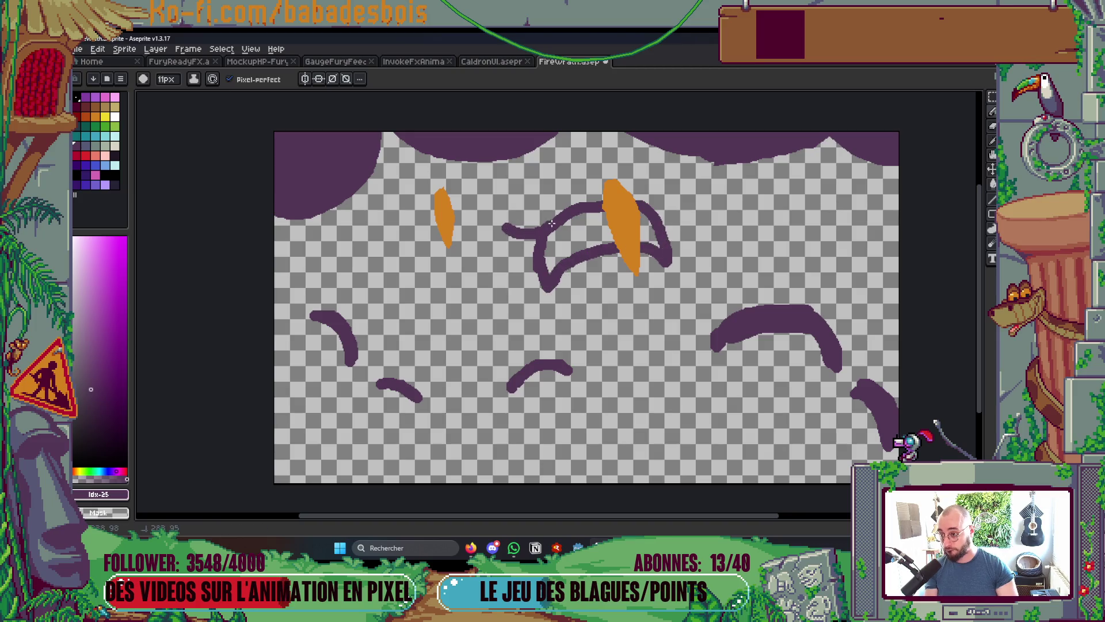
drag(549, 156, 528, 235)
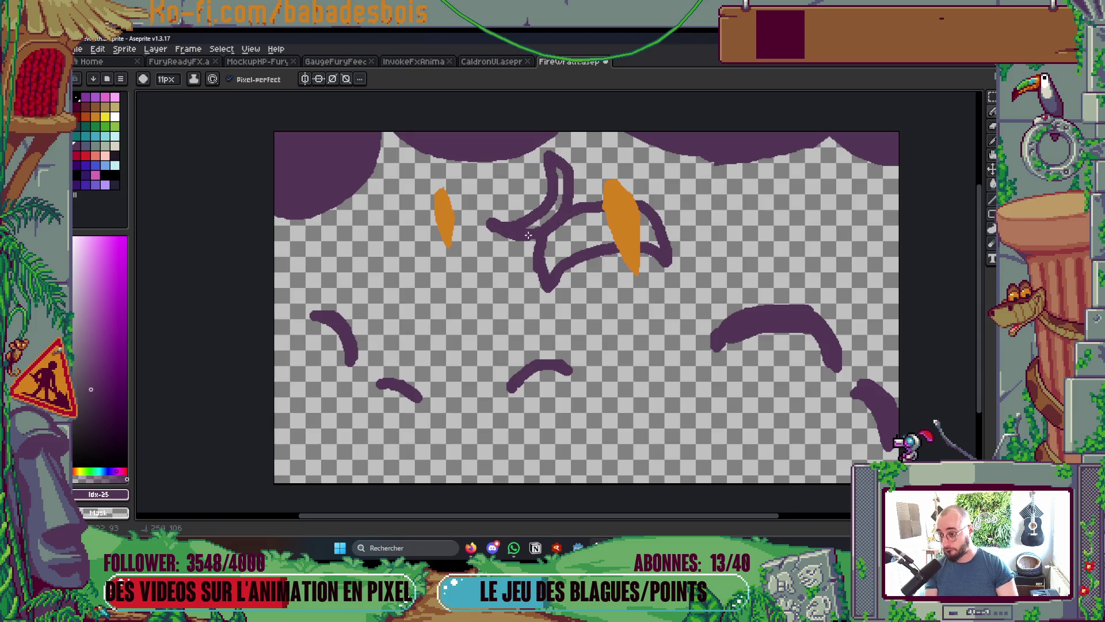
key(g)
click(567, 227)
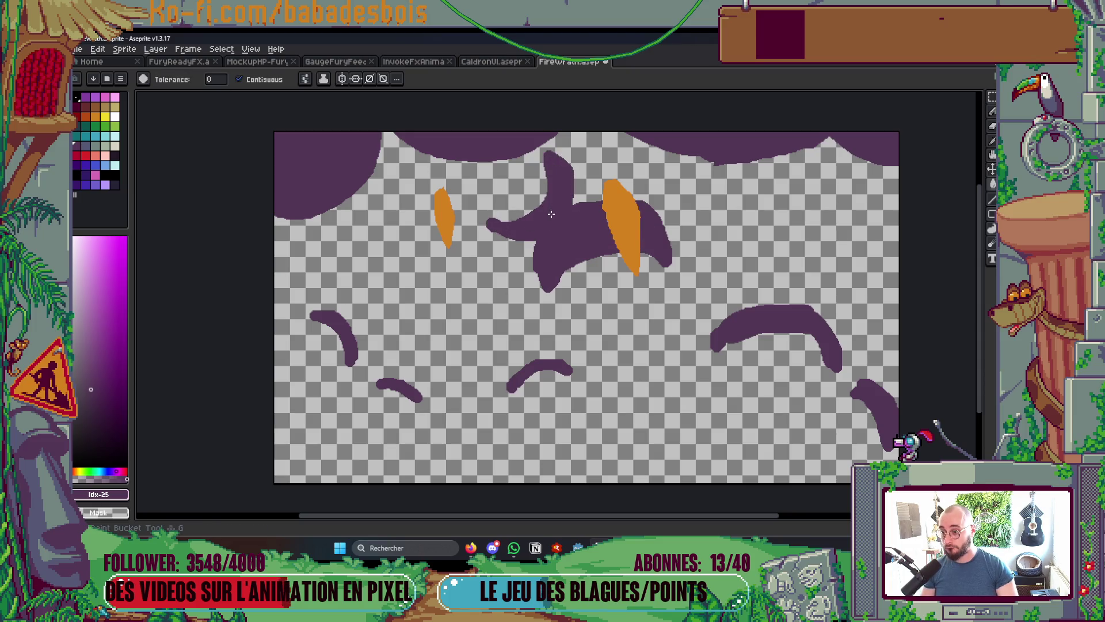
Fill the gap by the spike, widen its left edge, and preview the animation
key(b)
drag(524, 222, 534, 208)
drag(537, 160, 543, 194)
scroll(487, 213, down, 4)
key(Return)
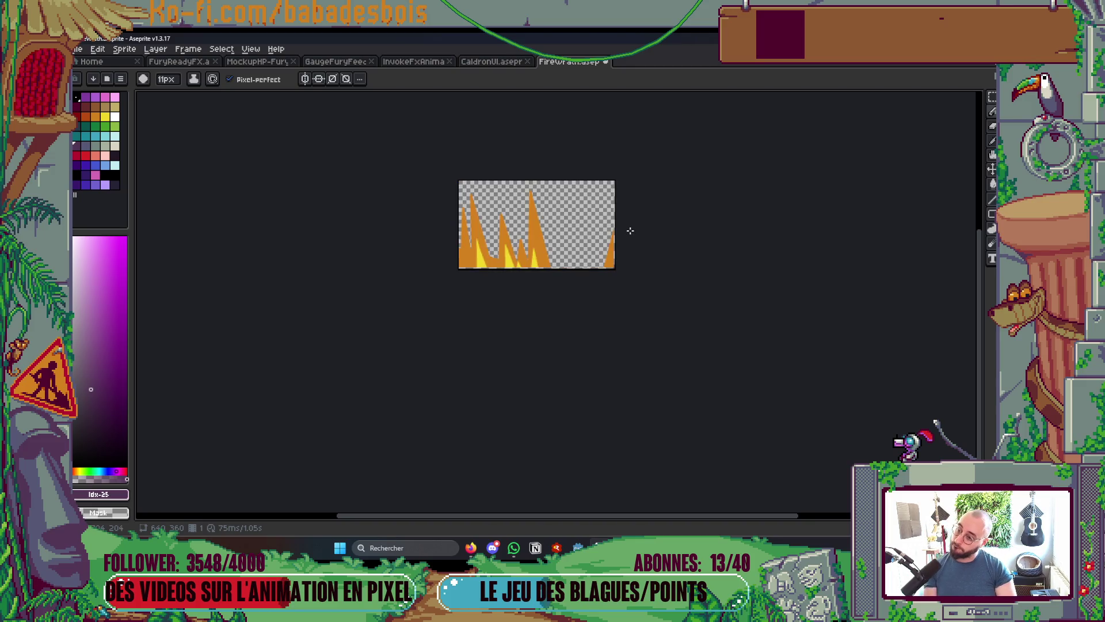
Smooth the blob's left and top edges and clear the split-off lower wing
scroll(522, 210, up, 5)
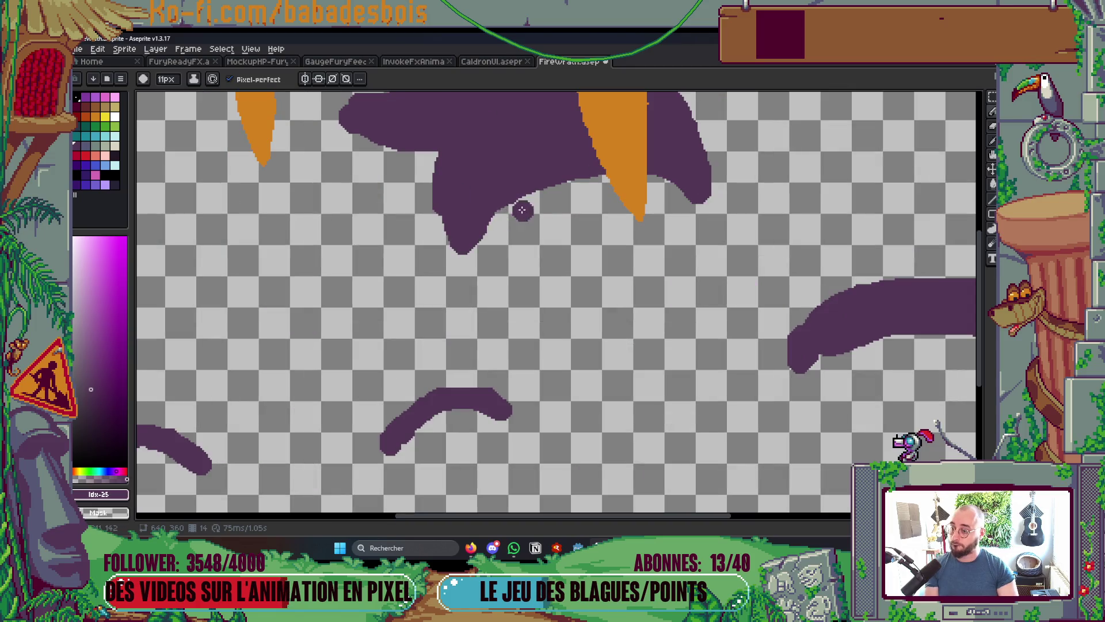
mouse_move(441, 206)
mouse_down()
mouse_move(478, 321)
mouse_move(455, 302)
mouse_up()
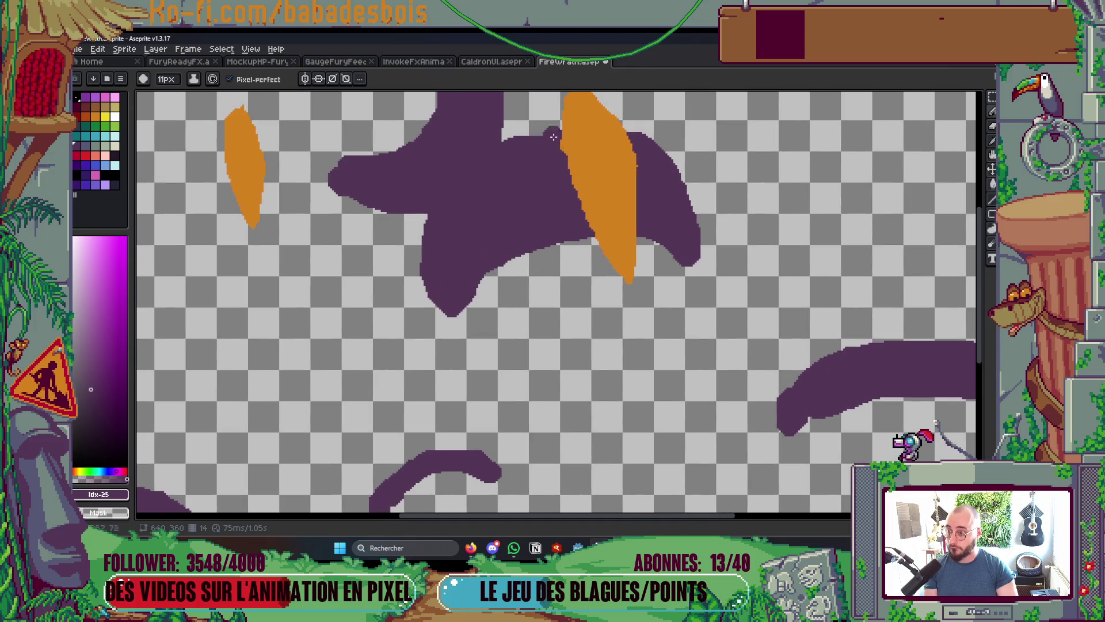
drag(490, 157, 590, 142)
drag(507, 260, 687, 185)
key(g)
click(695, 230)
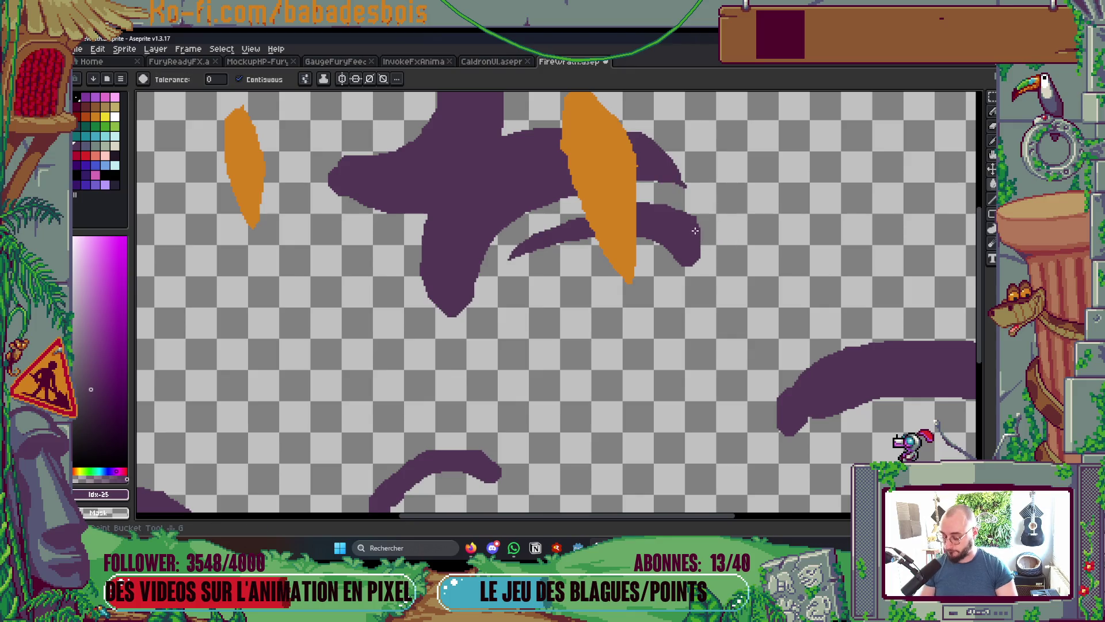
scroll(695, 230, down, 5)
scroll(663, 315, up, 4)
key(Right)
key(Left)
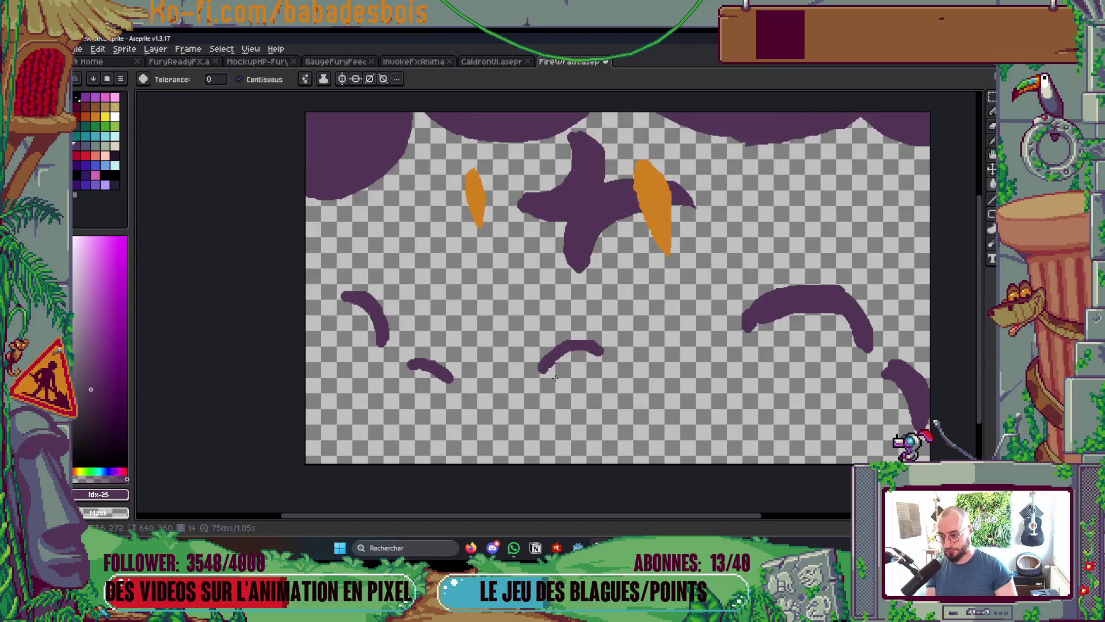
Extend and thicken the middle purple arc below the blob
scroll(549, 388, up, 2)
key(b)
drag(559, 332, 636, 327)
key(ctrl+z)
mouse_move(557, 334)
mouse_down()
mouse_move(645, 326)
mouse_move(532, 360)
mouse_up()
key(ctrl+z)
scroll(533, 389, down, 5)
scroll(549, 343, up, 5)
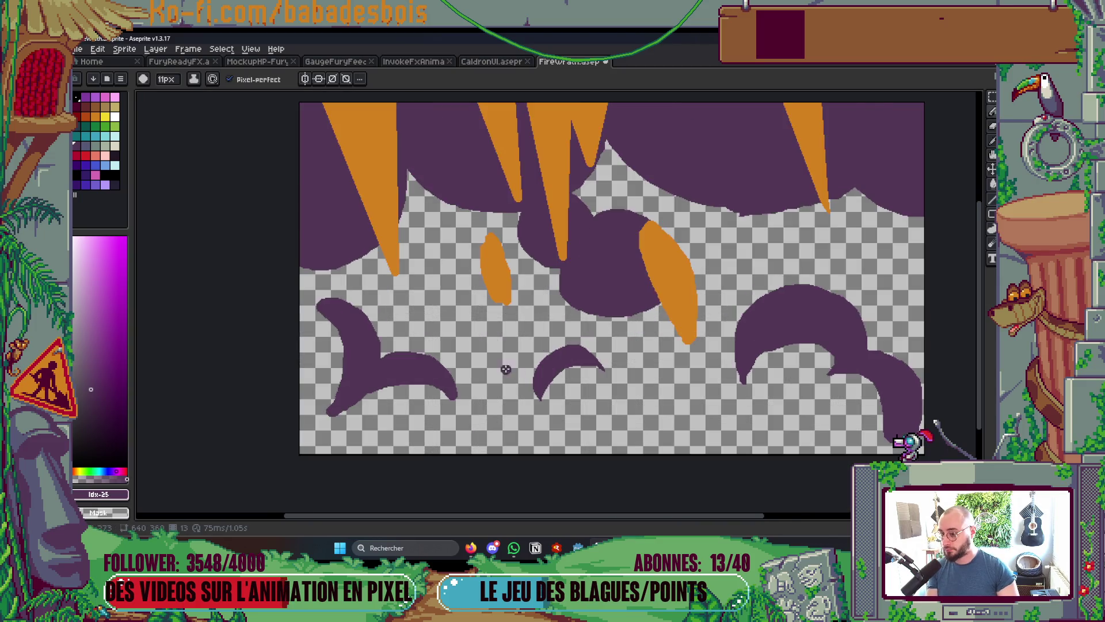
mouse_move(426, 287)
mouse_down()
mouse_move(402, 301)
mouse_move(479, 301)
mouse_move(530, 365)
mouse_move(397, 320)
mouse_up()
scroll(389, 296, down, 2)
scroll(388, 296, down, 3)
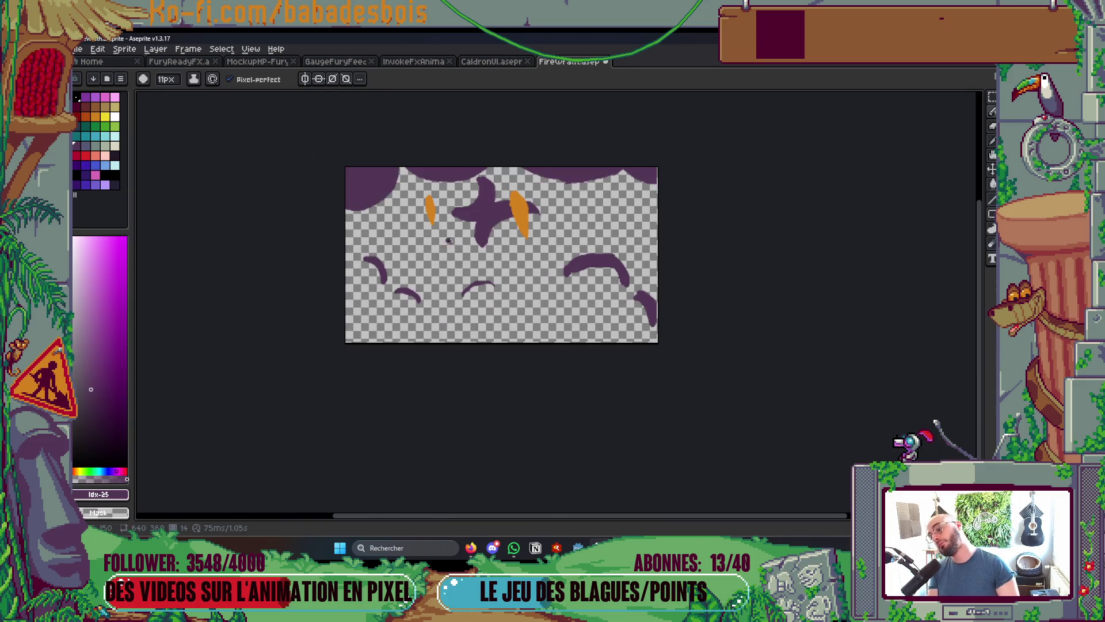
Thicken the right arc's top, then erase its lower edge, right arm and upper edge to a tapered tip
scroll(591, 273, up, 5)
mouse_move(389, 367)
mouse_down()
mouse_move(402, 332)
mouse_move(520, 264)
mouse_move(666, 277)
mouse_move(730, 365)
mouse_up()
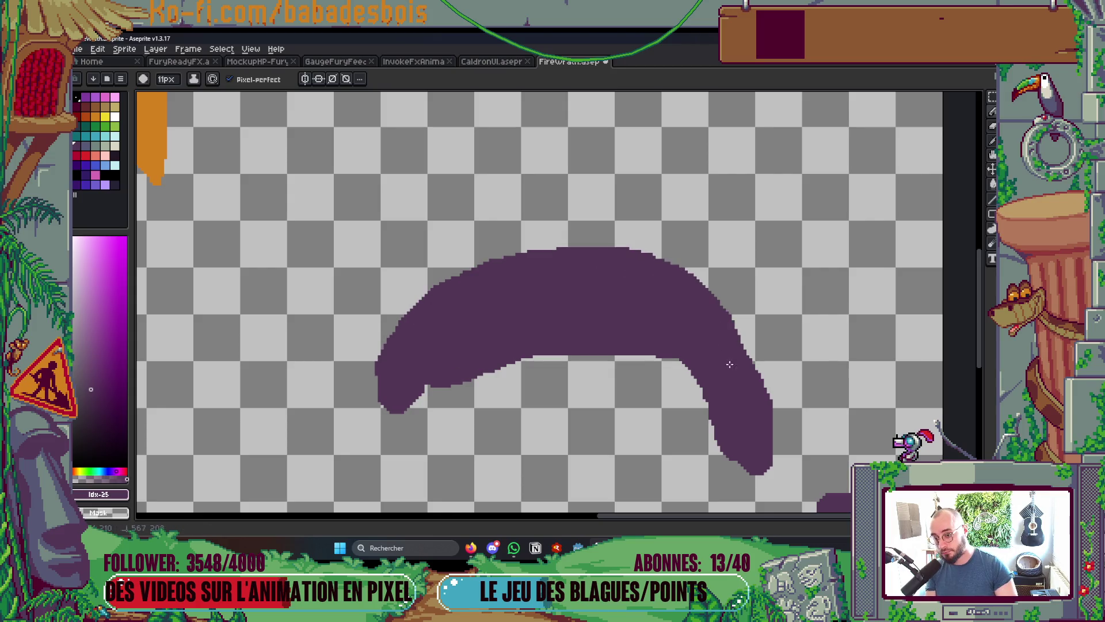
mouse_move(406, 400)
mouse_down()
mouse_move(565, 360)
mouse_move(657, 351)
mouse_move(744, 460)
mouse_up()
scroll(662, 397, down, 3)
scroll(718, 391, up, 3)
mouse_move(665, 369)
mouse_down()
mouse_move(638, 350)
mouse_move(627, 481)
mouse_up()
scroll(626, 481, down, 6)
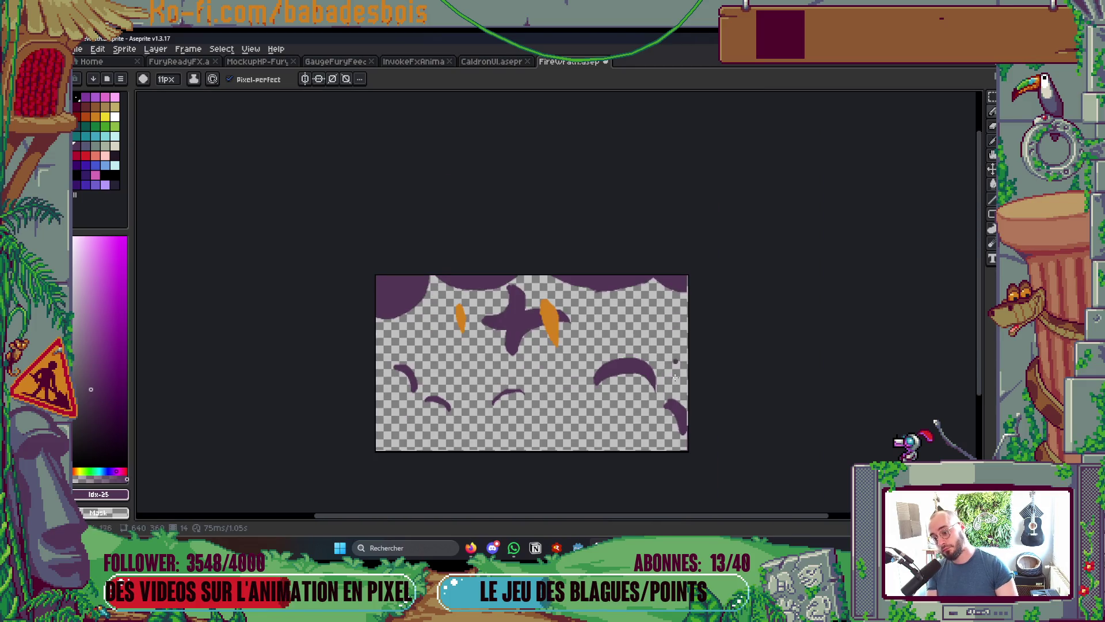
scroll(678, 403, up, 5)
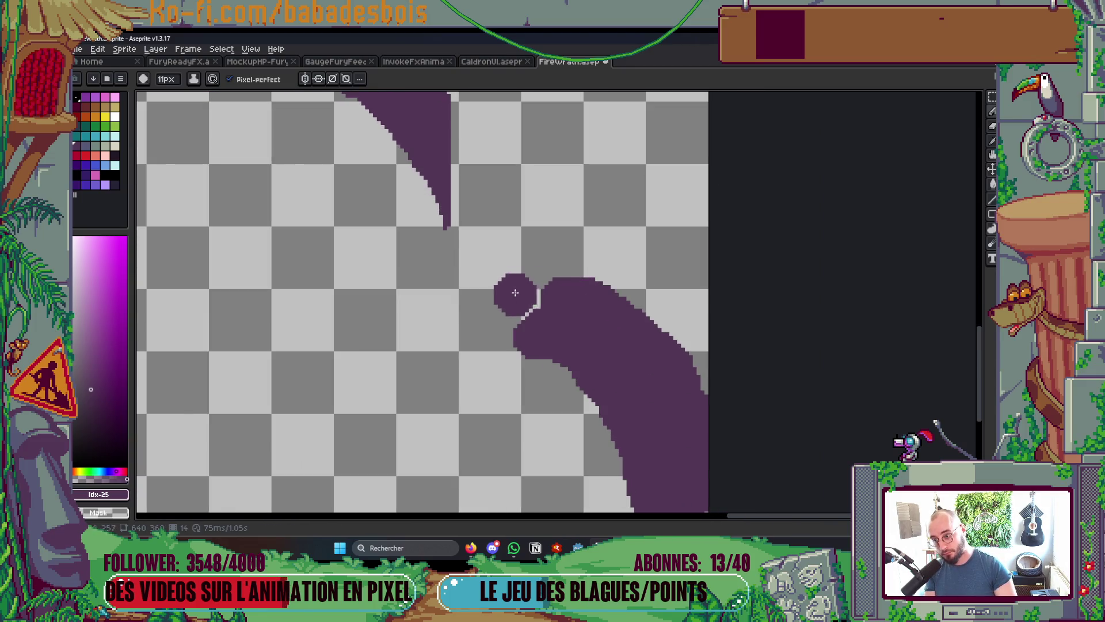
mouse_move(535, 297)
mouse_down()
mouse_move(605, 294)
mouse_move(685, 348)
mouse_up()
scroll(767, 342, down, 5)
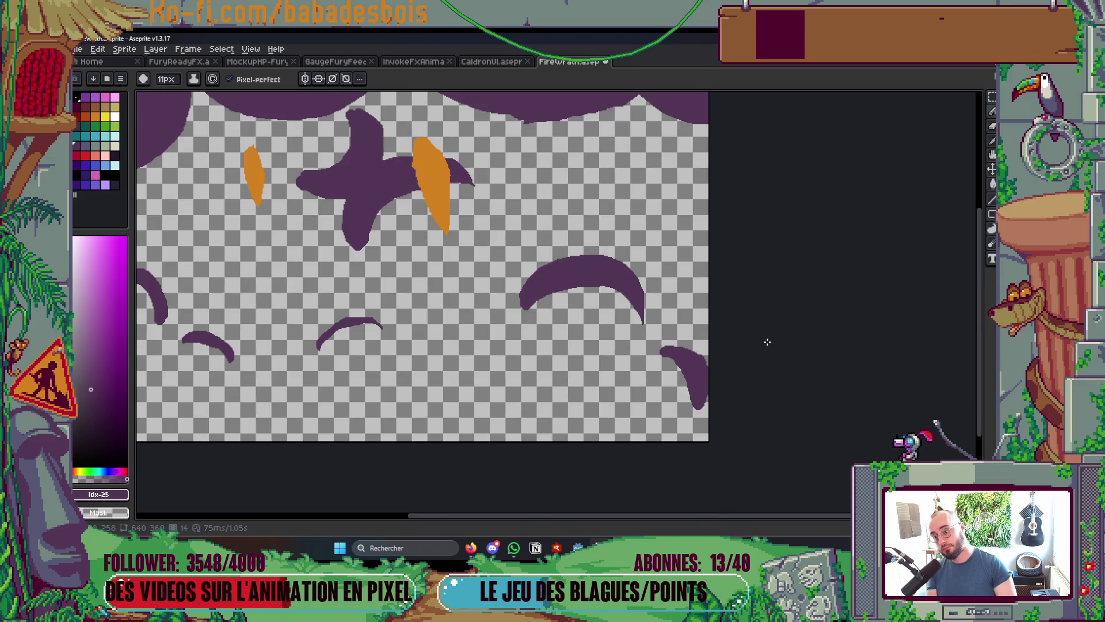
scroll(767, 342, down, 4)
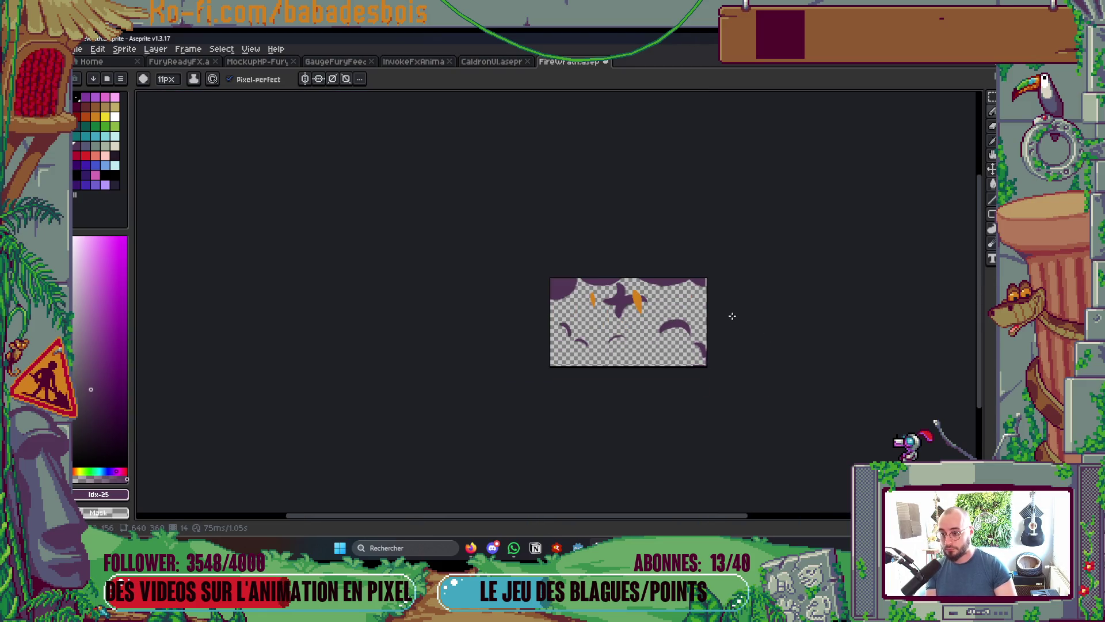
scroll(608, 316, up, 3)
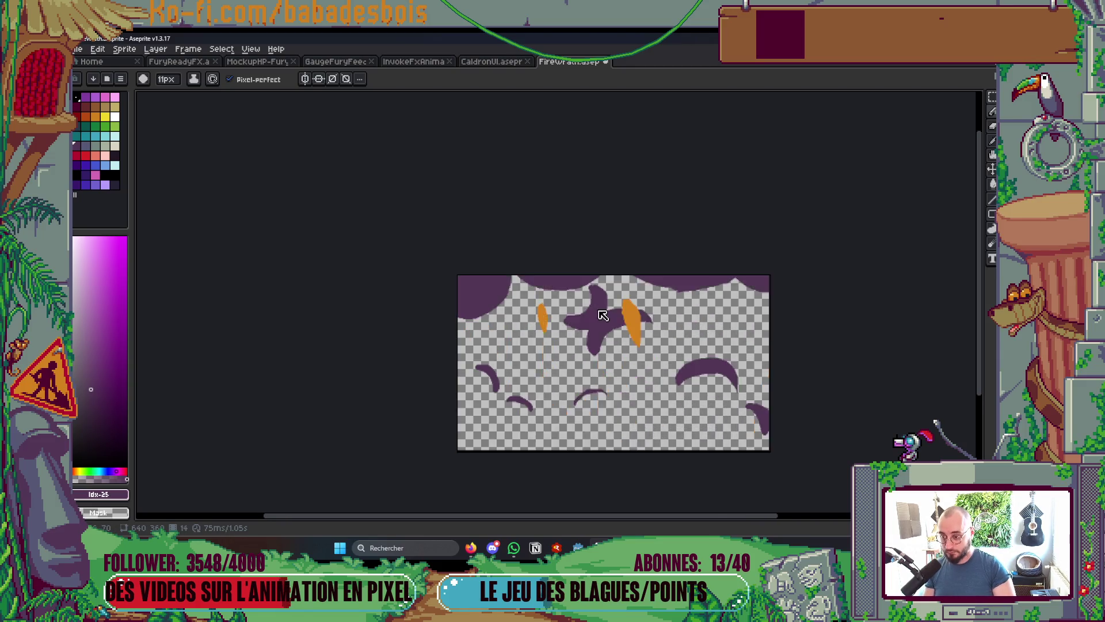
Add frame 15, then select and delete the orange flame pieces on the last frames
key(Tab)
key(alt+n)
key(Tab)
key(Tab)
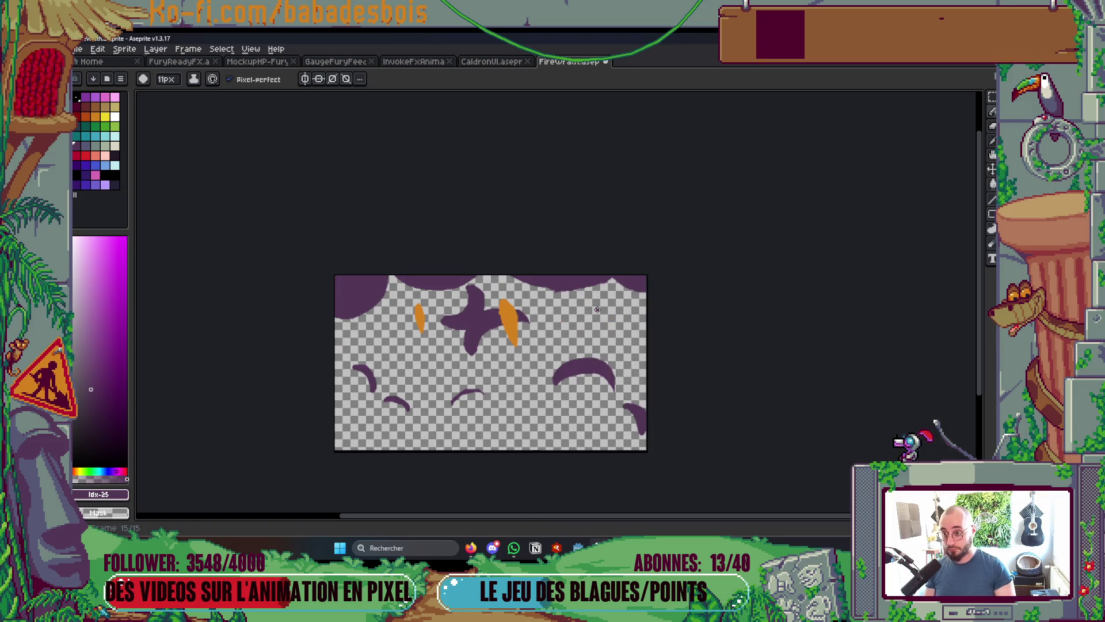
key(Tab)
scroll(525, 318, up, 3)
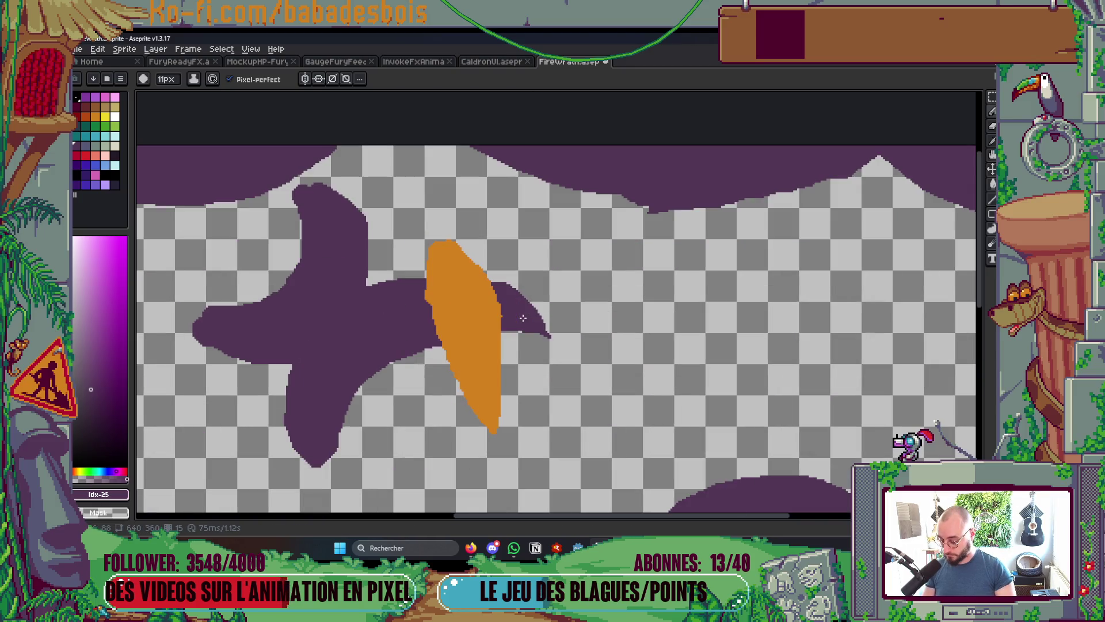
key(v)
key(b)
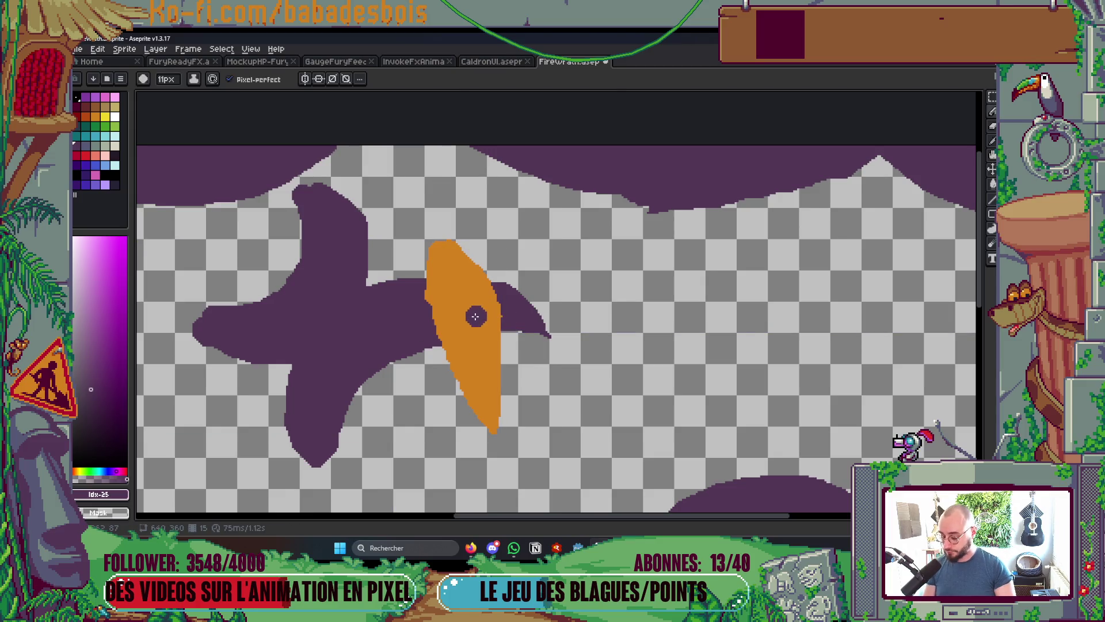
key(w)
key(Delete)
key(Right)
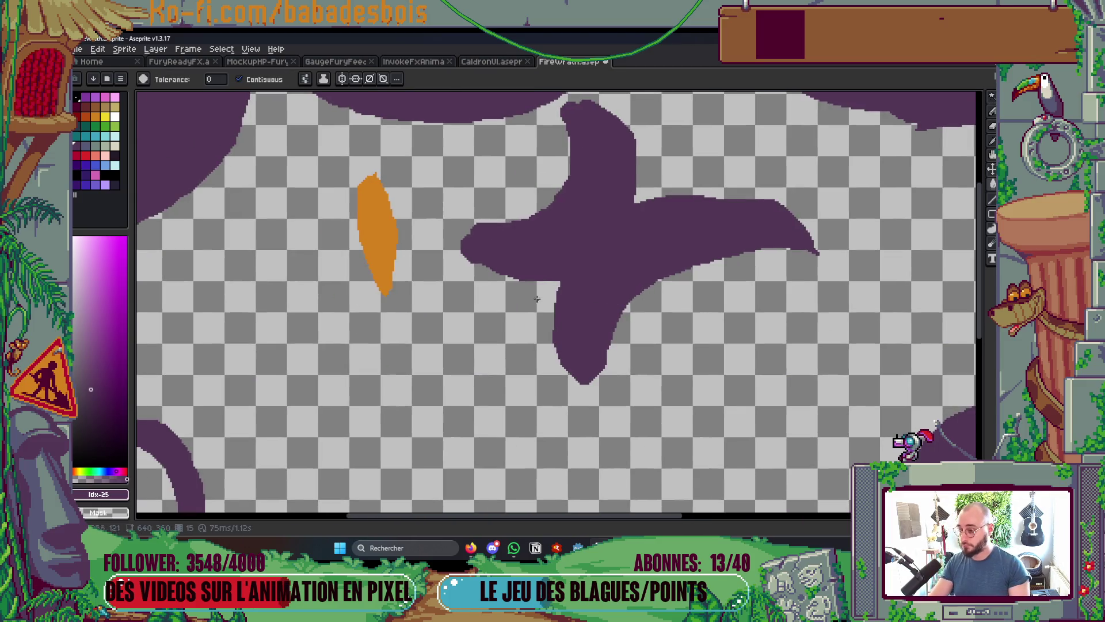
key(Delete)
Pick orange and repaint smaller orange flame blobs near the top, then preview the animation
click(95, 126)
click(95, 116)
key(b)
key(Right)
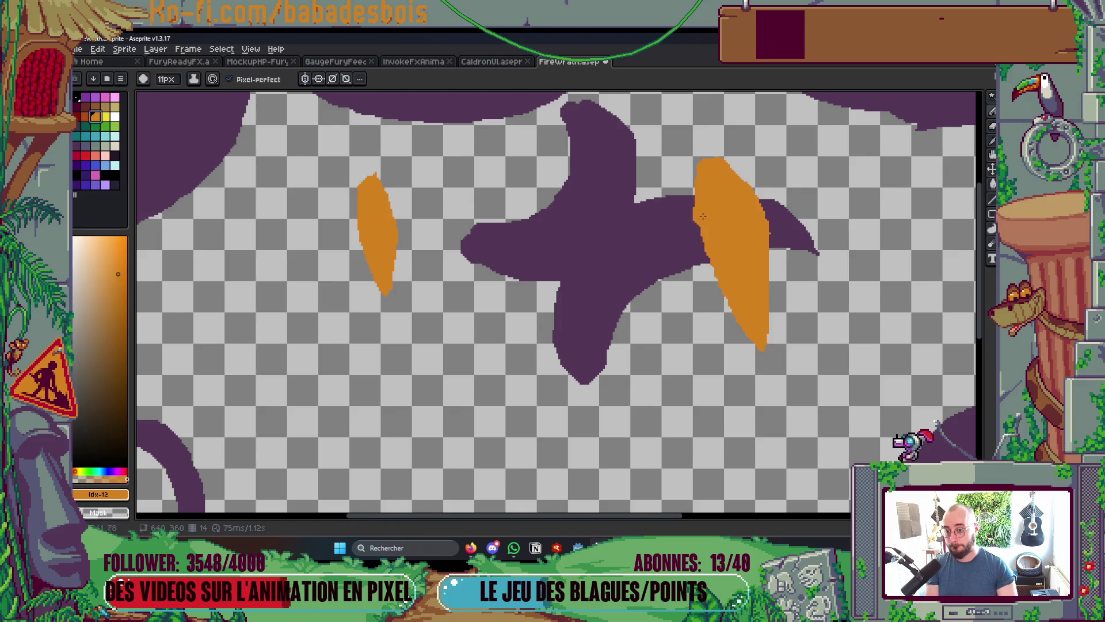
scroll(668, 230, up, 3)
key(Left)
drag(656, 243, 666, 214)
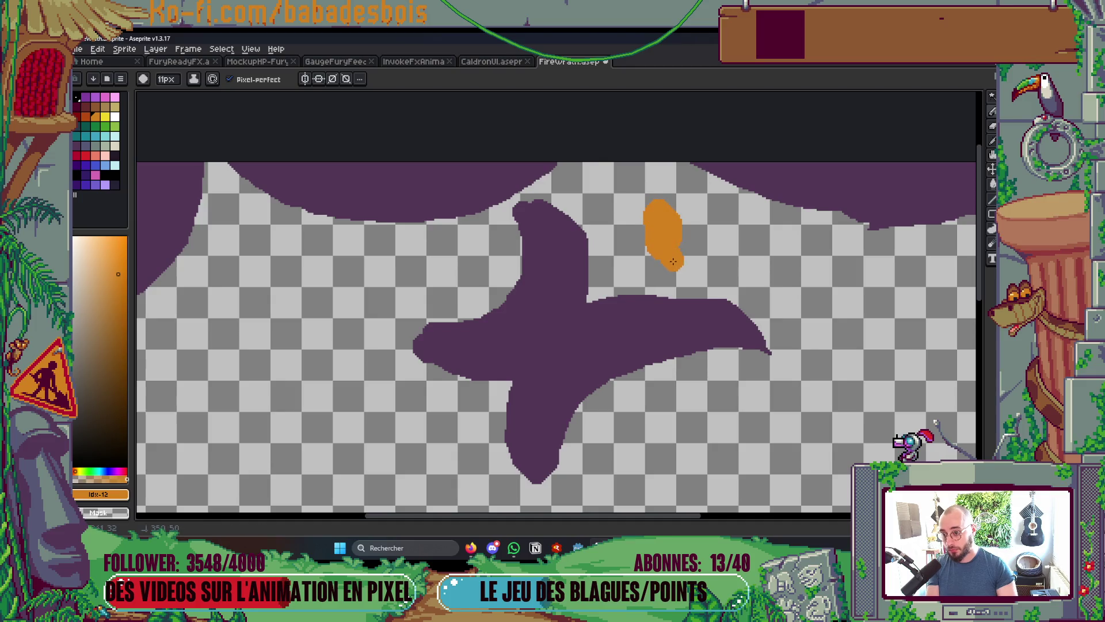
key(Right)
key(Left)
drag(320, 236, 322, 266)
scroll(345, 256, down, 5)
key(Left)
key(Left)
key(Left)
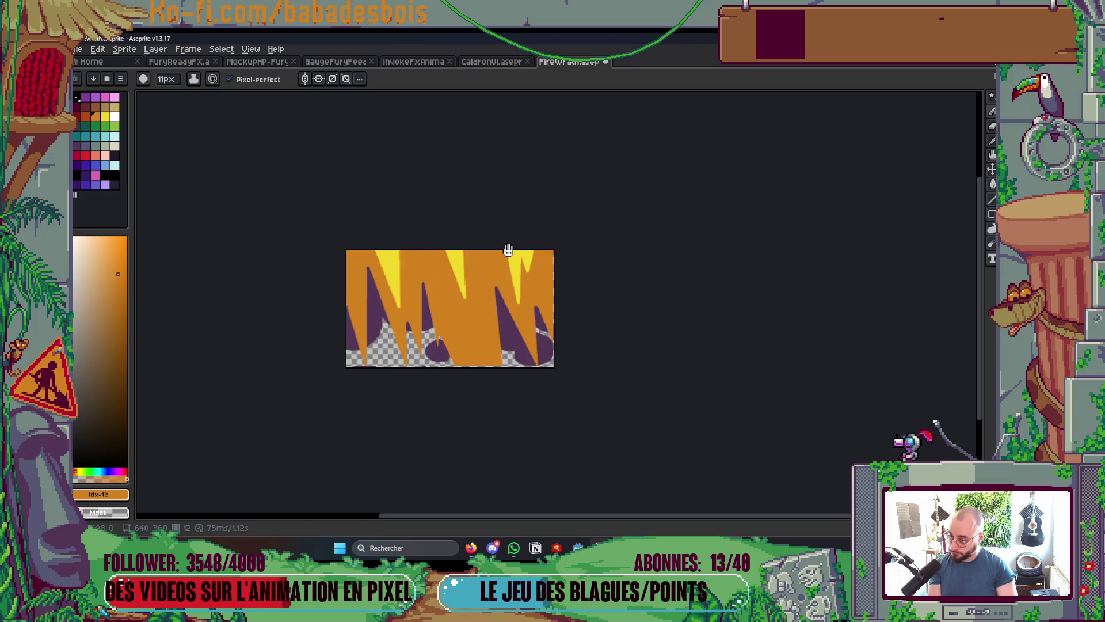
drag(510, 223, 516, 227)
key(Return)
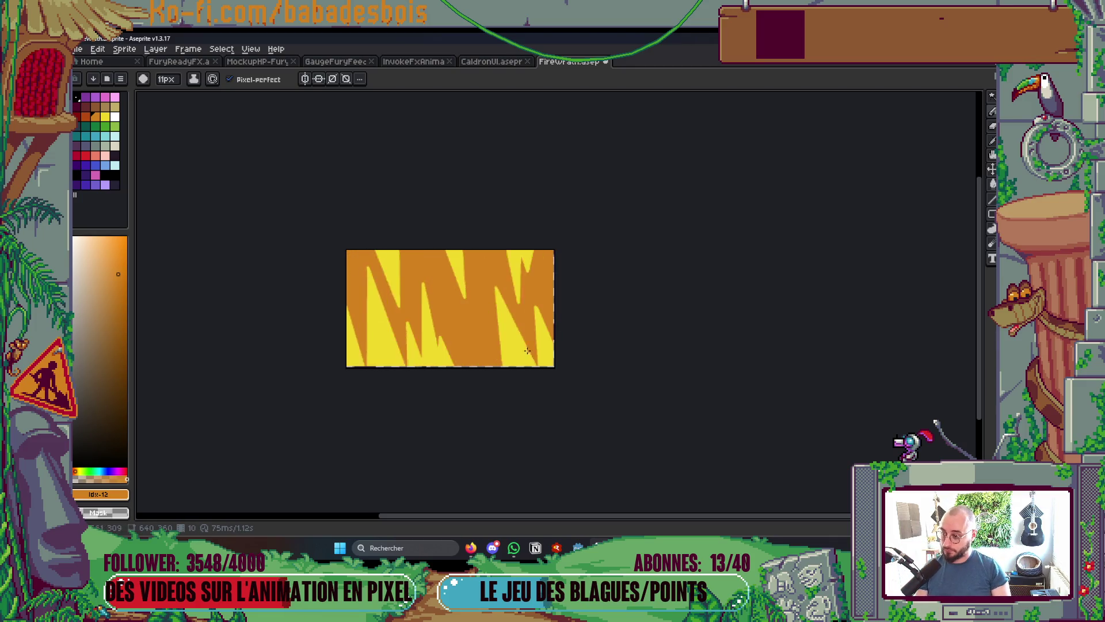
Paint-bucket away the purple cross on the final frame
scroll(514, 341, up, 1)
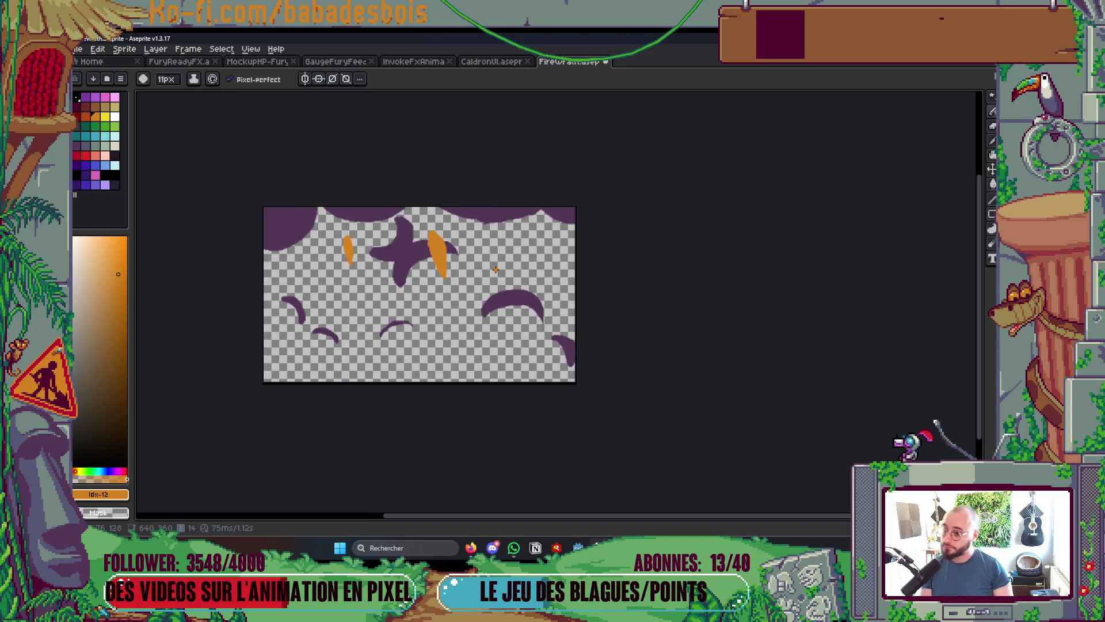
scroll(456, 265, left, 2)
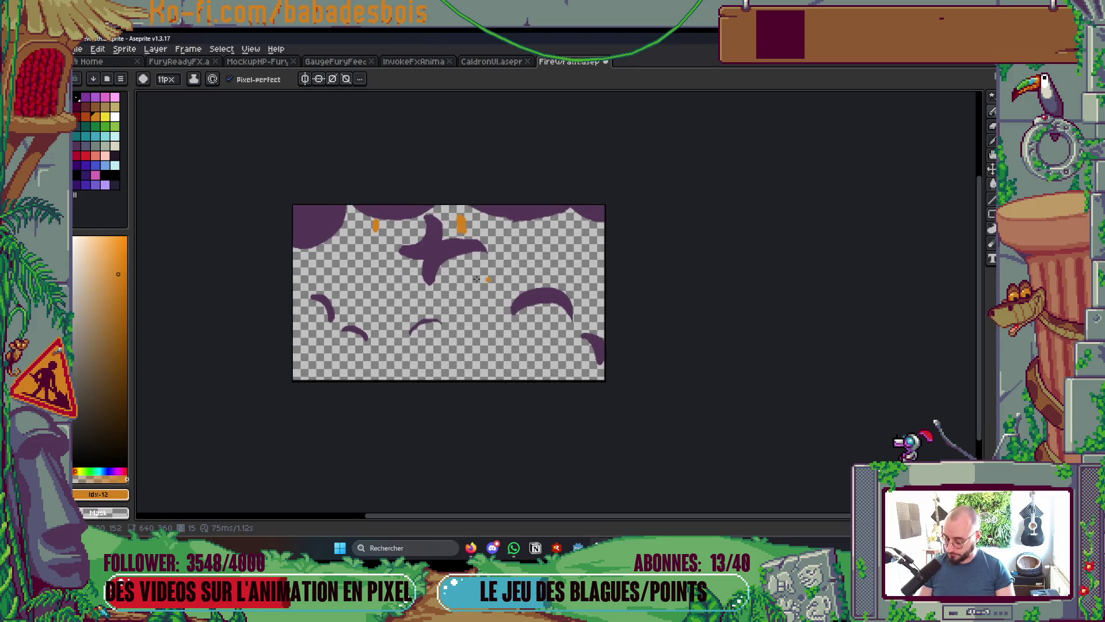
key(g)
click(382, 211)
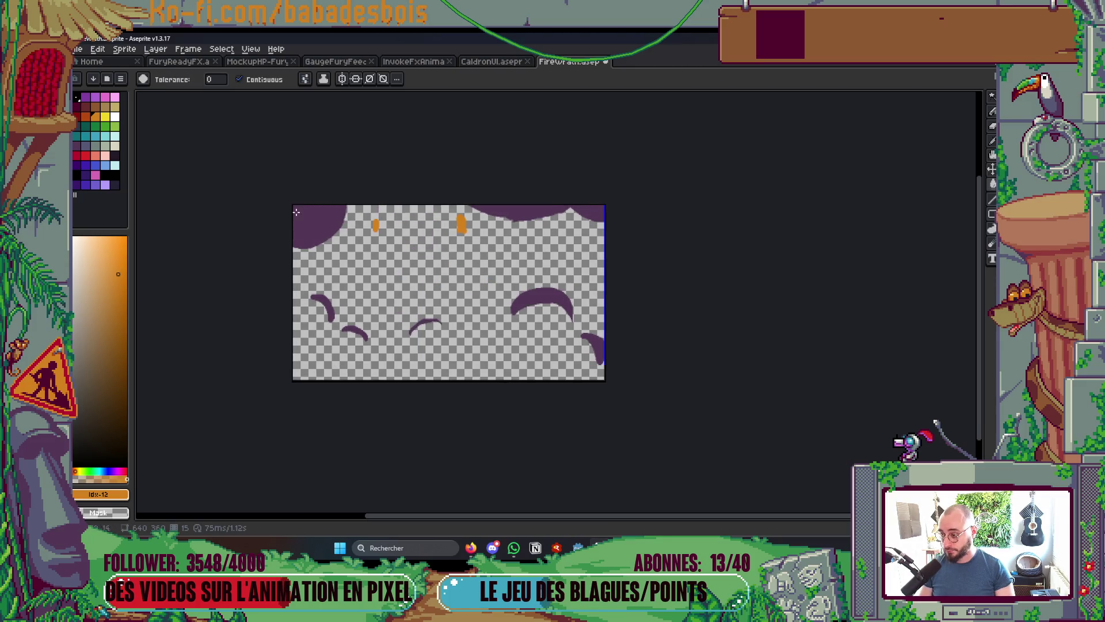
Clear the top-left and right-edge purple shapes and turn on onion skinning
click(320, 219)
click(539, 214)
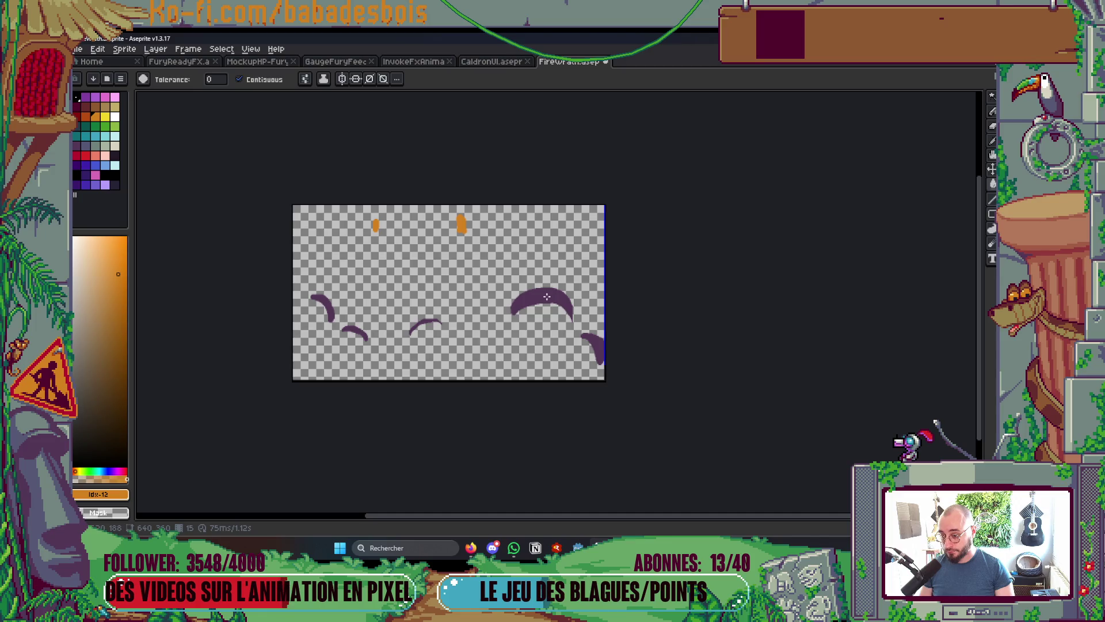
key(Tab)
click(596, 112)
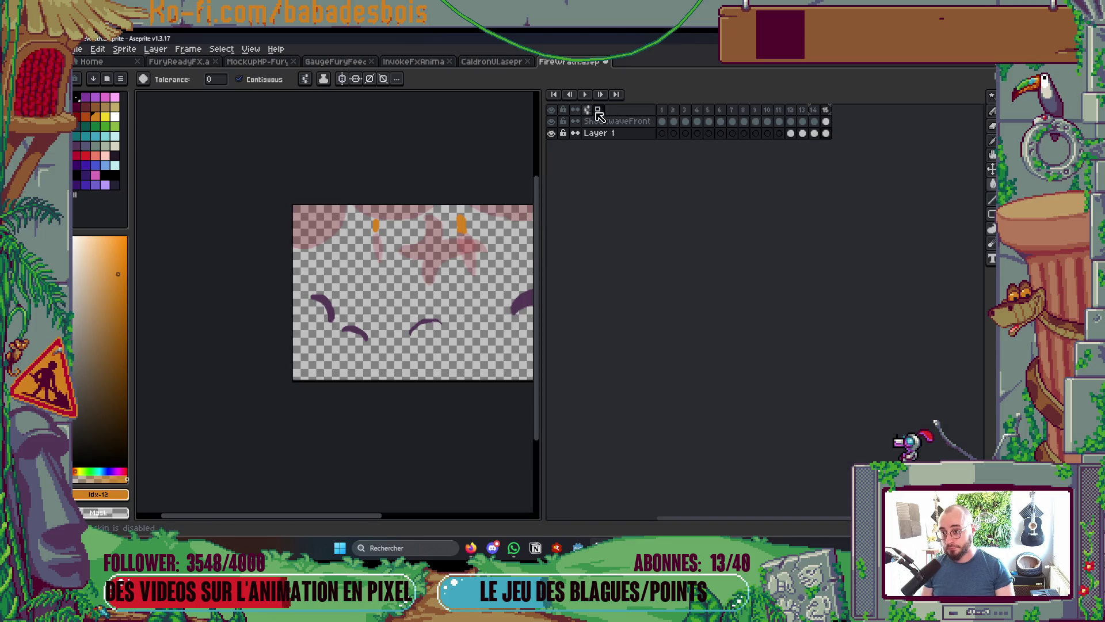
key(Tab)
Clear the remaining purple arcs and strokes from the final frame
click(555, 298)
click(584, 341)
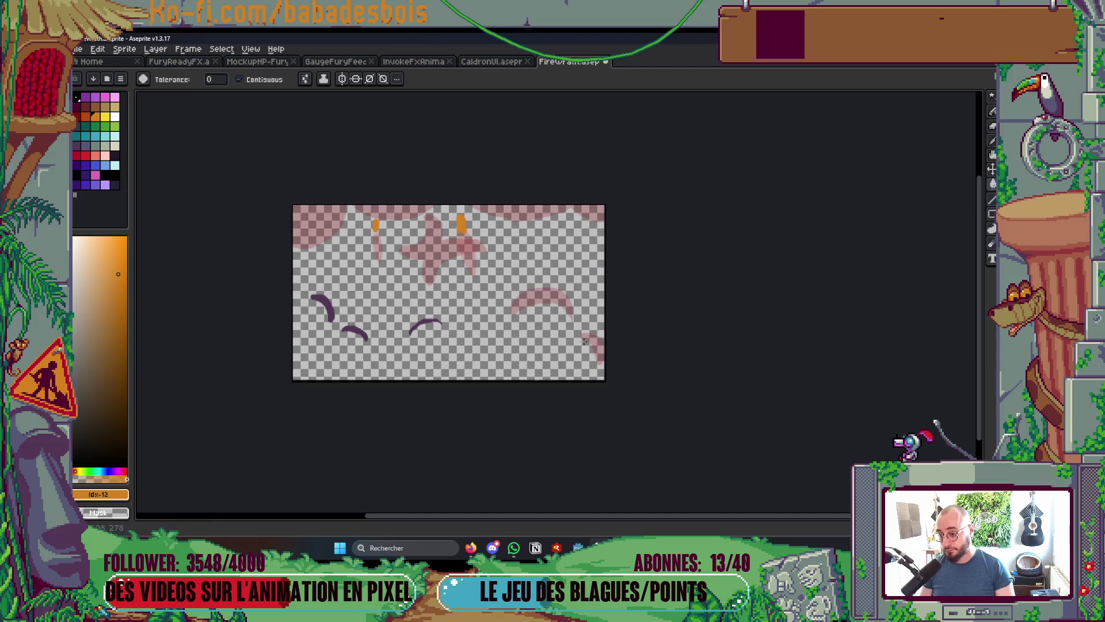
scroll(374, 326, up, 1)
click(337, 331)
click(276, 279)
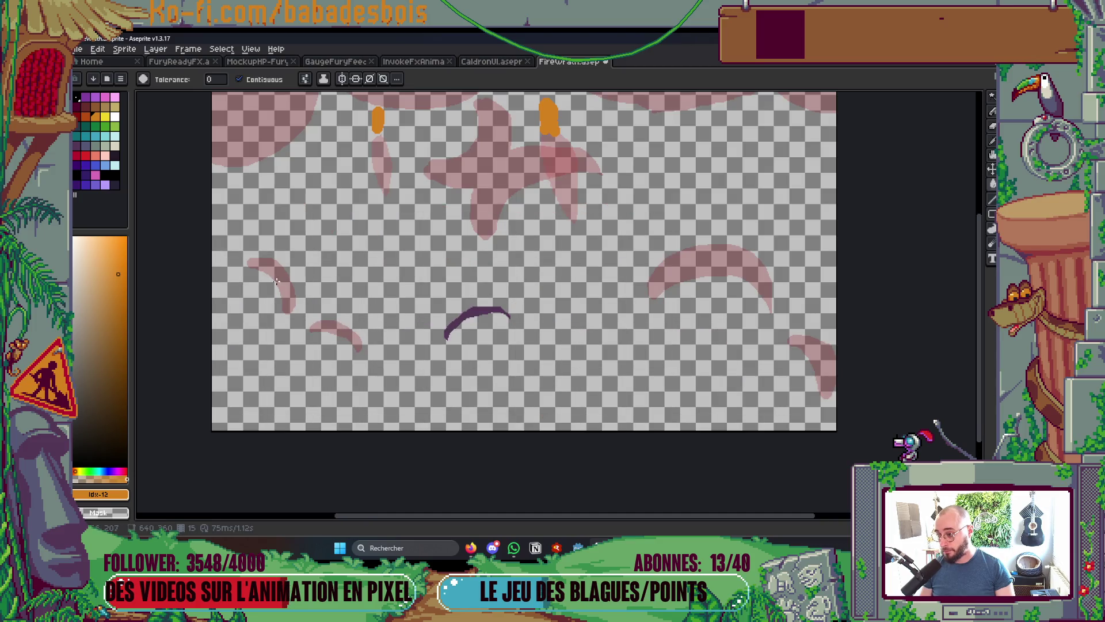
click(457, 313)
Pick dark purple and draw new pencil strokes over the right arc and top-left corner
key(b)
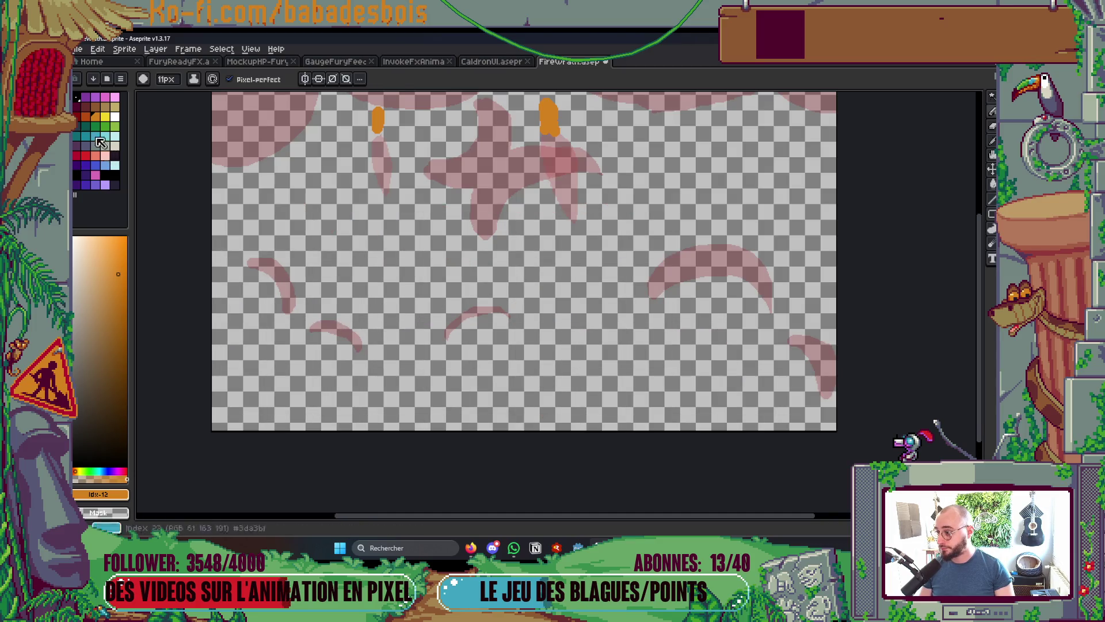
click(81, 138)
drag(677, 253, 755, 253)
drag(686, 255, 746, 233)
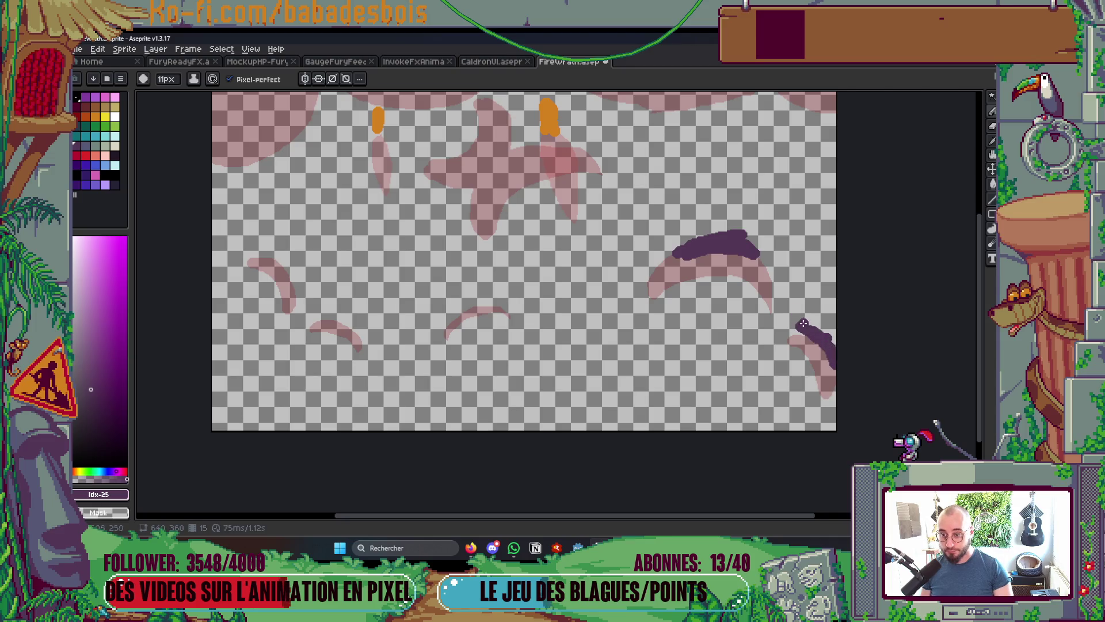
scroll(803, 323, up, 3)
mouse_move(293, 196)
mouse_down()
mouse_move(249, 251)
mouse_move(323, 186)
mouse_up()
drag(244, 261, 350, 196)
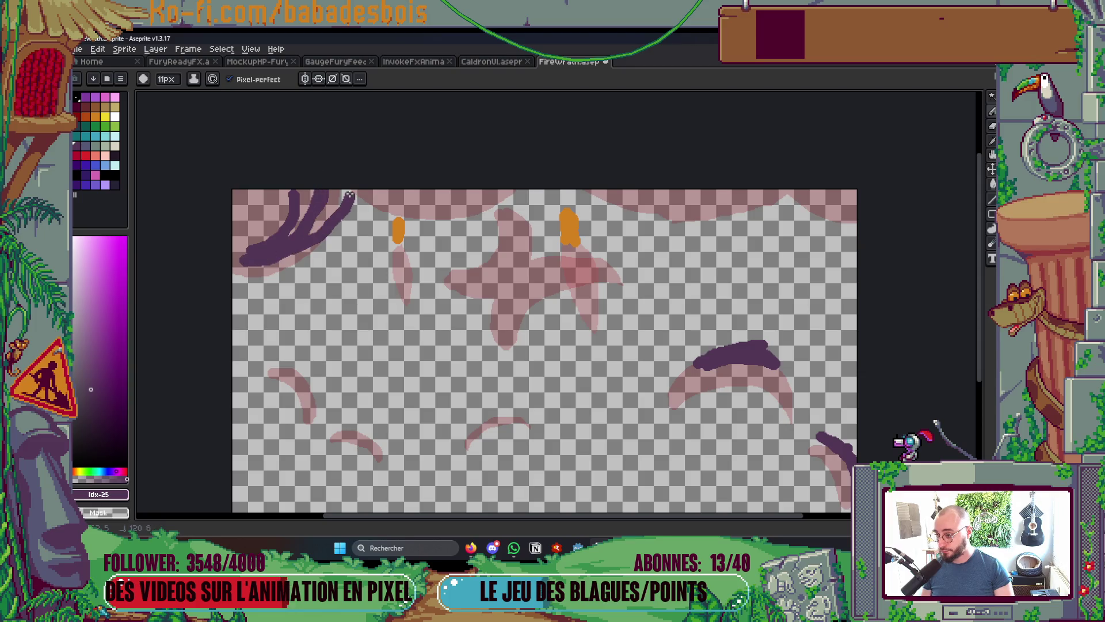
Fill the top-left strokes into a solid purple crescent and add small purple marks at the right
key(g)
click(328, 203)
click(302, 199)
key(b)
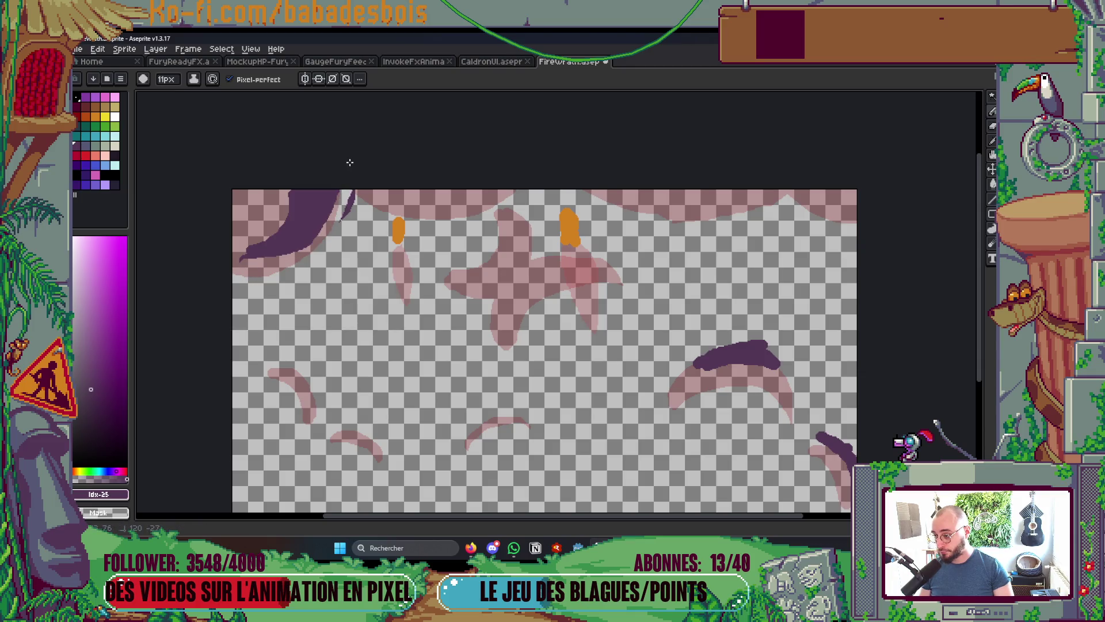
drag(519, 231, 520, 239)
mouse_move(521, 279)
mouse_down()
mouse_move(576, 266)
mouse_move(528, 281)
mouse_up()
scroll(512, 275, down, 1)
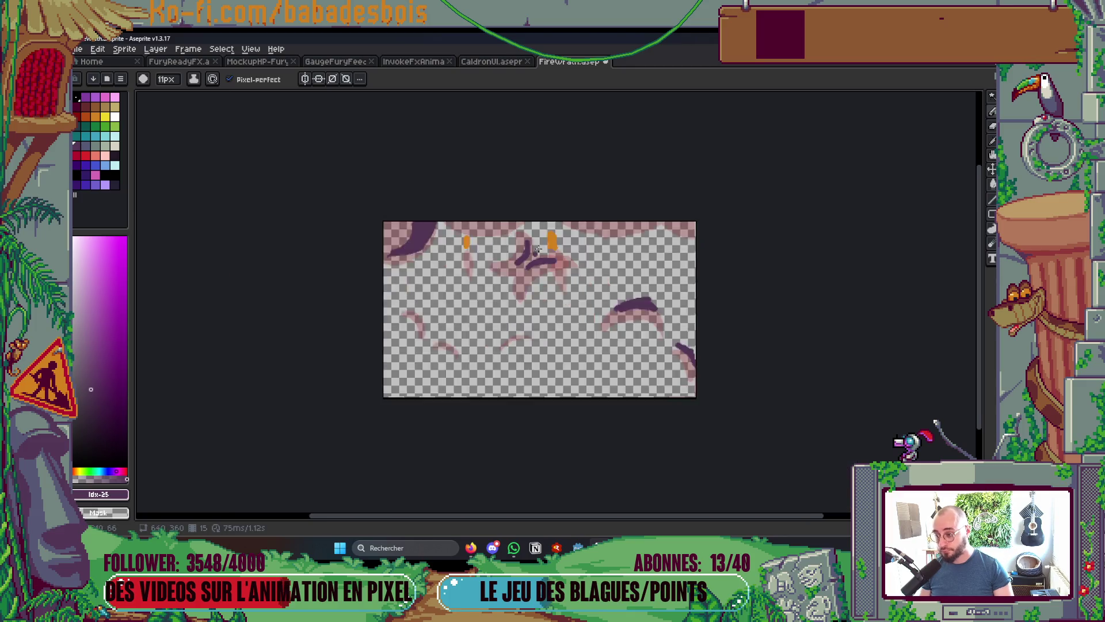
scroll(512, 256, up, 1)
scroll(438, 185, up, 1)
scroll(497, 160, down, 1)
scroll(498, 161, down, 2)
key(Return)
scroll(748, 245, down, 1)
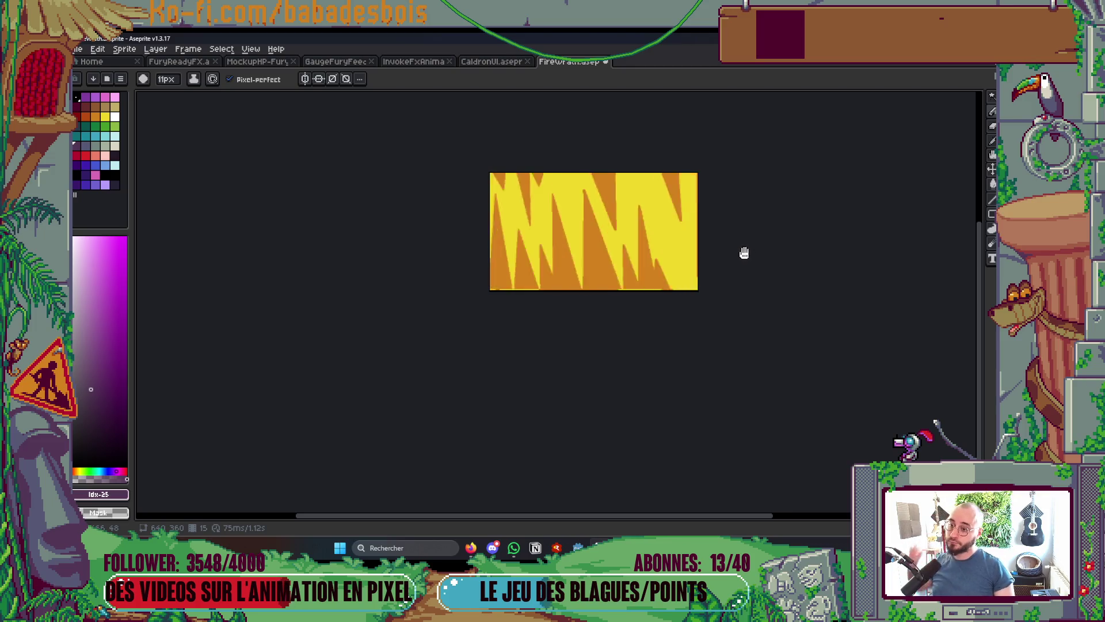
key(Tab)
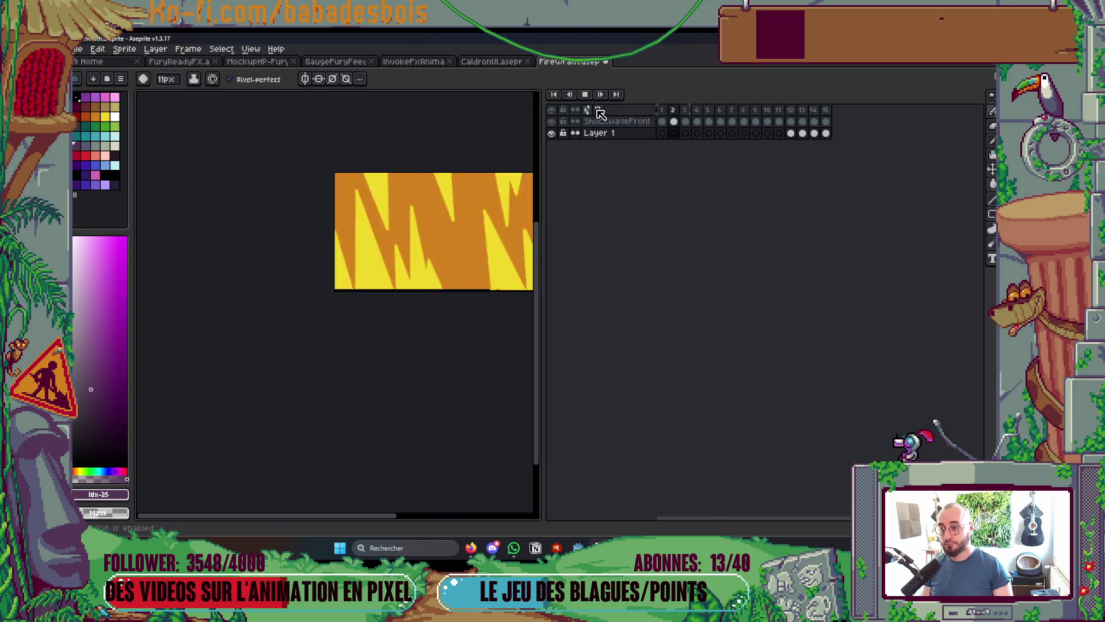
key(Tab)
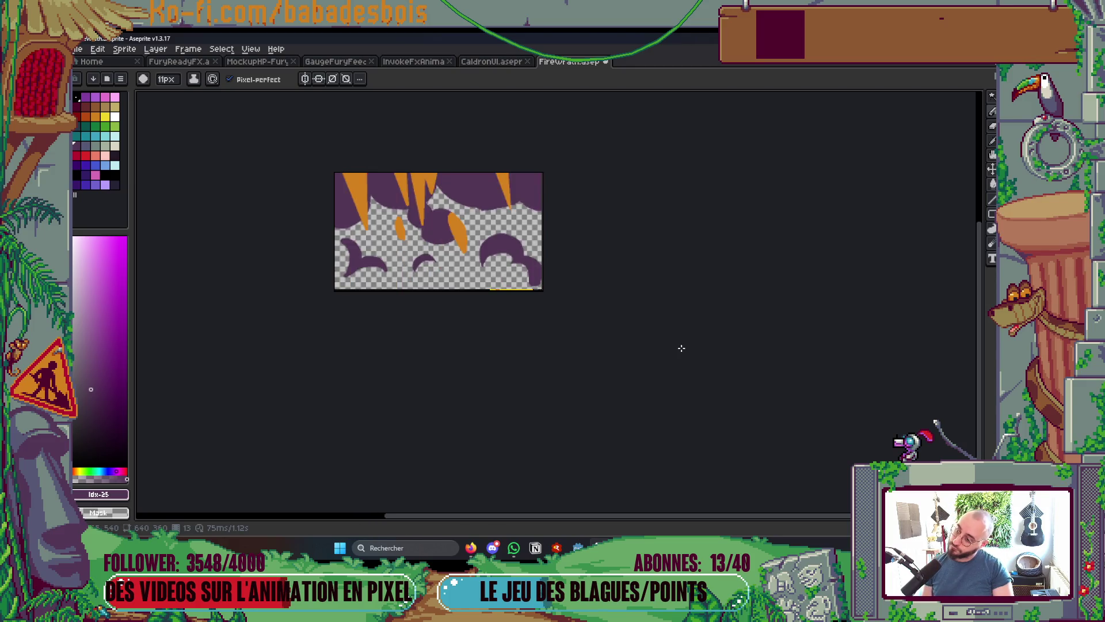
scroll(472, 266, up, 5)
Give the purple stroke a longer tail, fill out its top and fill the notch
mouse_move(464, 262)
mouse_down()
mouse_move(389, 316)
mouse_move(438, 269)
mouse_up()
mouse_move(432, 325)
mouse_down()
mouse_move(413, 332)
mouse_move(629, 214)
mouse_move(688, 236)
mouse_move(714, 299)
mouse_move(506, 217)
mouse_up()
key(Return)
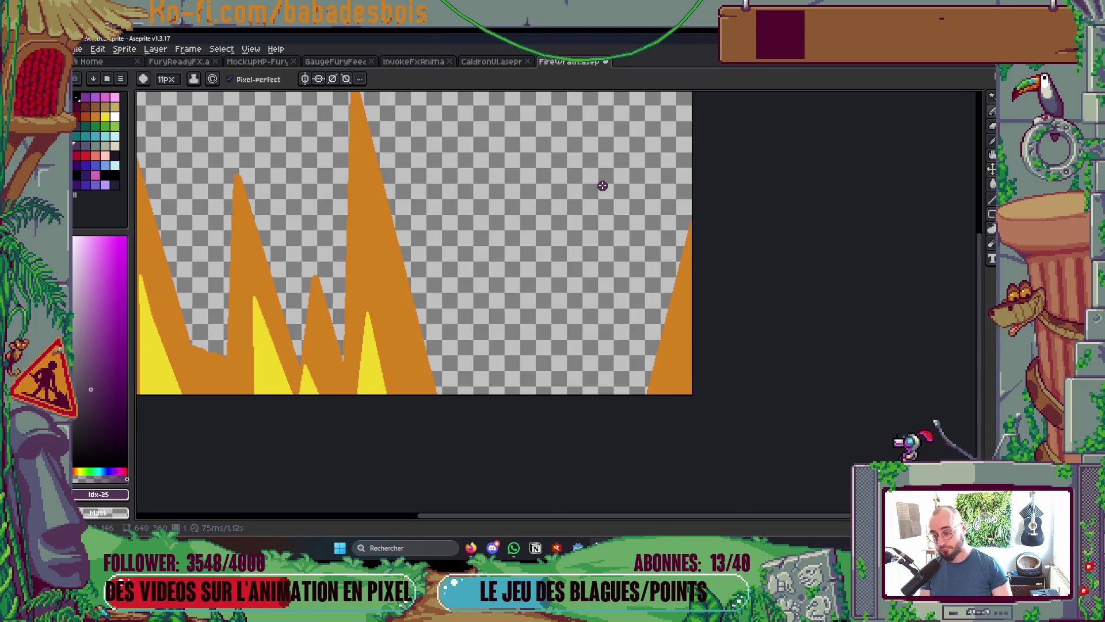
scroll(602, 186, down, 3)
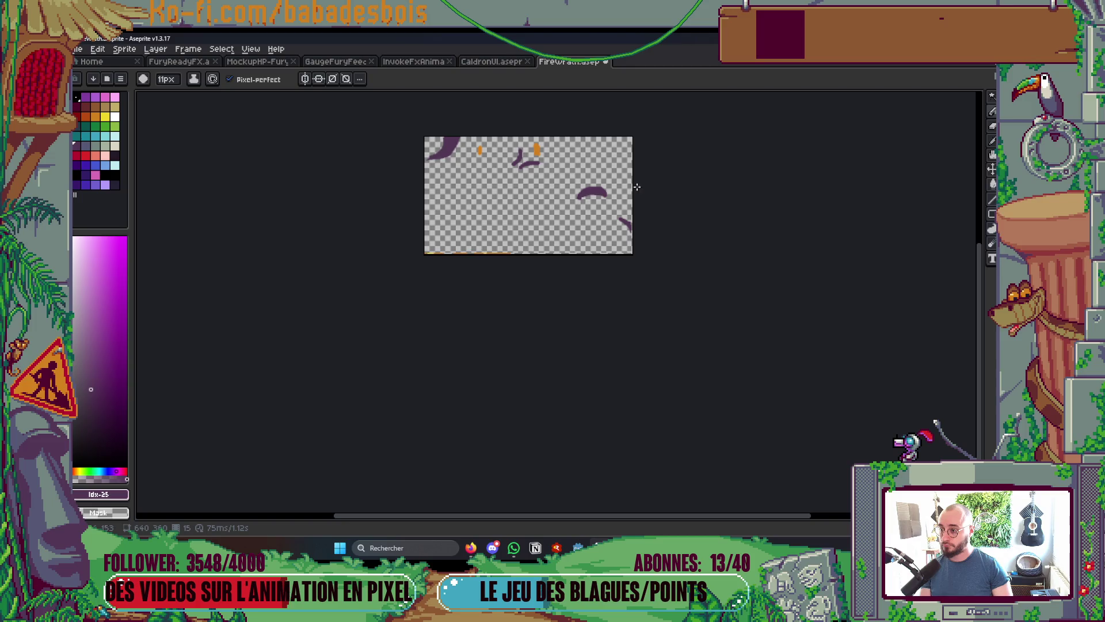
scroll(637, 187, up, 5)
mouse_move(496, 229)
mouse_down()
mouse_move(439, 301)
mouse_move(593, 189)
mouse_up()
mouse_move(398, 299)
mouse_down()
mouse_move(486, 292)
mouse_move(426, 247)
mouse_move(461, 202)
mouse_move(438, 213)
mouse_move(487, 168)
mouse_move(565, 261)
mouse_up()
Erase the right-hand purple shape and centre the purple blob in view
mouse_move(489, 160)
mouse_down()
mouse_move(599, 210)
mouse_move(653, 221)
mouse_move(645, 202)
mouse_up()
mouse_move(366, 292)
mouse_down()
mouse_move(385, 405)
mouse_move(449, 277)
mouse_move(357, 333)
mouse_move(478, 244)
mouse_move(429, 257)
mouse_move(410, 291)
mouse_up()
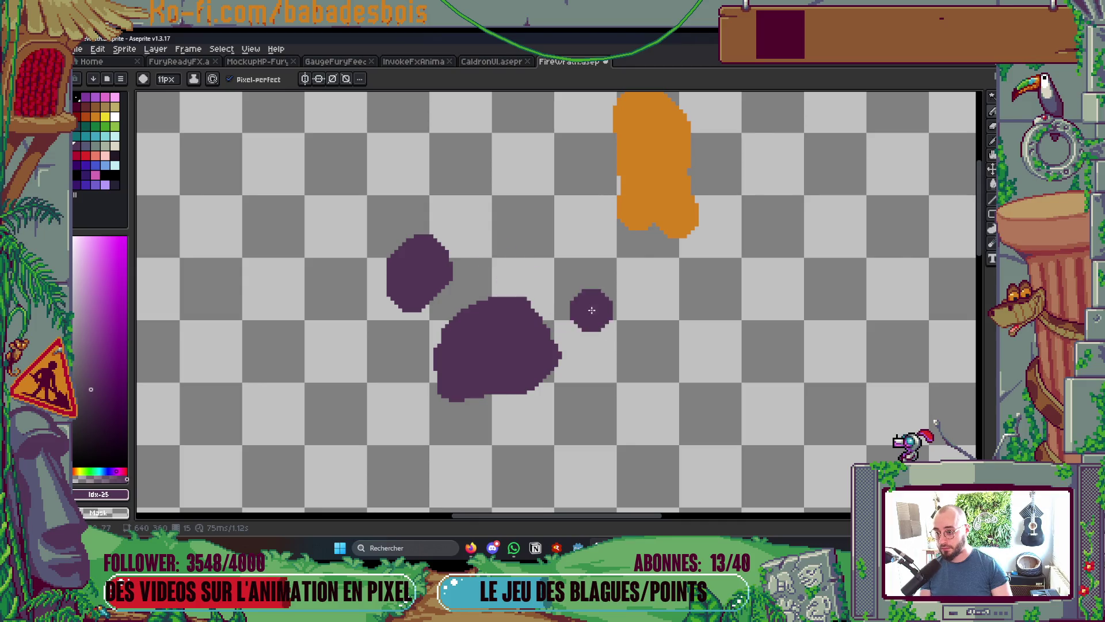
scroll(633, 252, down, 5)
scroll(743, 369, up, 4)
scroll(684, 402, down, 2)
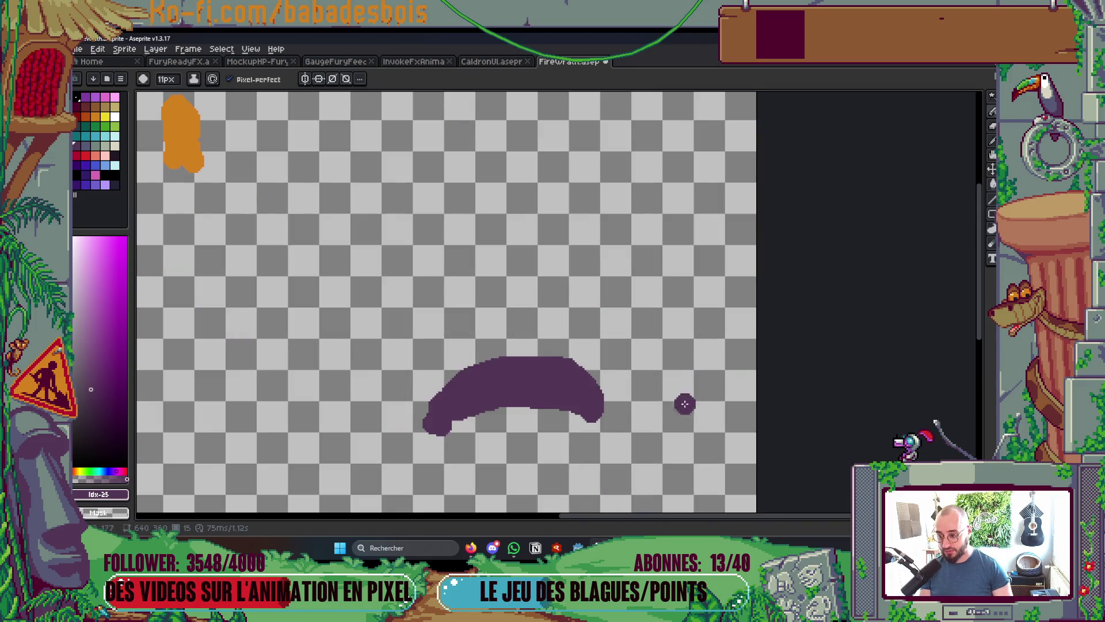
drag(683, 402, 693, 301)
Play the animation, then show the timeline with onion skinning on
key(g)
scroll(627, 265, down, 5)
key(Return)
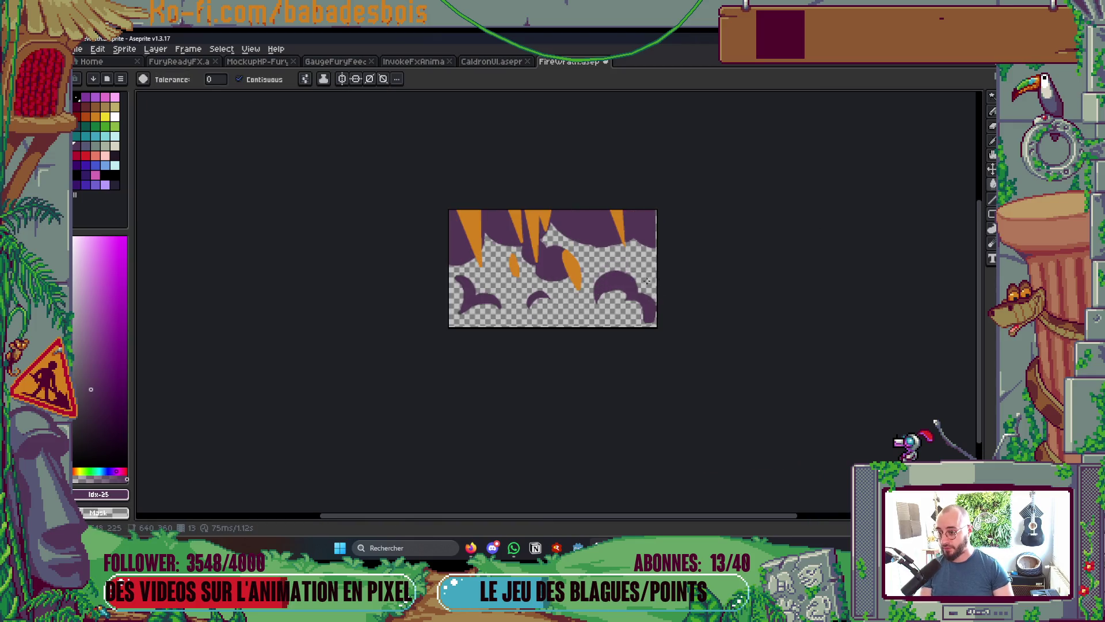
scroll(605, 305, up, 1)
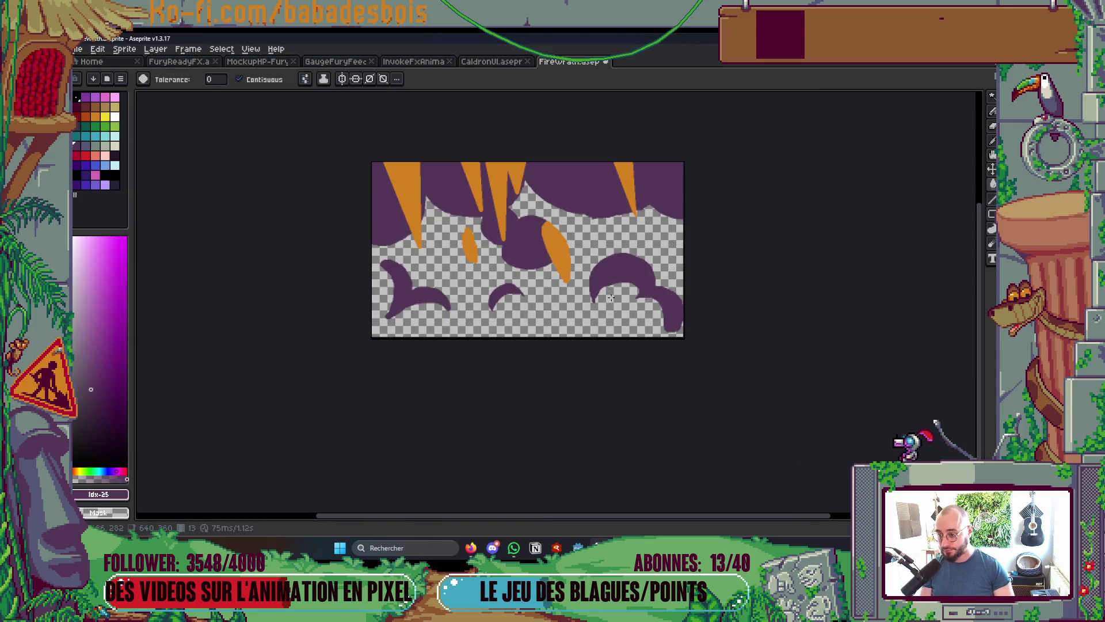
key(b)
key(Tab)
click(587, 110)
Draw a curved purple stroke through the ring, fill its hole and stamp a small dab
key(Tab)
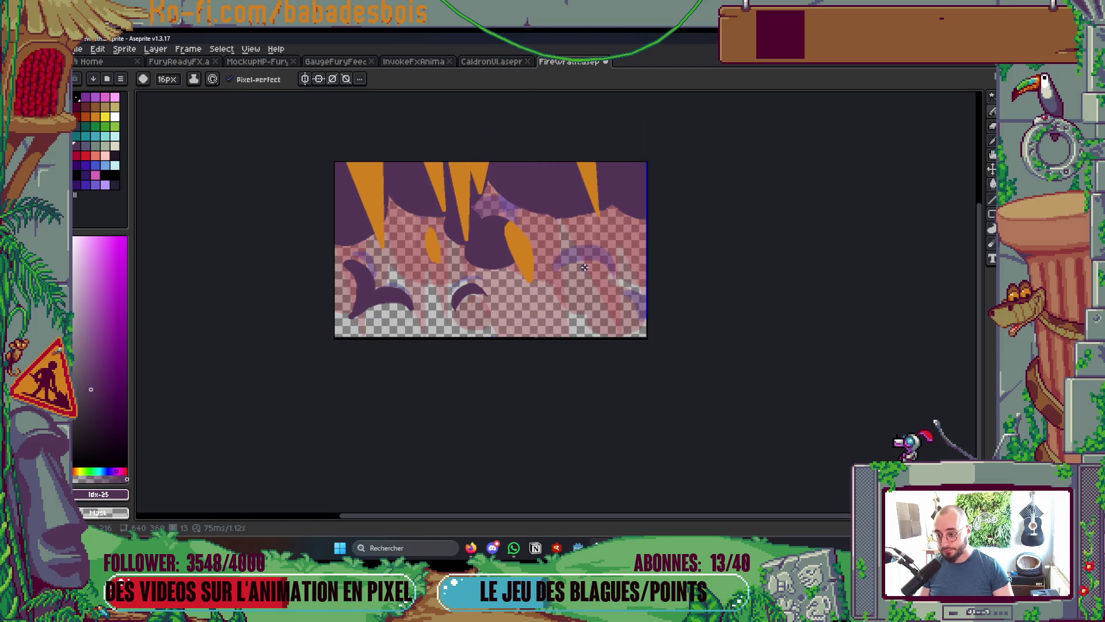
scroll(584, 267, up, 4)
mouse_move(496, 320)
mouse_down()
mouse_move(603, 247)
mouse_move(569, 323)
mouse_move(599, 229)
mouse_move(521, 322)
mouse_up()
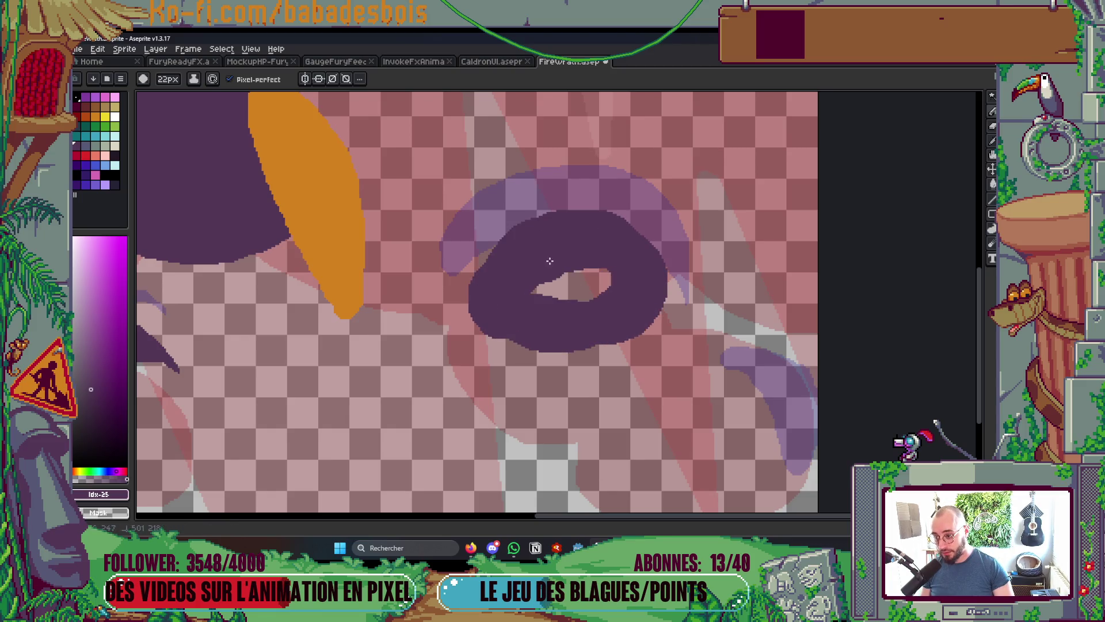
drag(531, 264, 552, 278)
click(479, 373)
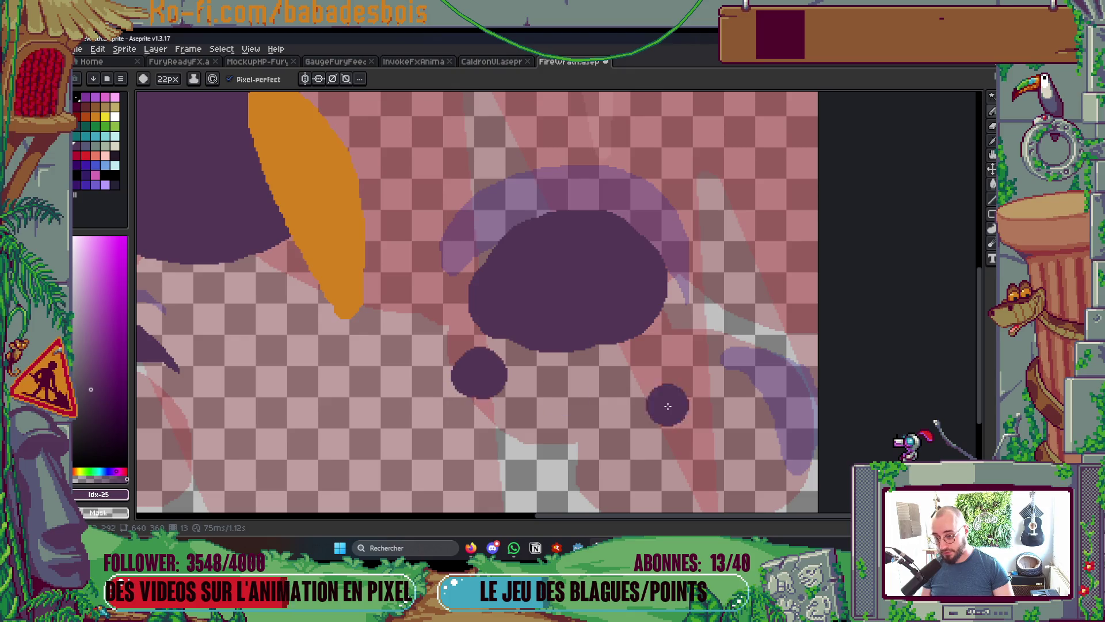
scroll(668, 406, down, 3)
scroll(668, 407, right, 2)
Grow a large purple blob, close the crescent into a ring and round its left tip
mouse_move(557, 235)
mouse_down()
mouse_move(662, 293)
mouse_move(617, 225)
mouse_move(633, 265)
mouse_move(665, 239)
mouse_move(568, 291)
mouse_move(595, 310)
mouse_up()
scroll(633, 207, down, 5)
scroll(645, 276, up, 6)
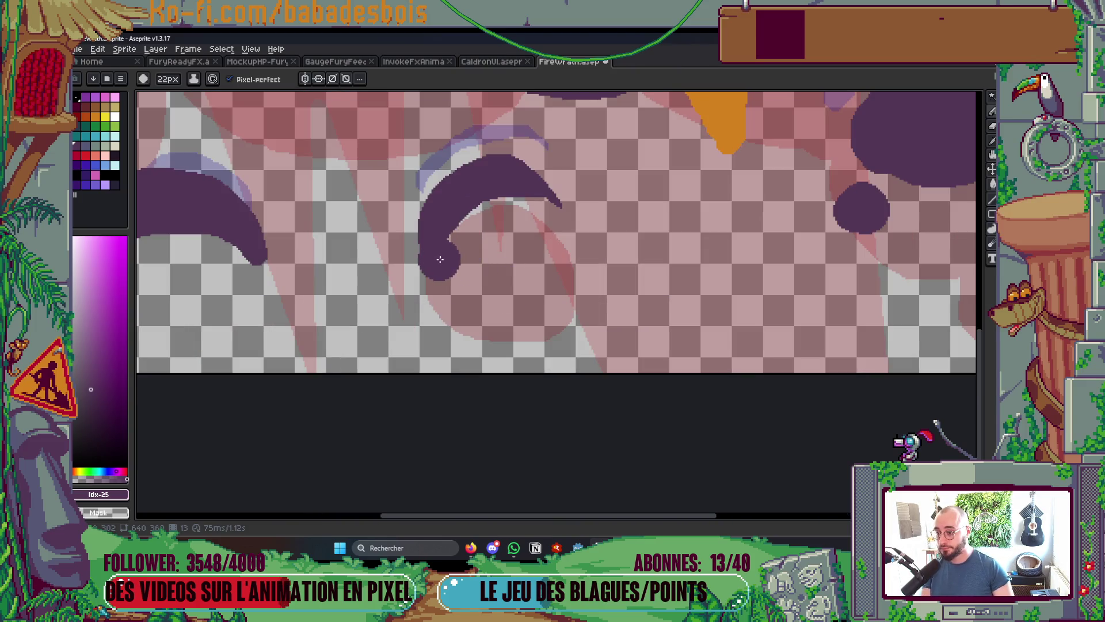
mouse_move(440, 259)
mouse_down()
mouse_move(544, 228)
mouse_move(414, 251)
mouse_move(527, 270)
mouse_up()
drag(391, 189, 440, 256)
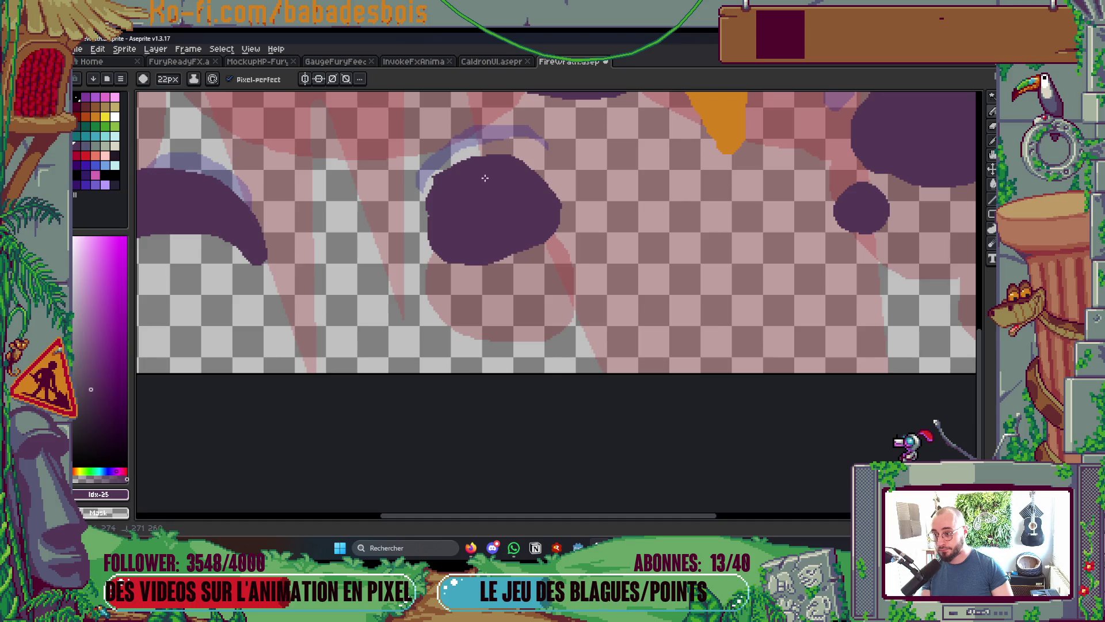
Compare frames 12 and 13, undo the last stroke and repaint a curved purple stroke on frame 13
key(comma)
scroll(535, 267, down, 3)
scroll(535, 266, up, 3)
key(comma)
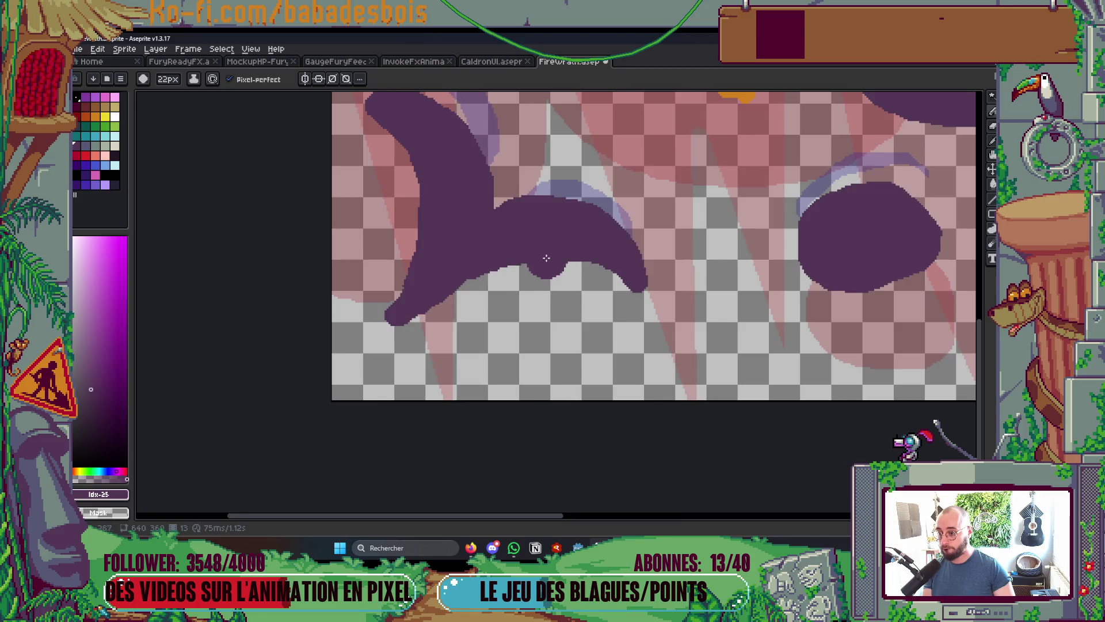
key(period)
scroll(561, 232, down, 2)
key(period)
scroll(559, 234, up, 3)
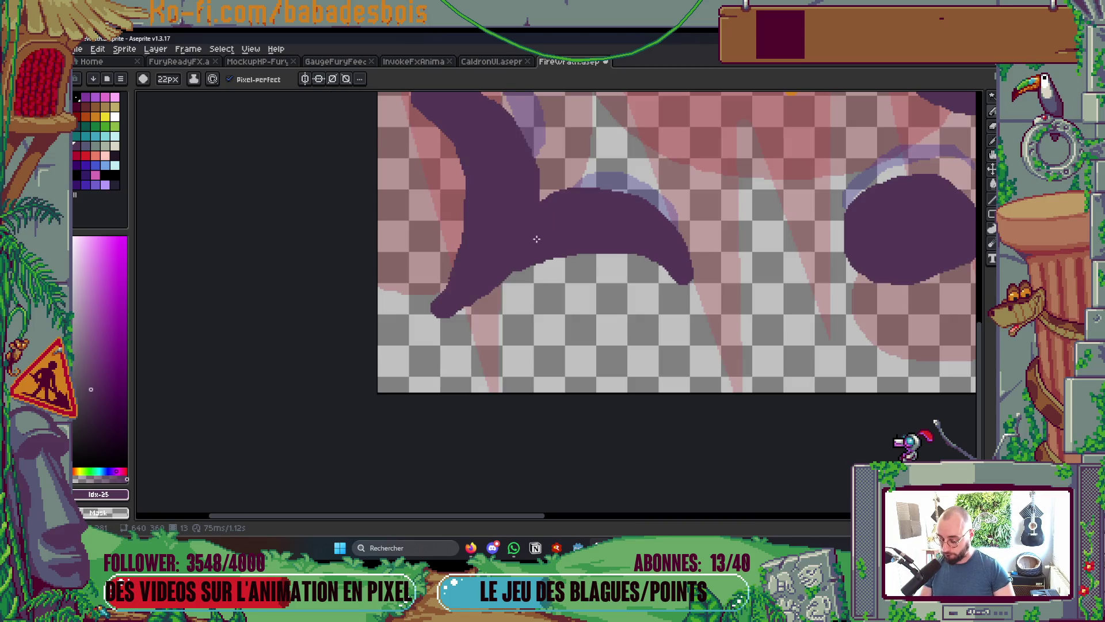
key(ctrl+z)
scroll(536, 239, up, 2)
mouse_move(505, 242)
mouse_down()
mouse_move(529, 291)
mouse_move(487, 208)
mouse_move(449, 277)
mouse_move(465, 316)
mouse_up()
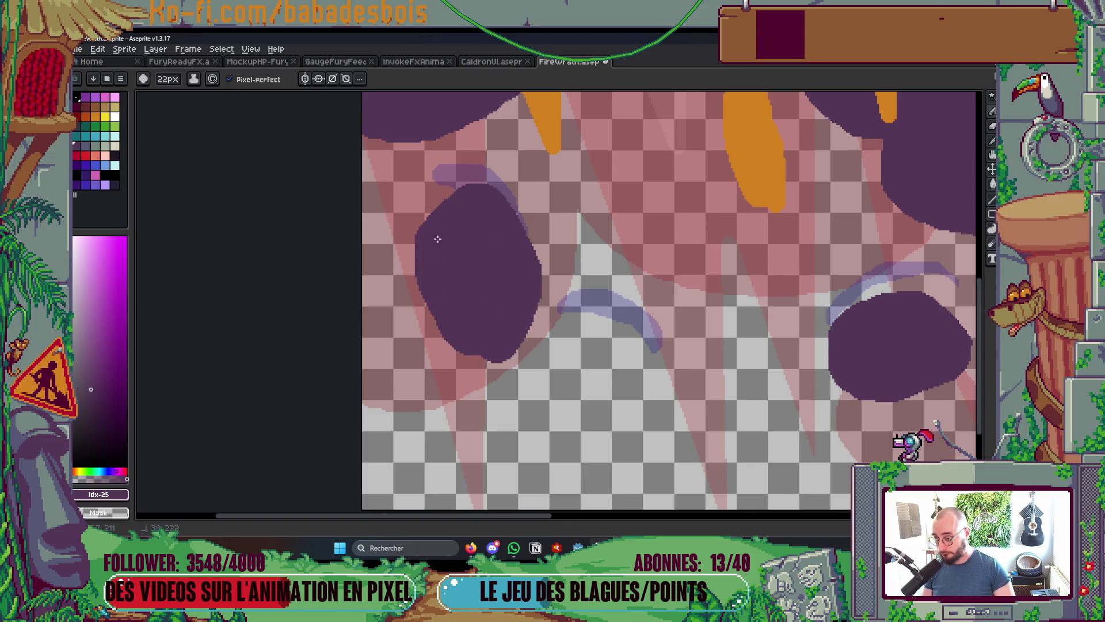
Switch to the web browser and reposition the view over the sprite
scroll(490, 190, down, 5)
scroll(468, 210, up, 6)
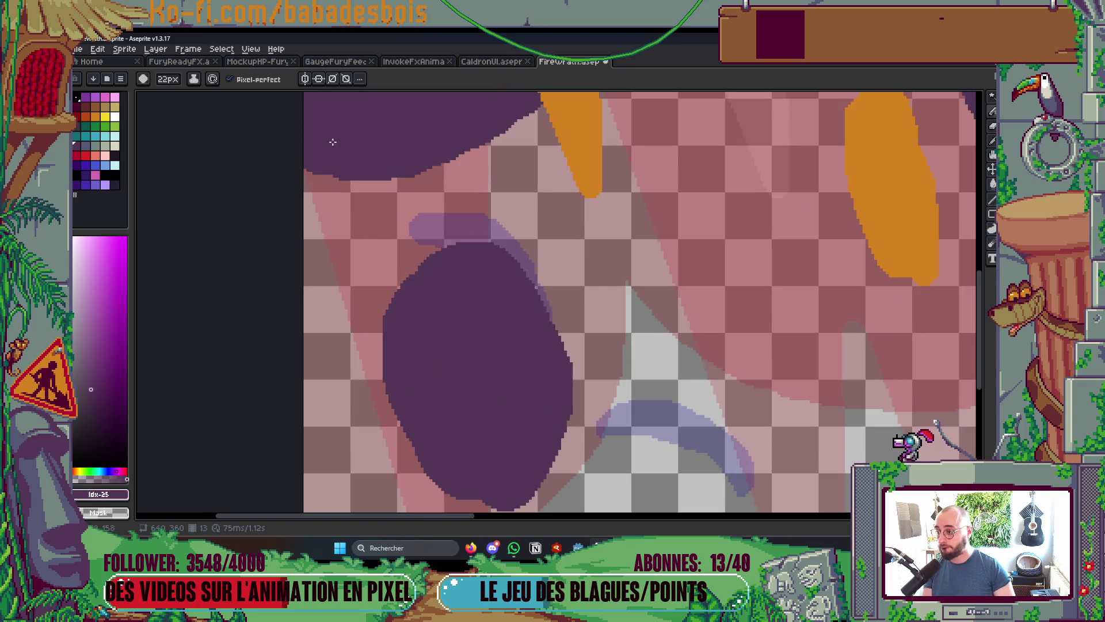
scroll(333, 141, down, 1)
click(472, 547)
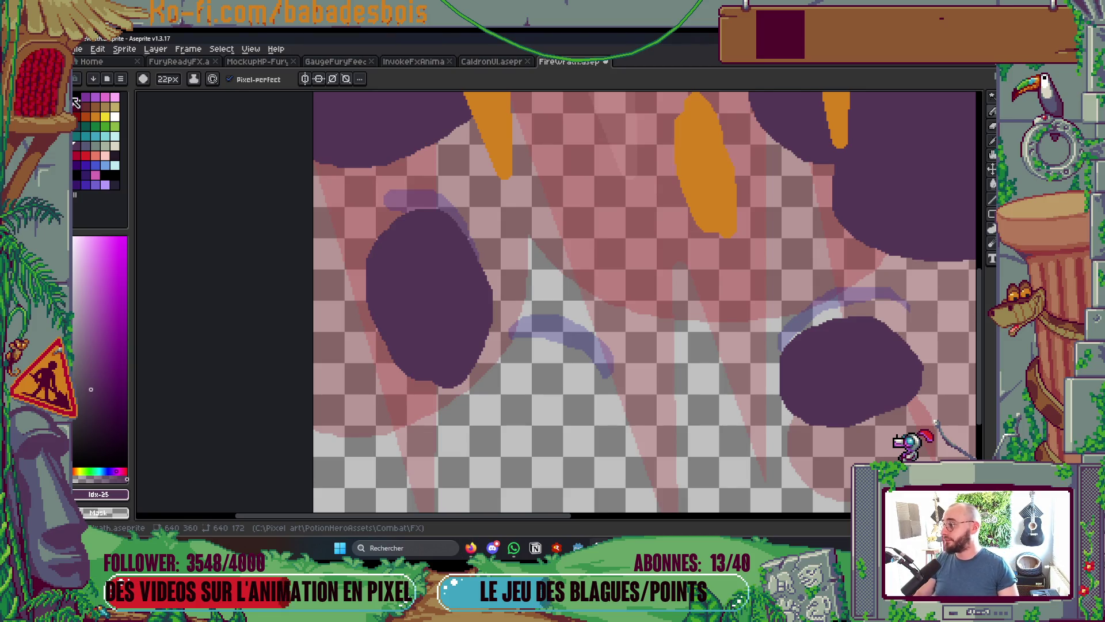
drag(328, 249, 339, 267)
scroll(497, 243, down, 3)
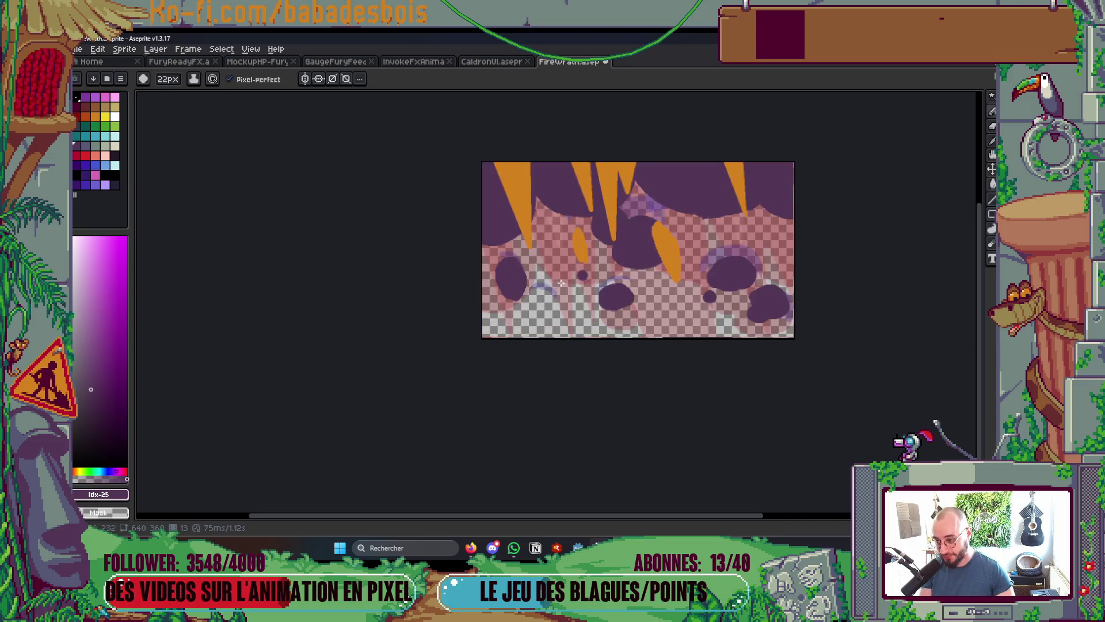
scroll(516, 287, up, 3)
scroll(515, 286, up, 2)
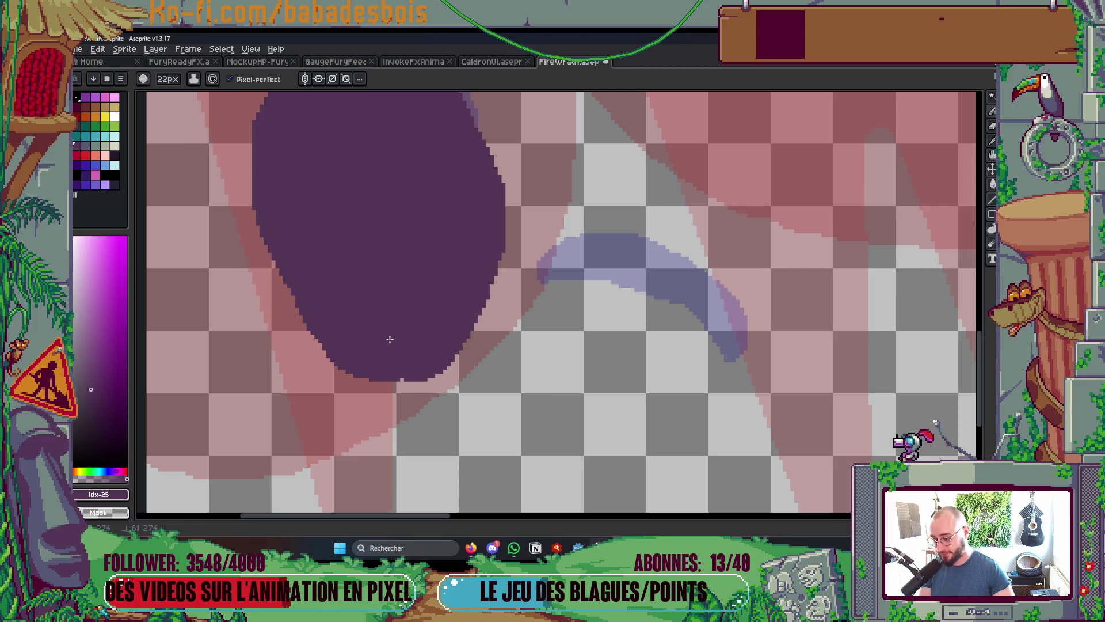
scroll(402, 333, down, 5)
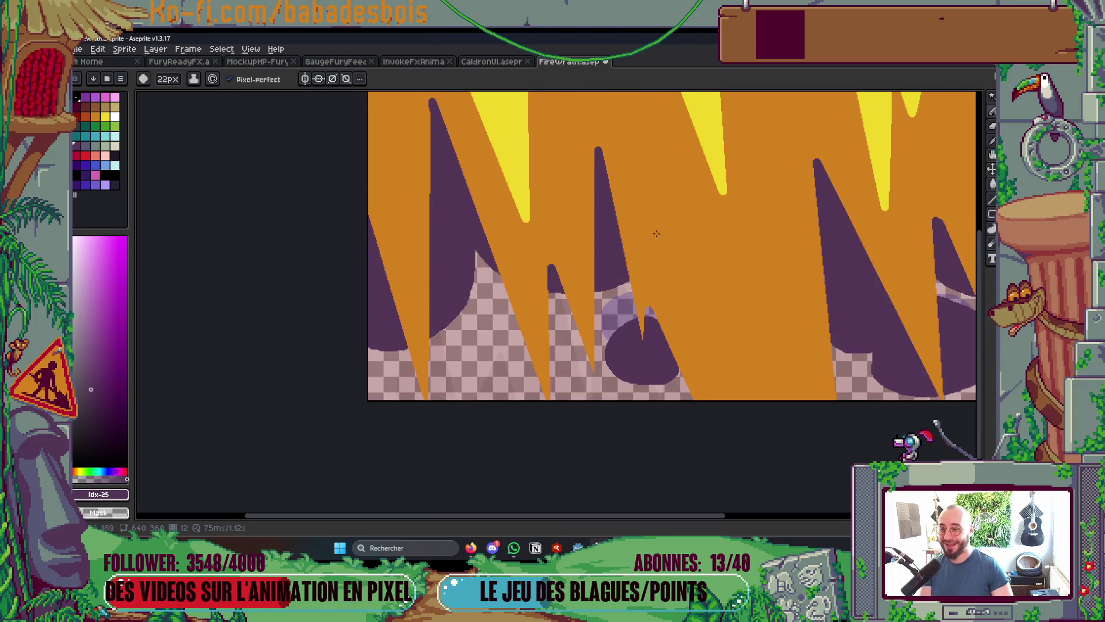
Clear frame 14's purple arcs, star and bottom-right shape with the Paint Bucket
drag(701, 213, 657, 282)
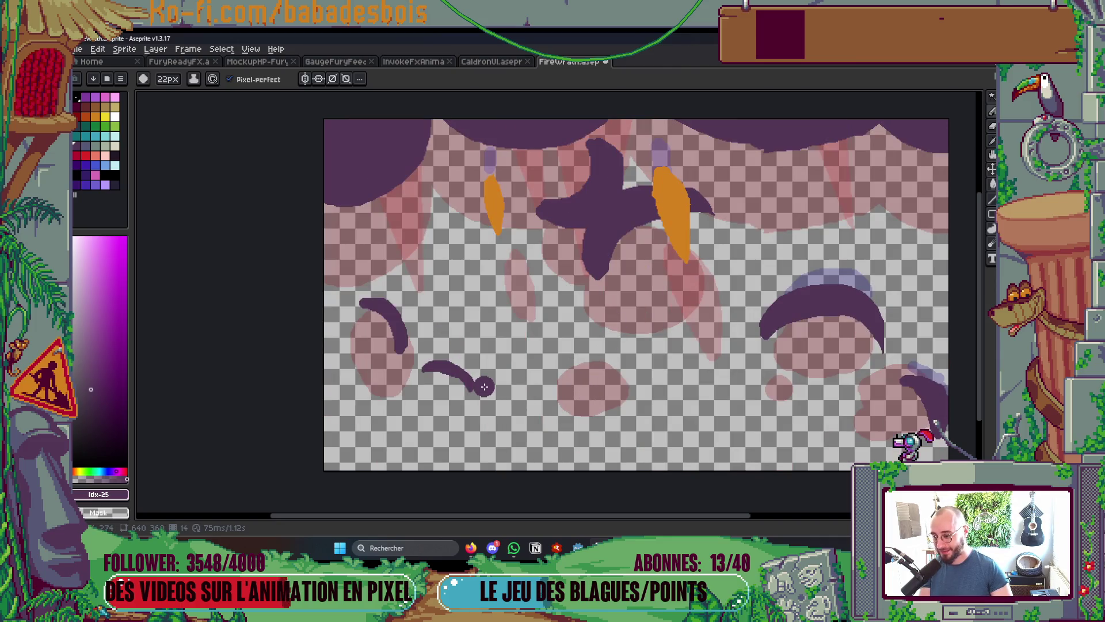
key(g)
key(ctrl+z)
click(404, 320)
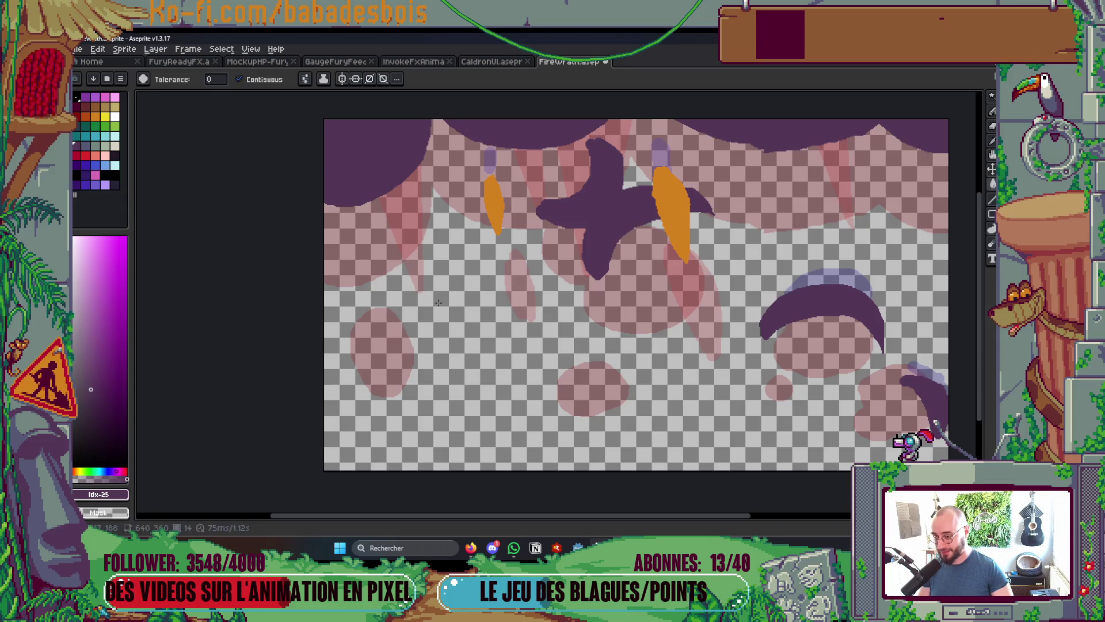
click(597, 217)
click(806, 294)
click(930, 394)
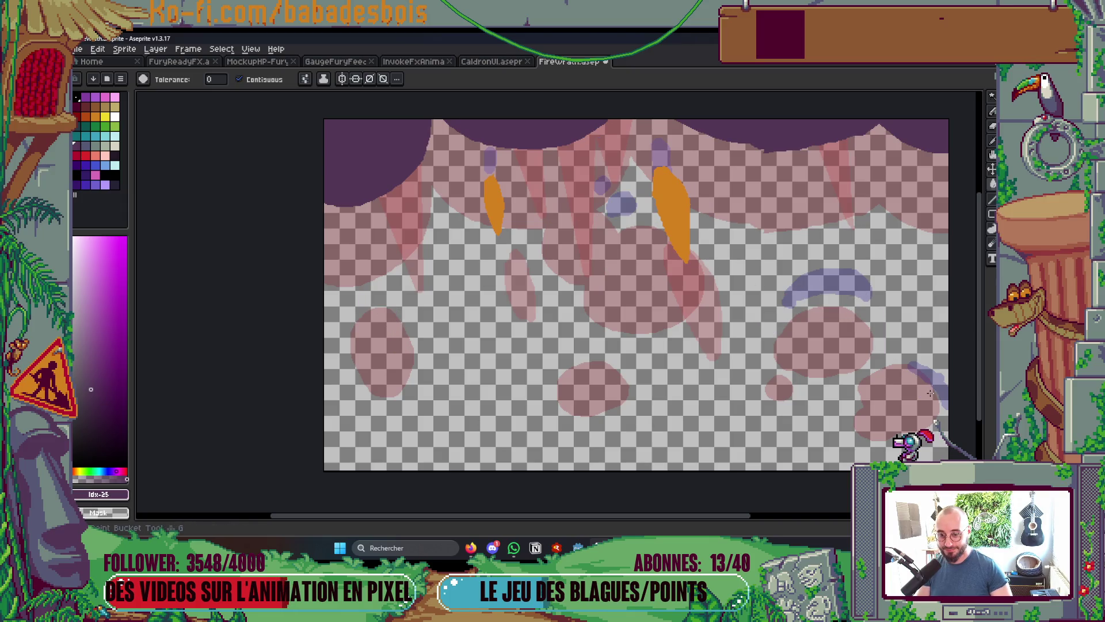
key(ctrl+z)
key(Right)
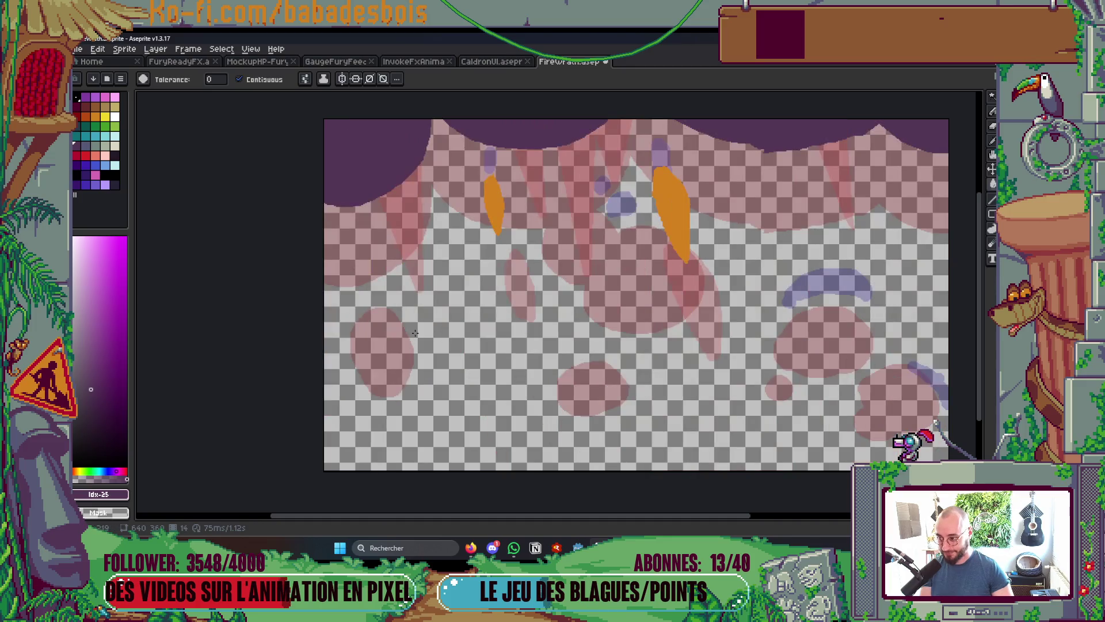
Paint round purple blobs at the left and over the centre pink shape with a 19px brush
key(b)
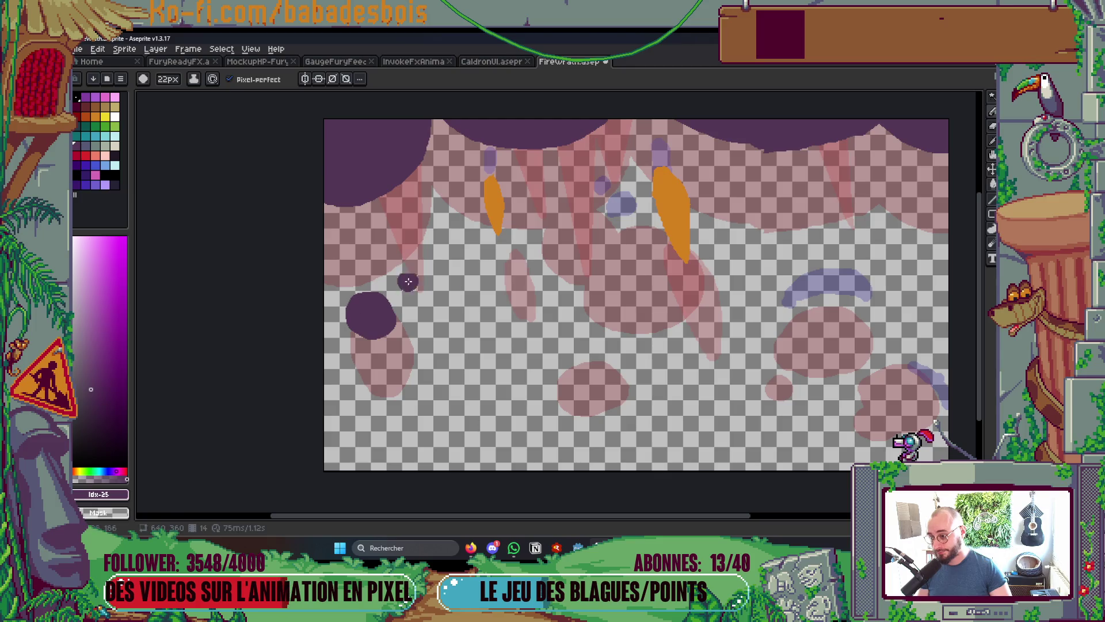
key(Left)
key(Right)
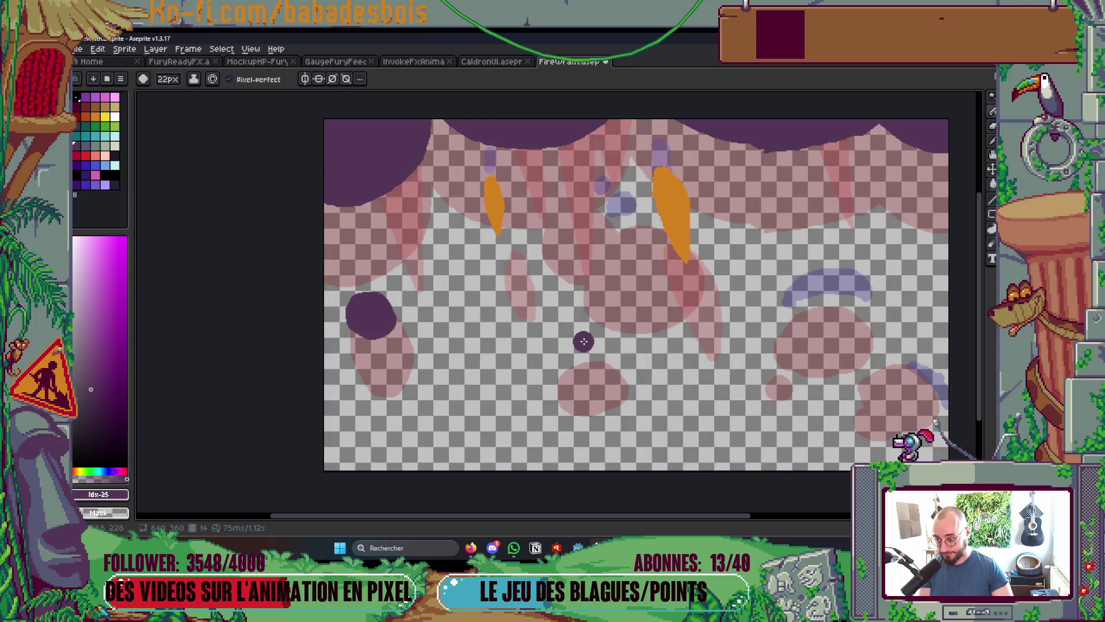
drag(584, 358, 590, 352)
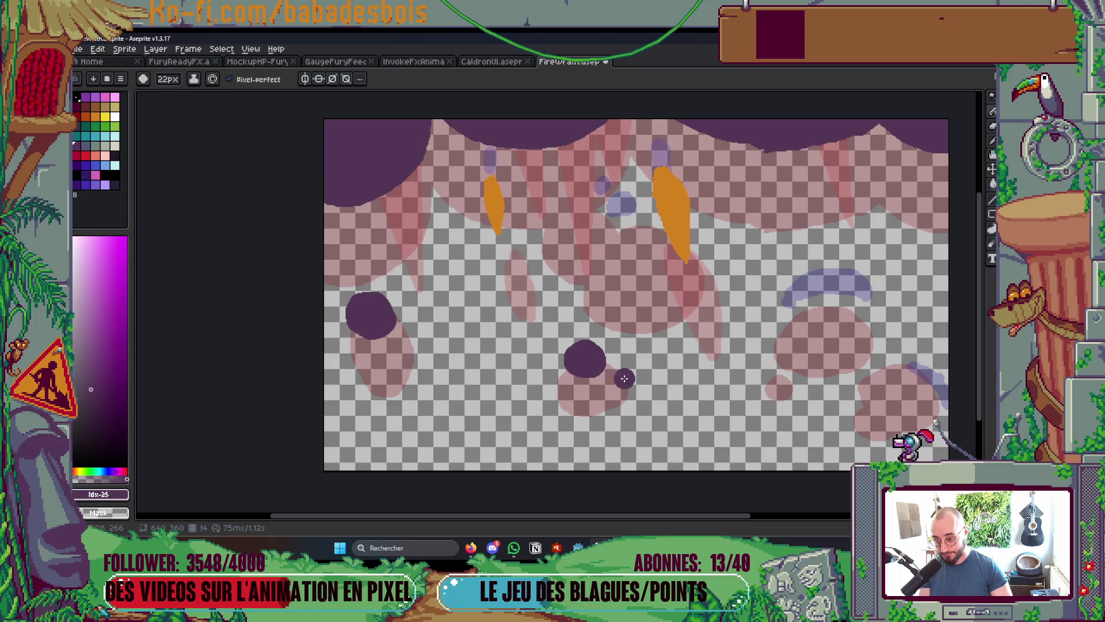
key(Left)
key(Right)
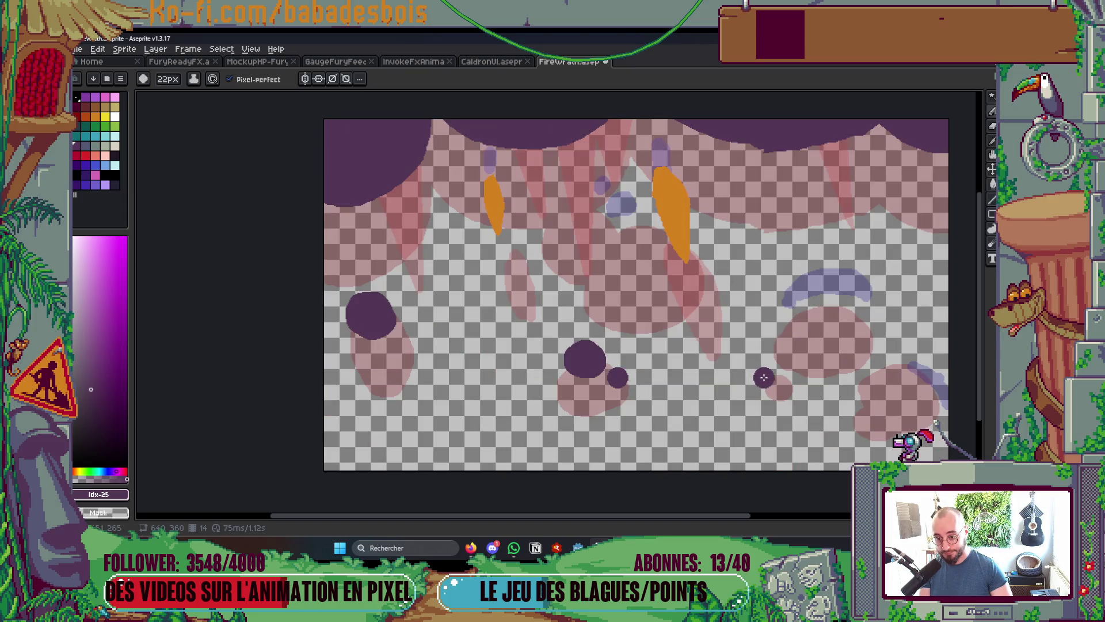
key(minus)
key(minus)
key(minus)
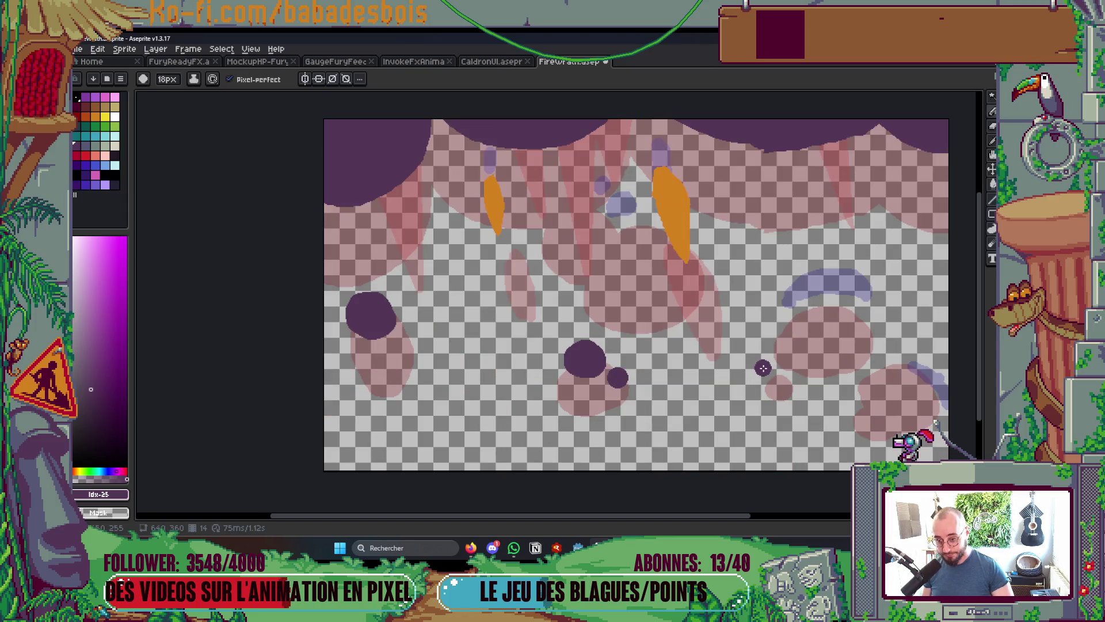
drag(797, 329, 838, 291)
Outline a purple ring on the right side of frame 14 and fill it solid
key(Left)
key(Left)
key(Right)
key(Right)
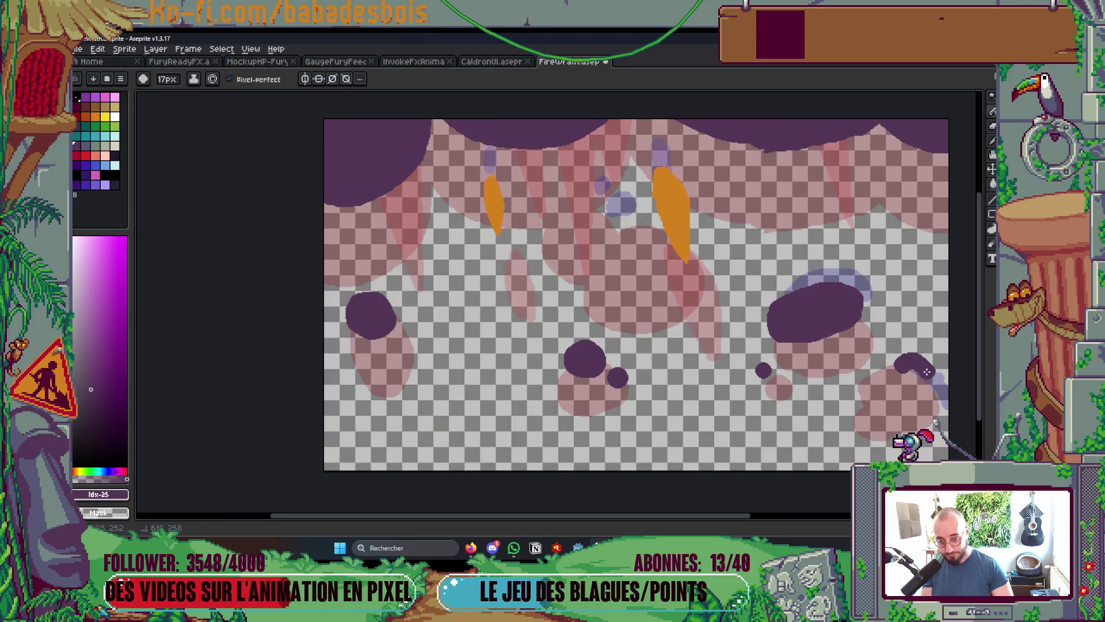
key(Left)
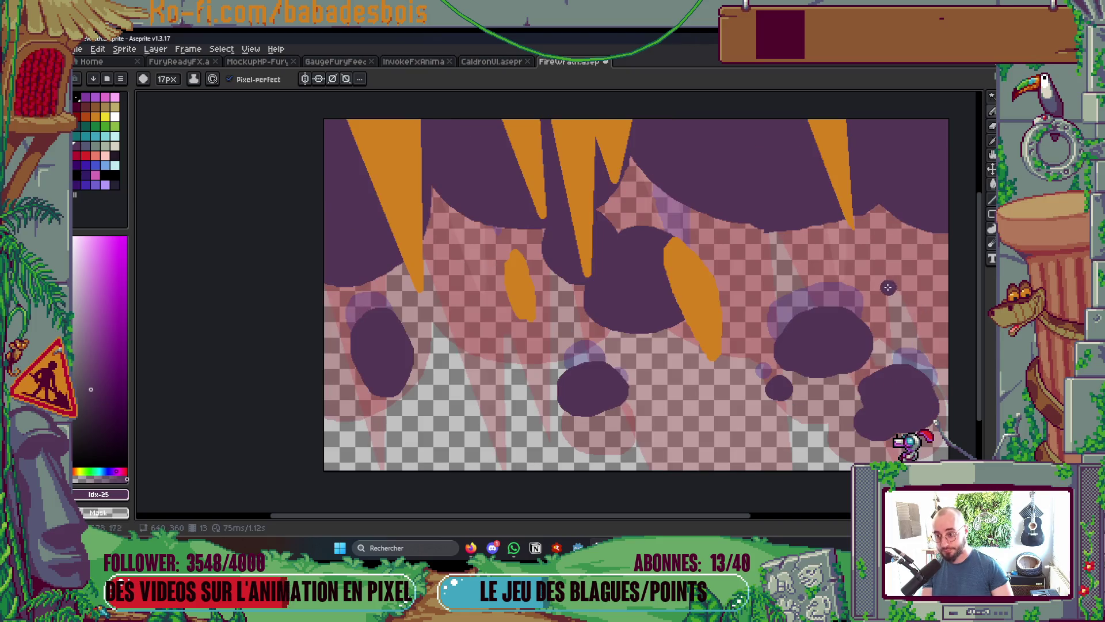
key(Right)
mouse_move(777, 194)
mouse_down()
mouse_move(783, 253)
mouse_move(771, 181)
mouse_move(759, 205)
mouse_up()
key(g)
click(768, 207)
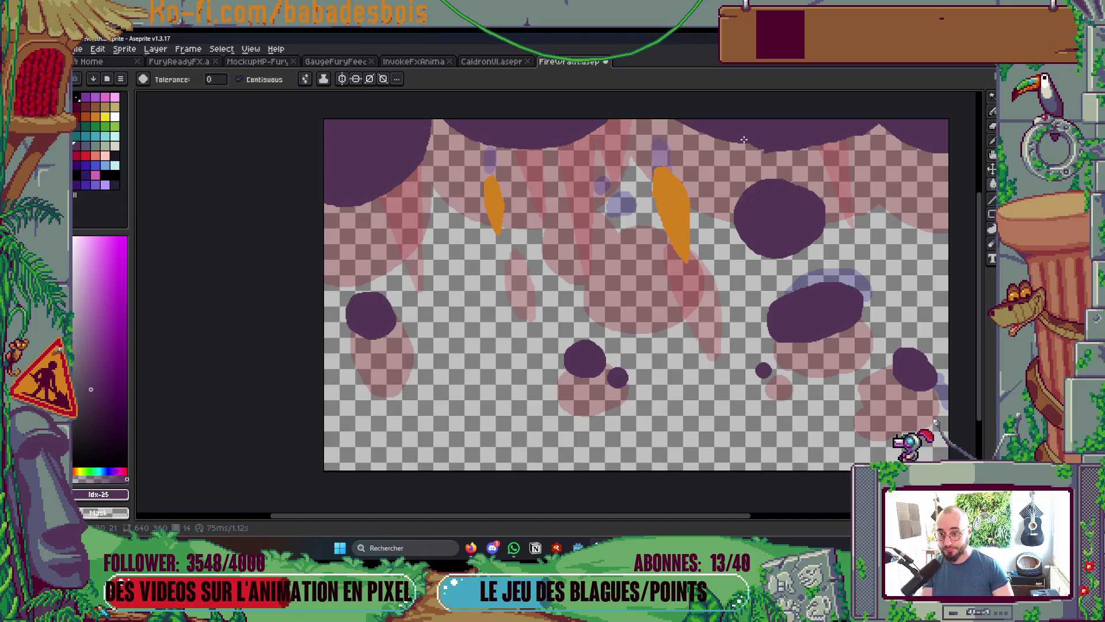
Thicken the next frame's top-left purple arc into a blob and enlarge the central blob
key(Right)
key(Left)
key(Left)
key(Right)
key(Right)
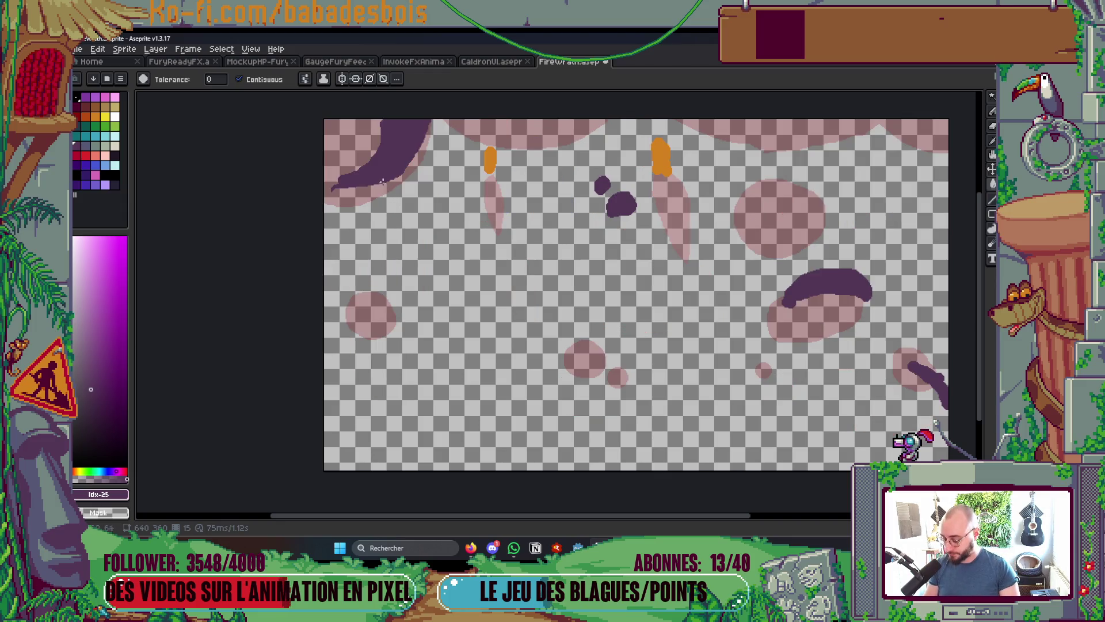
click(350, 140)
key(ctrl+z)
key(b)
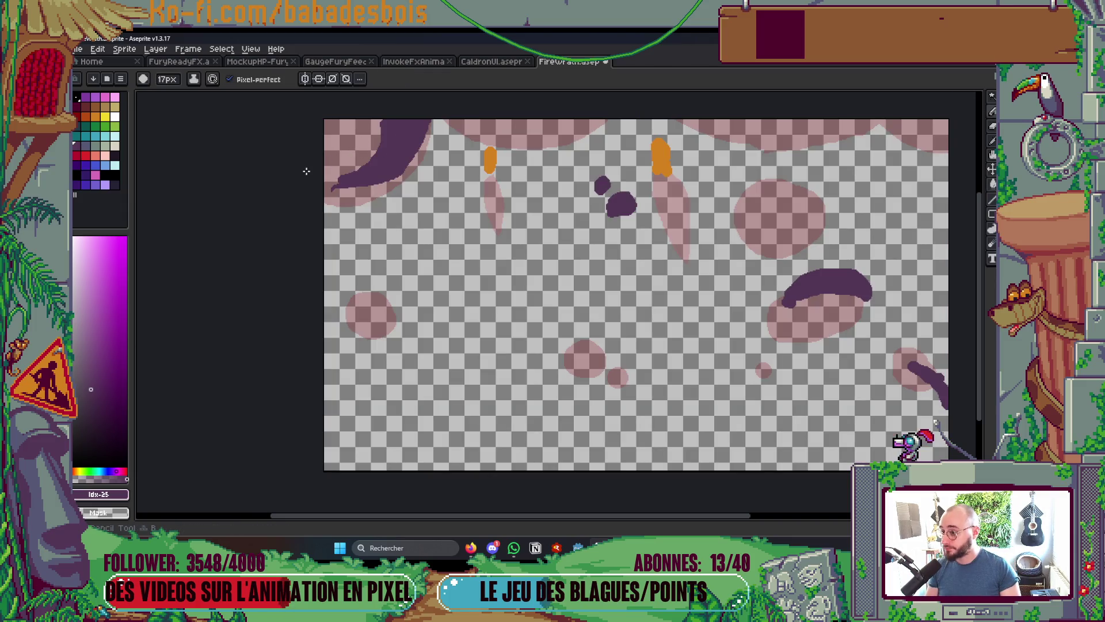
drag(363, 177, 363, 148)
mouse_move(324, 180)
mouse_down()
mouse_move(420, 140)
mouse_move(356, 184)
mouse_up()
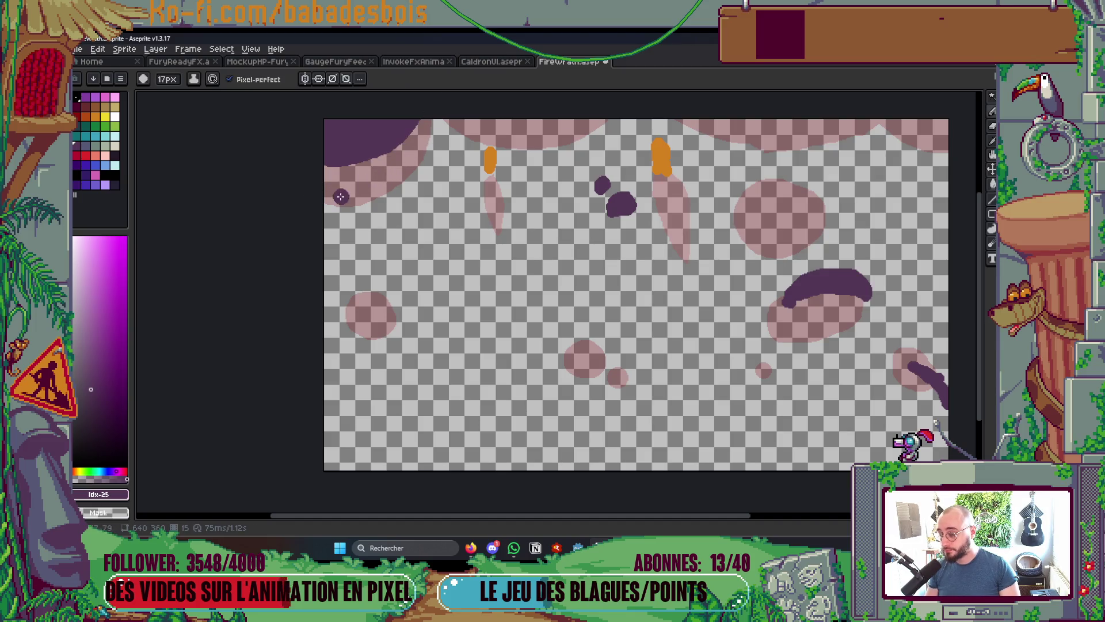
scroll(622, 202, up, 2)
mouse_move(593, 207)
mouse_down()
mouse_move(584, 227)
mouse_move(639, 220)
mouse_up()
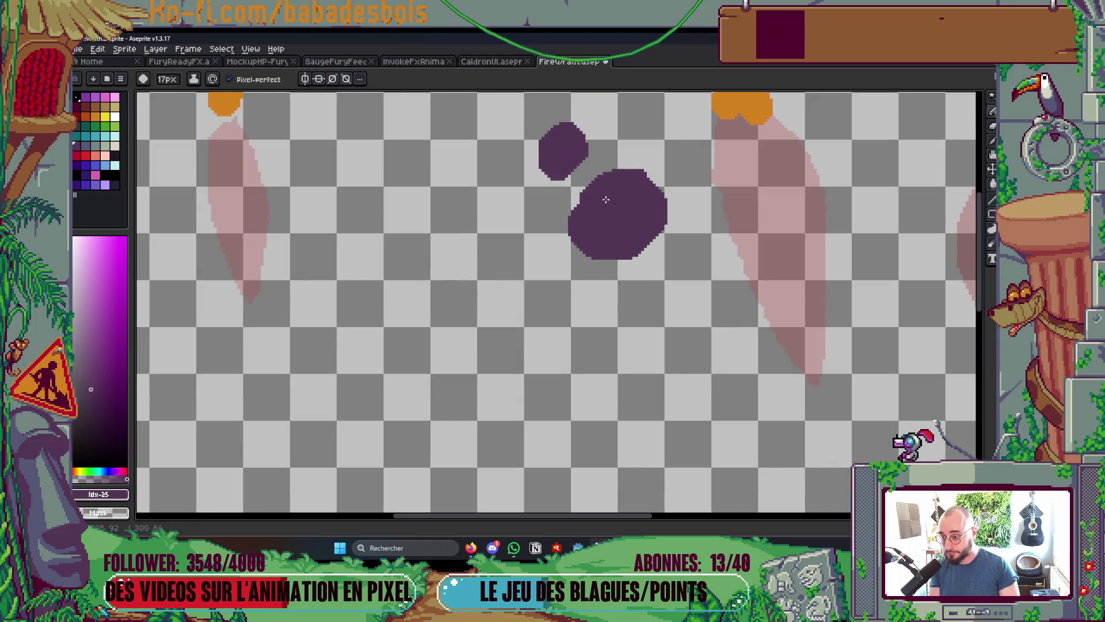
scroll(591, 213, down, 5)
key(Return)
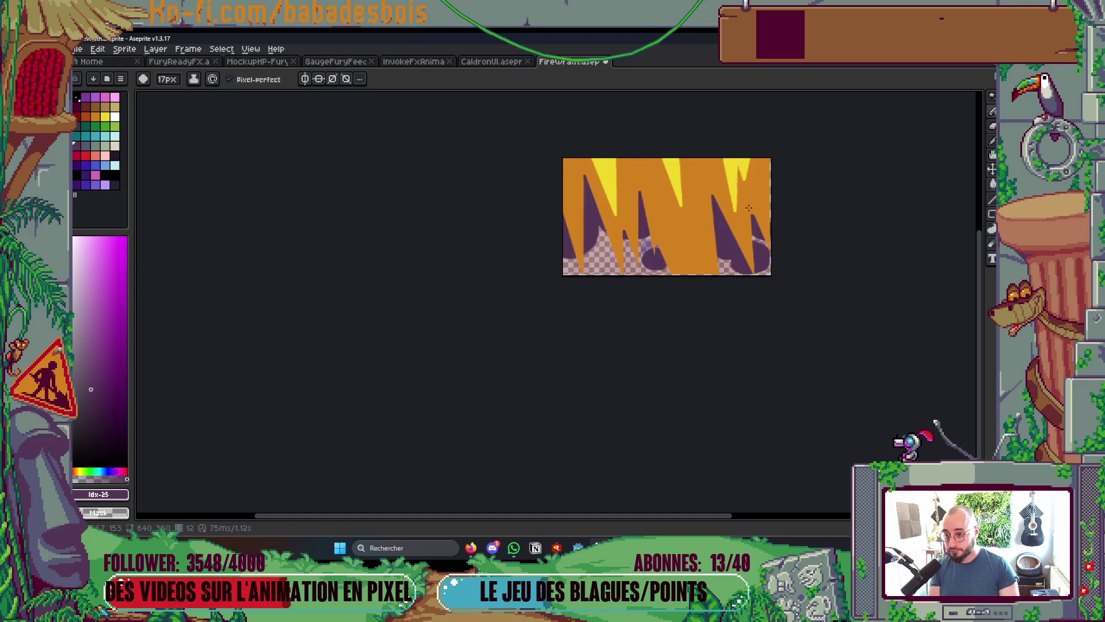
Fill the purple arc's underside and widen the lower-right purple stroke into a blob
key(Tab)
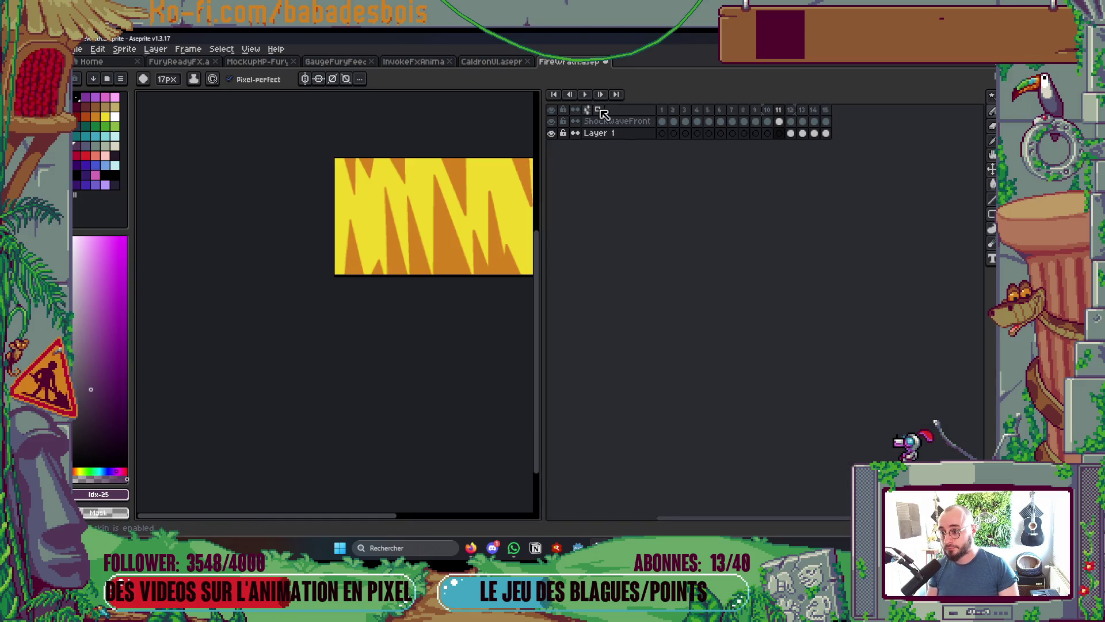
key(Tab)
drag(608, 248, 637, 308)
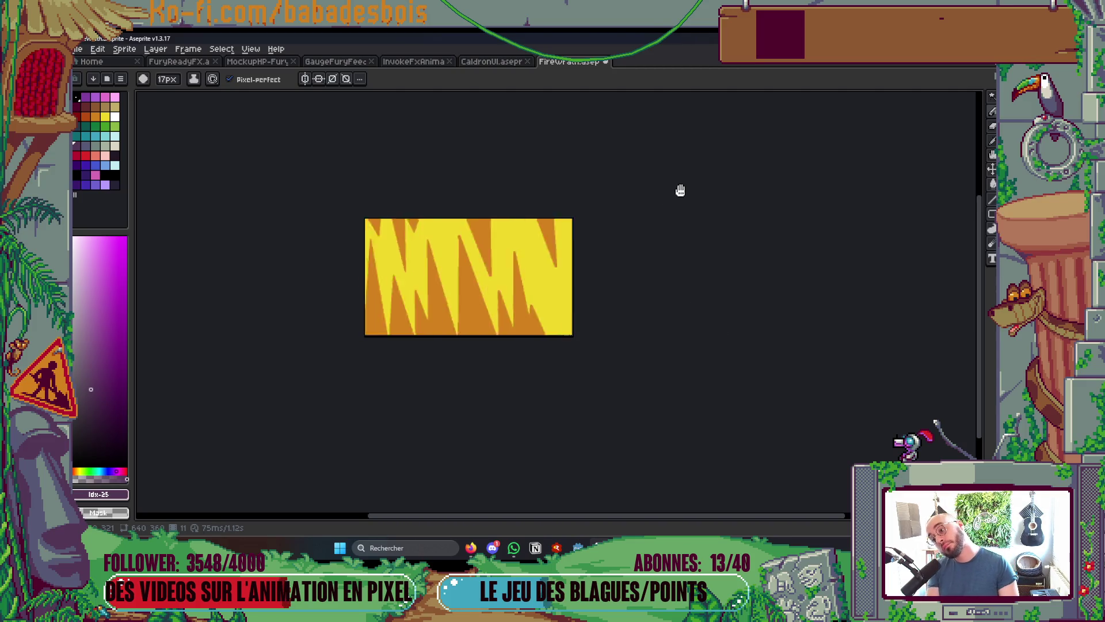
scroll(572, 305, up, 1)
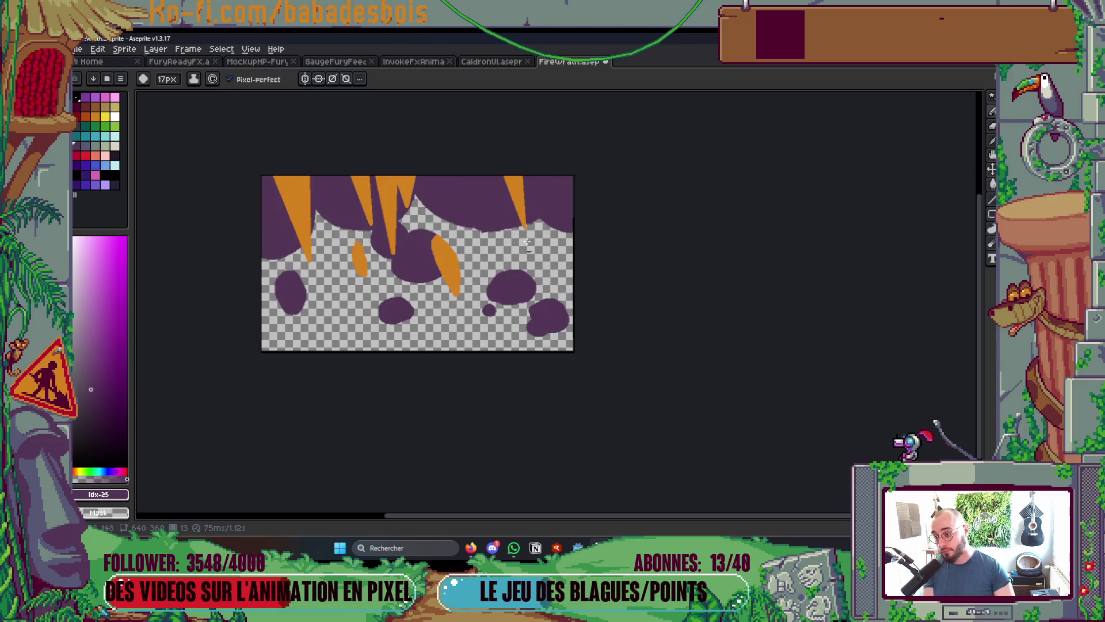
scroll(518, 270, up, 3)
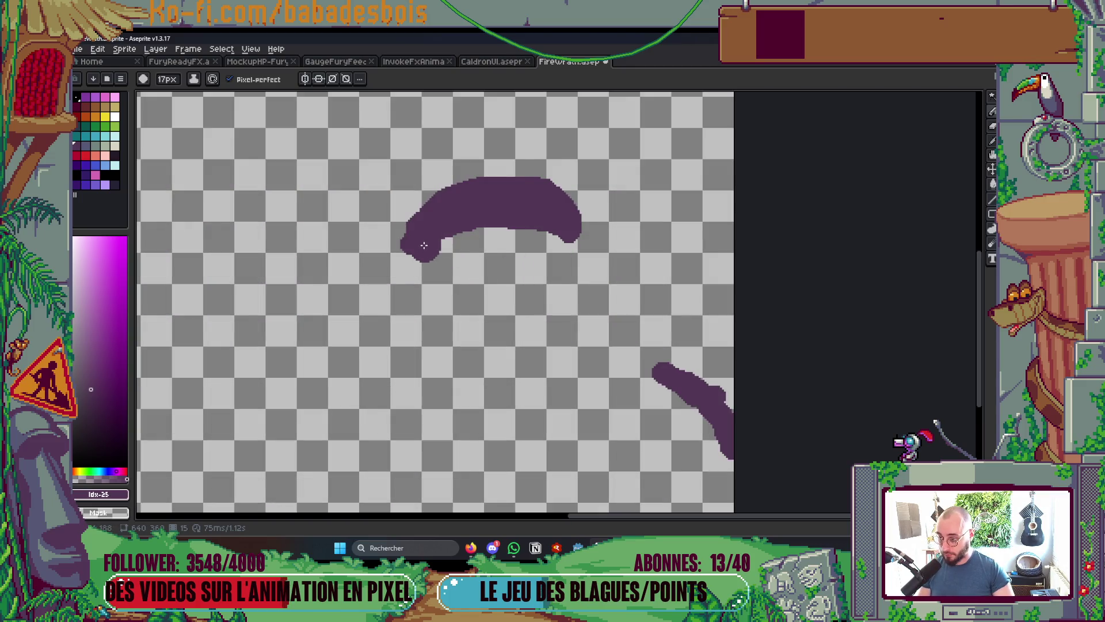
drag(435, 254, 547, 224)
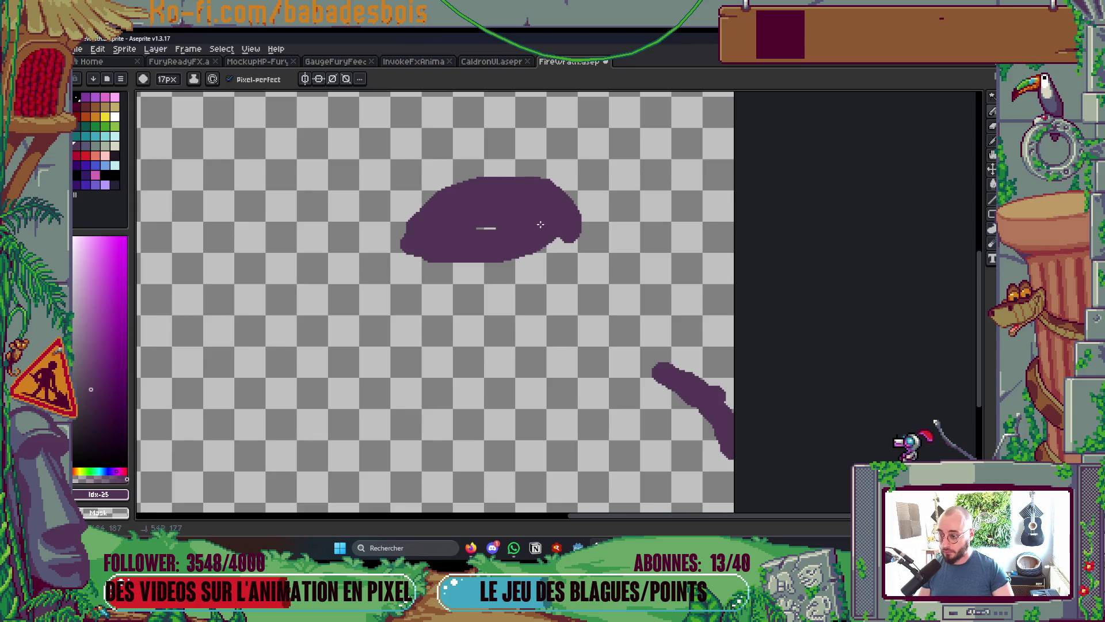
mouse_move(662, 372)
mouse_down()
mouse_move(719, 455)
mouse_move(688, 377)
mouse_up()
scroll(688, 377, down, 5)
scroll(640, 362, up, 1)
scroll(641, 361, up, 3)
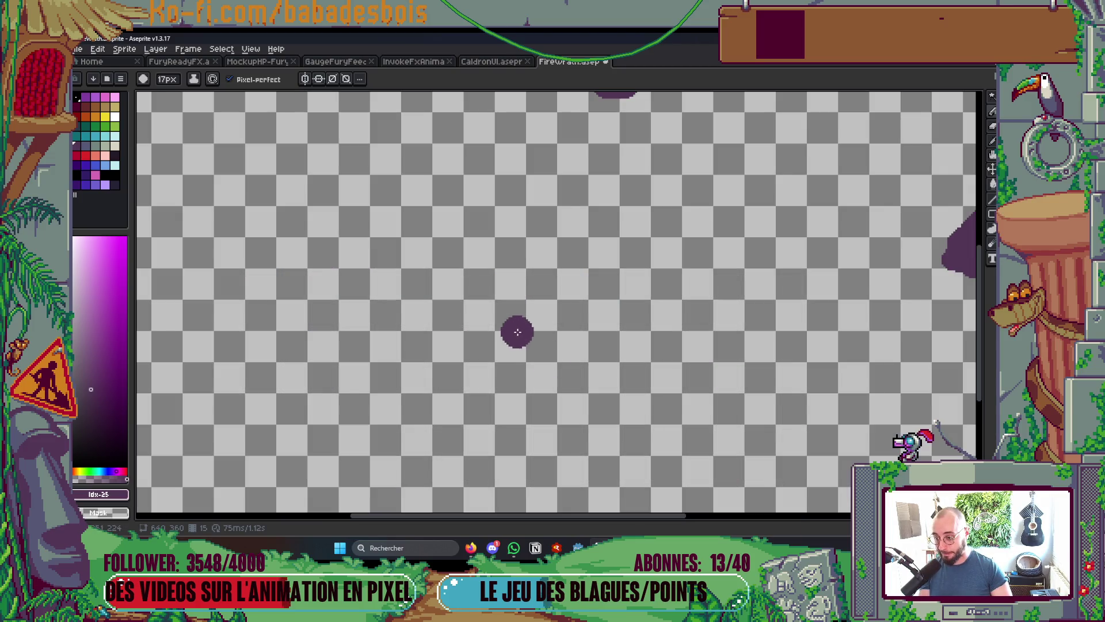
scroll(516, 328, down, 4)
scroll(571, 333, up, 3)
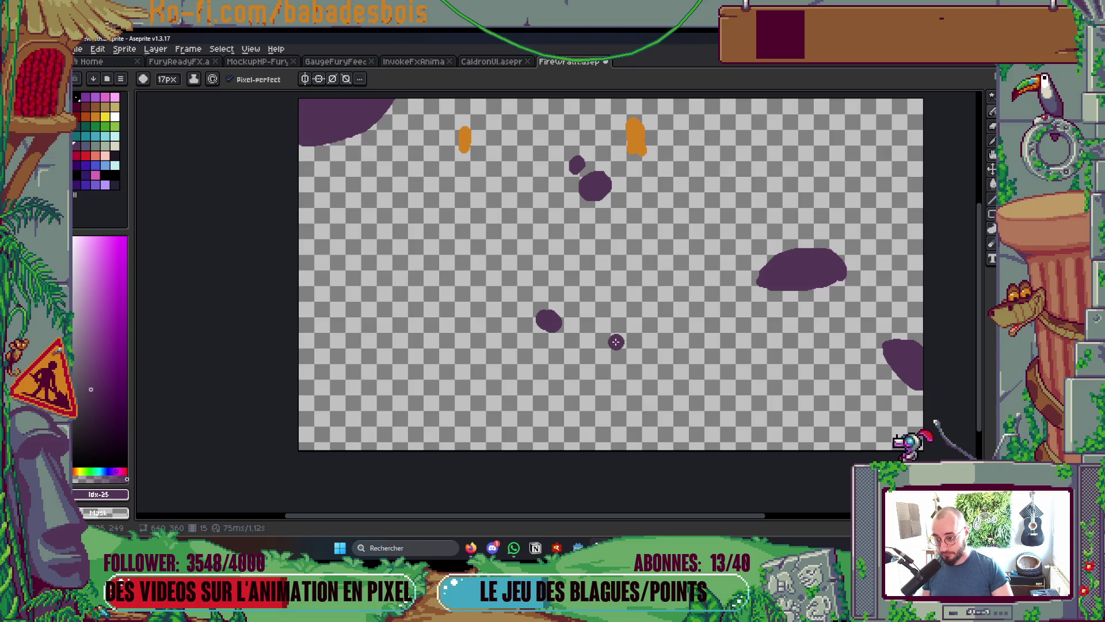
Turn on onion skinning, dab a small purple dot, and compare frames 14 and 15
key(Tab)
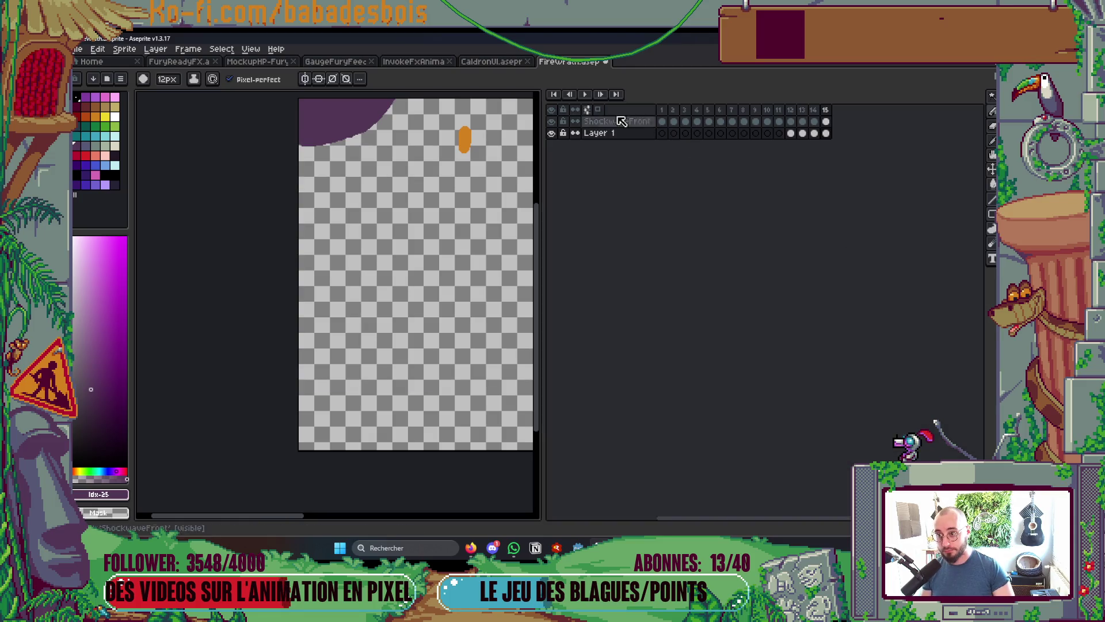
click(609, 112)
key(Tab)
click(600, 345)
key(Return)
key(Return)
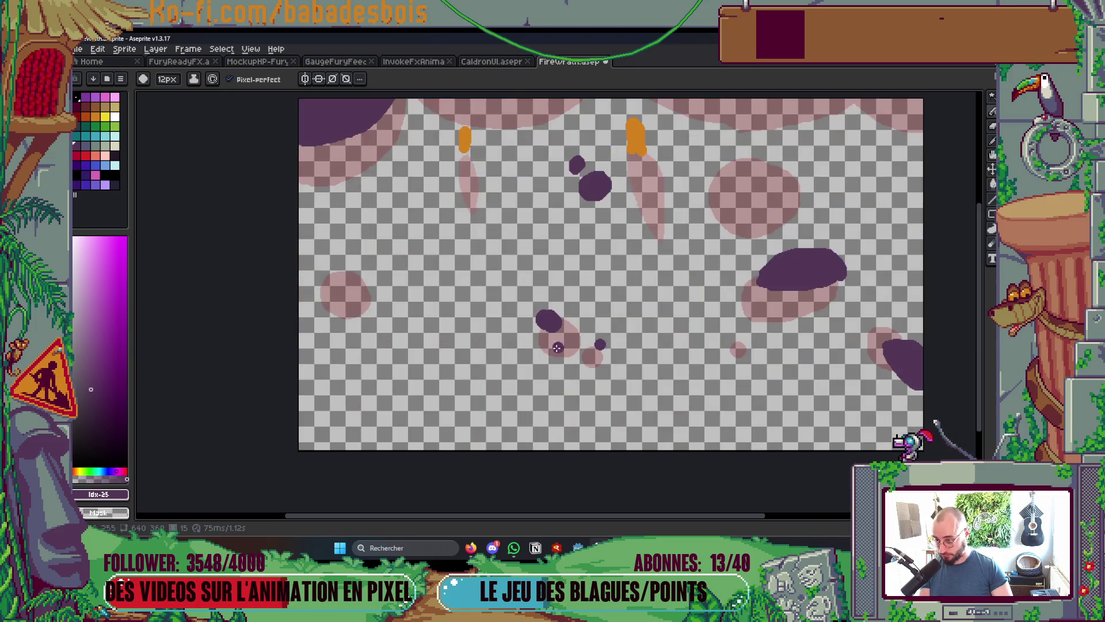
key(Left)
key(Left)
key(Right)
key(Right)
key(Right)
key(Left)
key(Left)
key(Left)
key(Right)
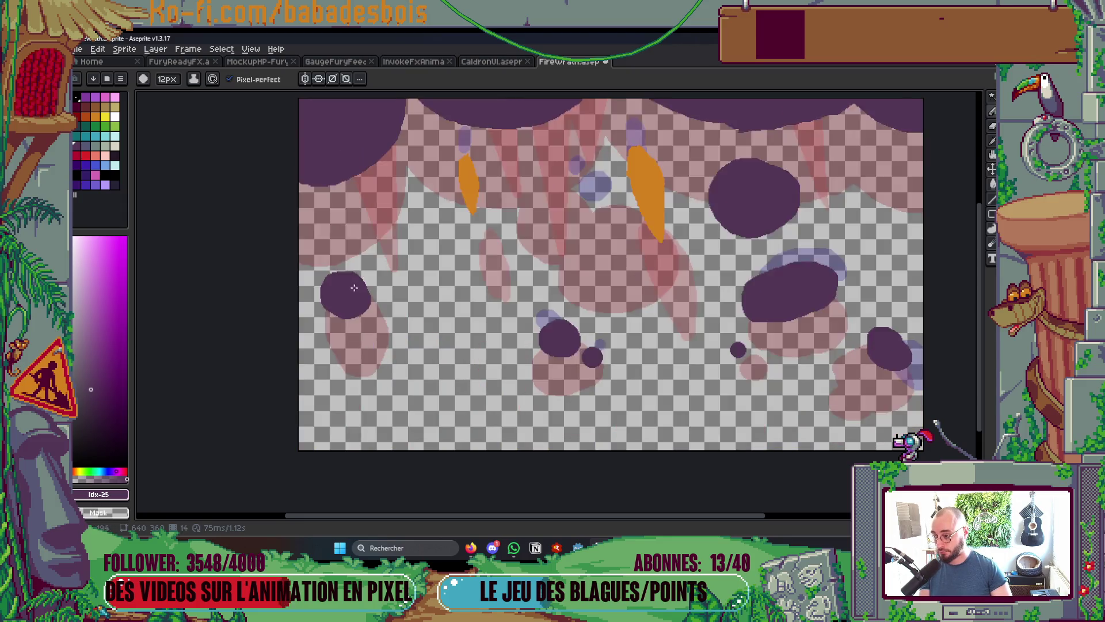
key(Right)
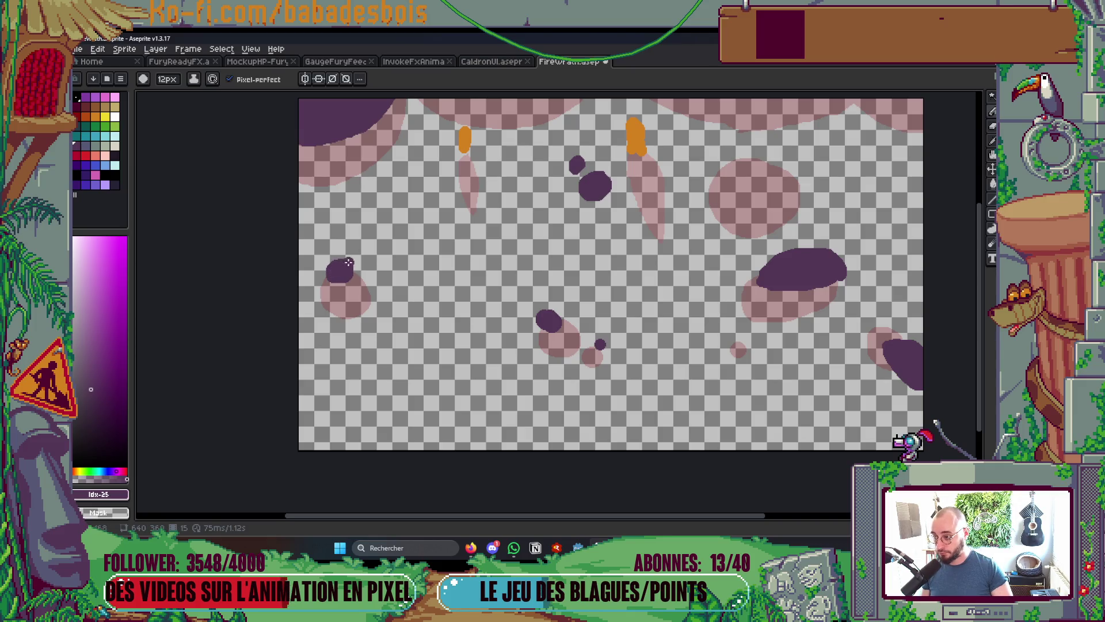
scroll(403, 262, down, 3)
scroll(514, 219, up, 3)
key(Left)
key(Right)
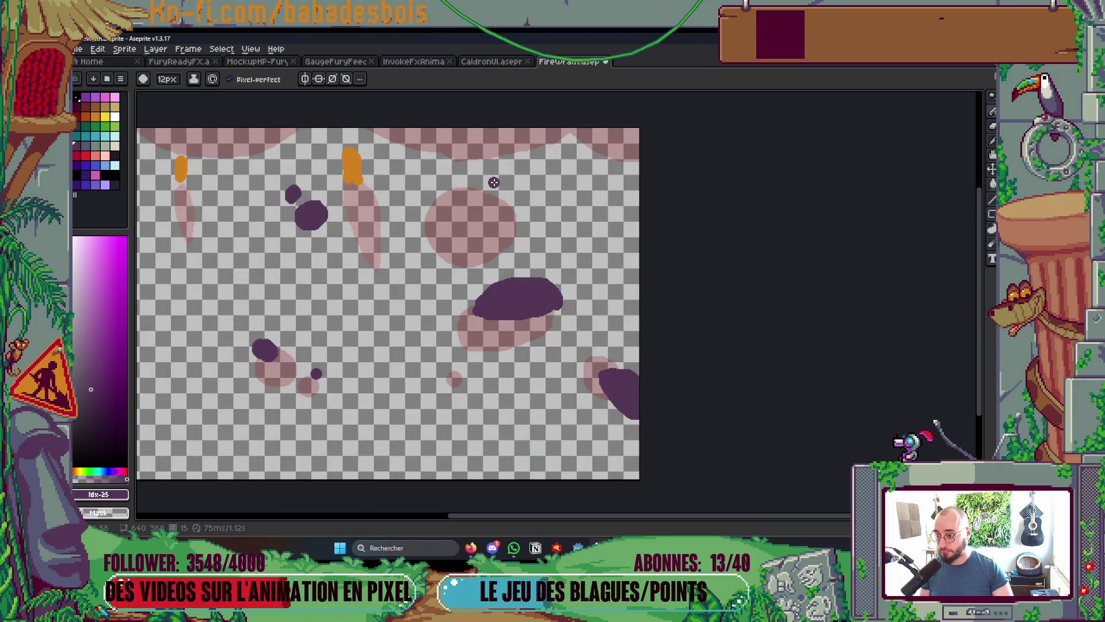
Paint a new top-right purple smoke blob and extend the purple band along the top edge
mouse_move(452, 194)
mouse_down()
mouse_move(460, 181)
mouse_move(482, 206)
mouse_up()
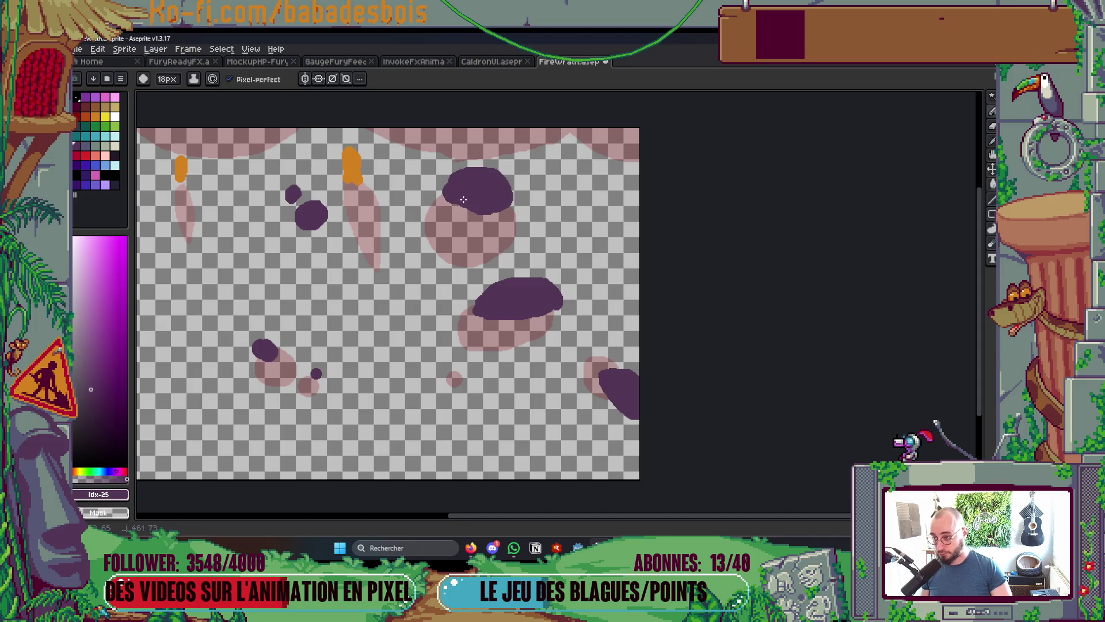
scroll(487, 200, down, 3)
scroll(473, 160, up, 4)
key(Left)
scroll(538, 240, up, 3)
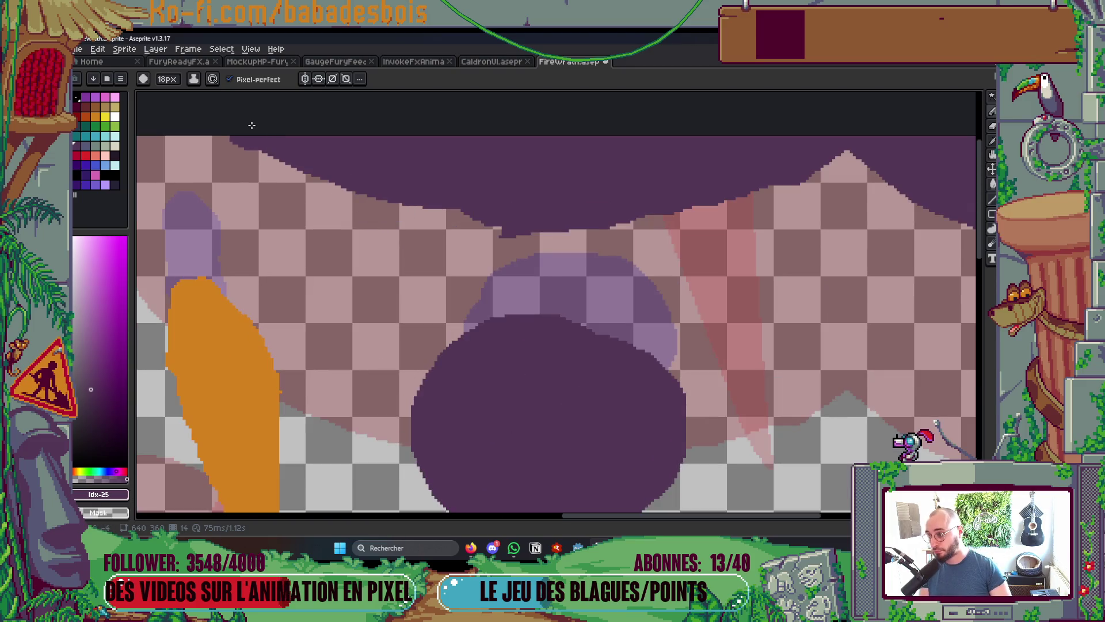
mouse_move(276, 150)
mouse_down()
mouse_move(449, 227)
mouse_move(748, 193)
mouse_move(866, 153)
mouse_up()
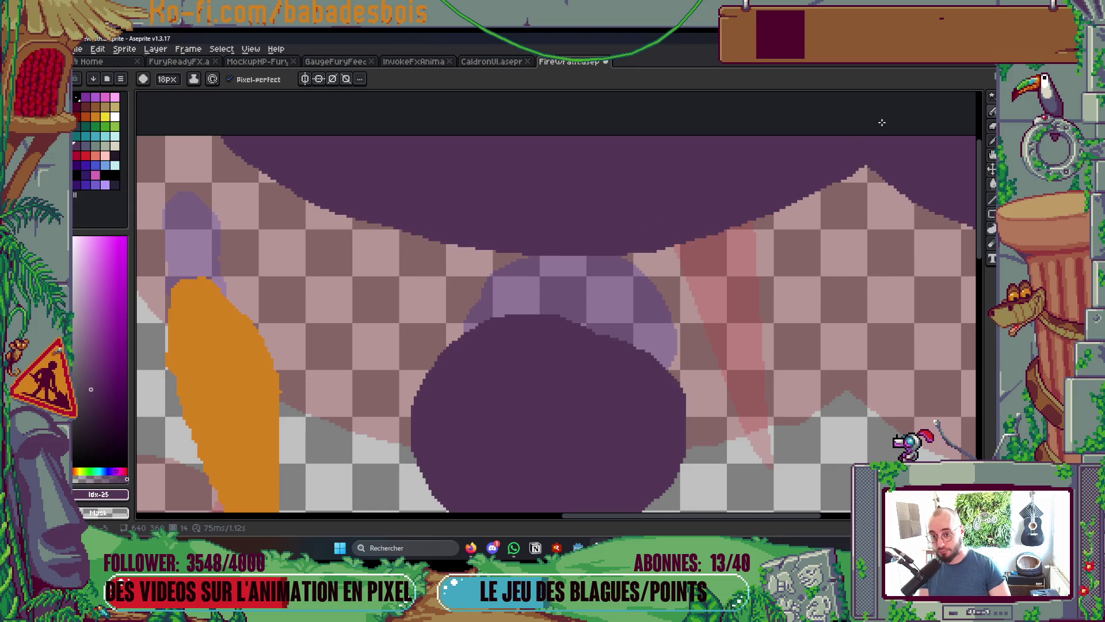
scroll(869, 130, down, 3)
key(Right)
scroll(874, 130, up, 3)
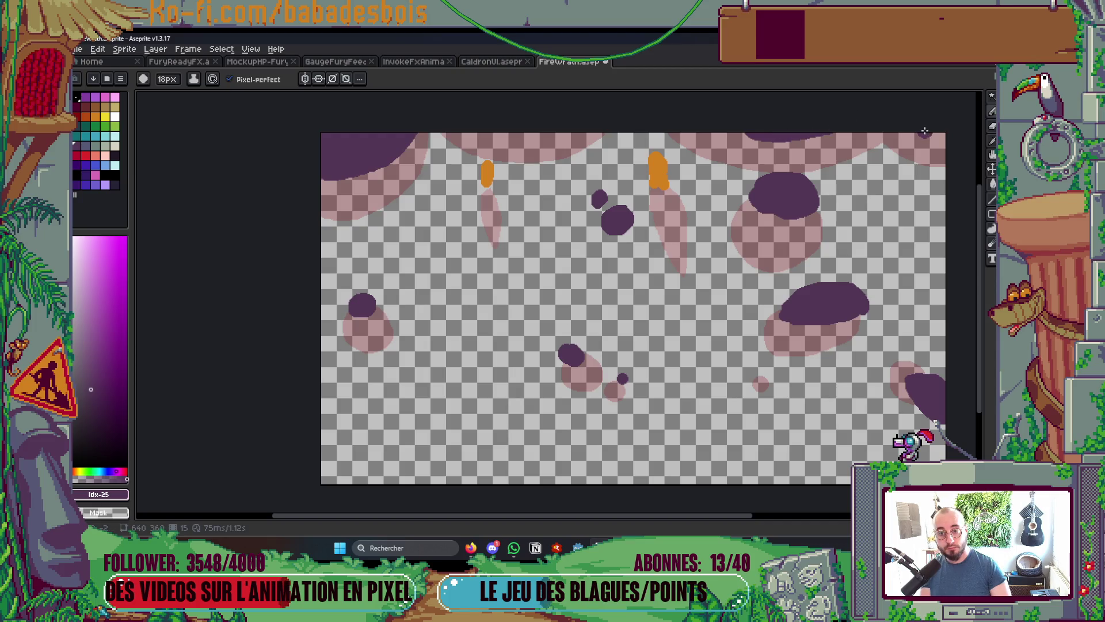
Play the animation, enlarge the big purple smoke blob outward, then turn off onion skinning
drag(826, 248, 799, 271)
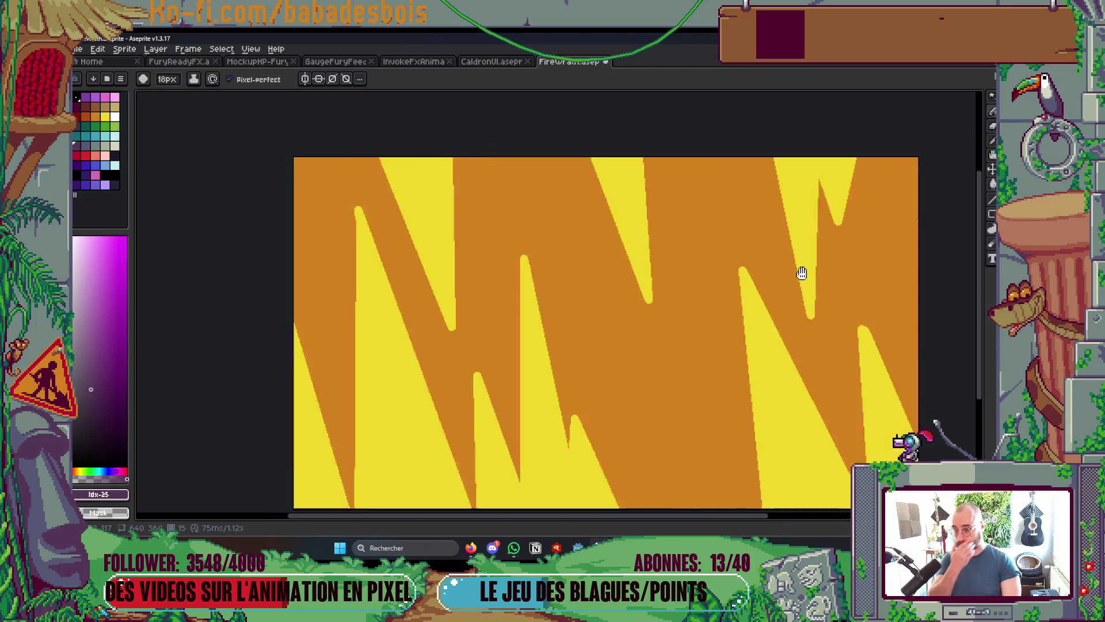
scroll(802, 273, down, 3)
key(Return)
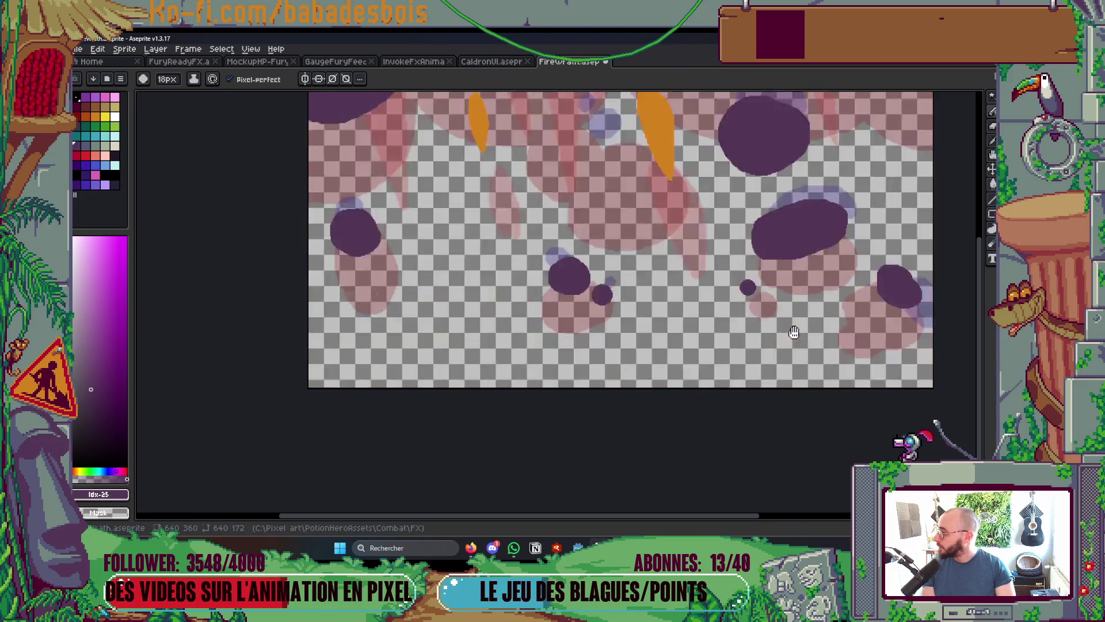
drag(794, 332, 762, 410)
scroll(770, 420, down, 2)
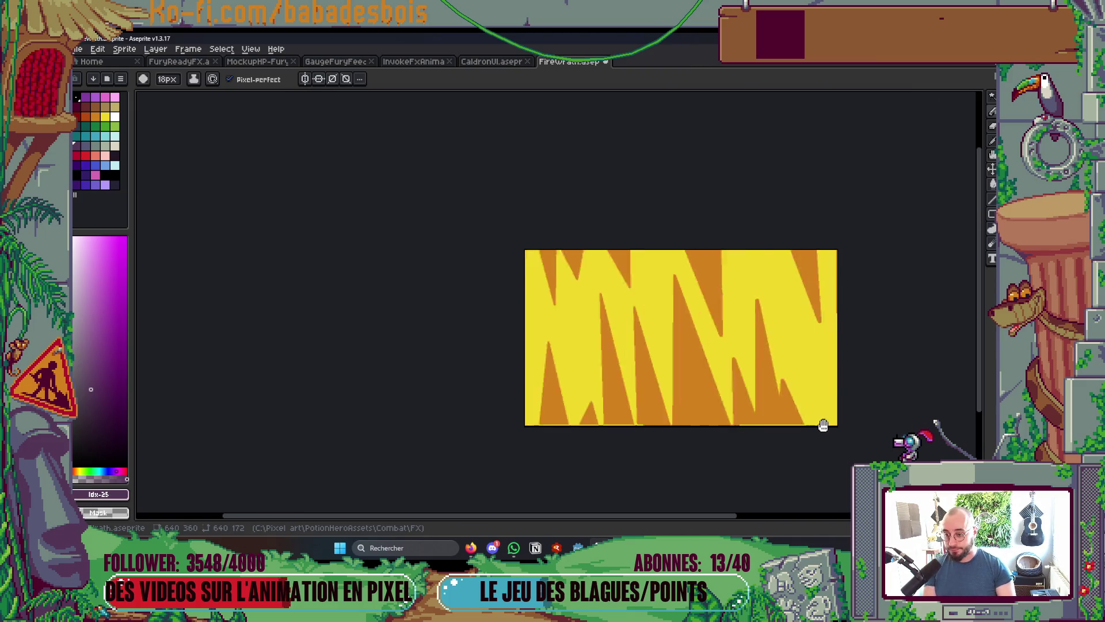
key(Tab)
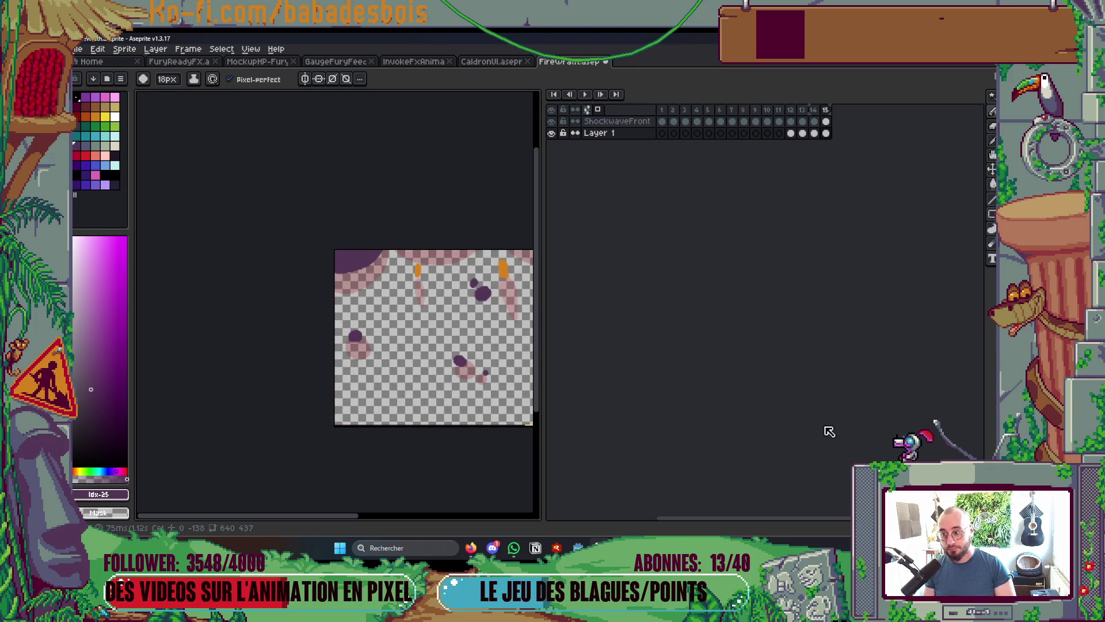
key(Tab)
scroll(533, 298, up, 1)
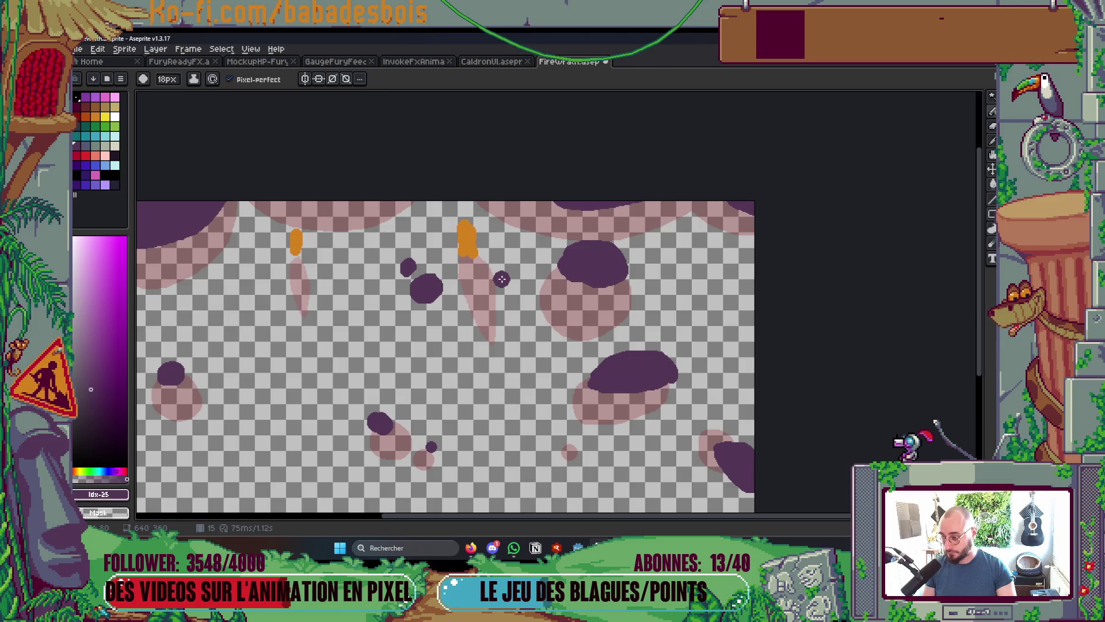
scroll(504, 276, up, 2)
mouse_move(438, 180)
mouse_down()
mouse_move(424, 191)
mouse_move(417, 234)
mouse_move(595, 231)
mouse_move(645, 194)
mouse_up()
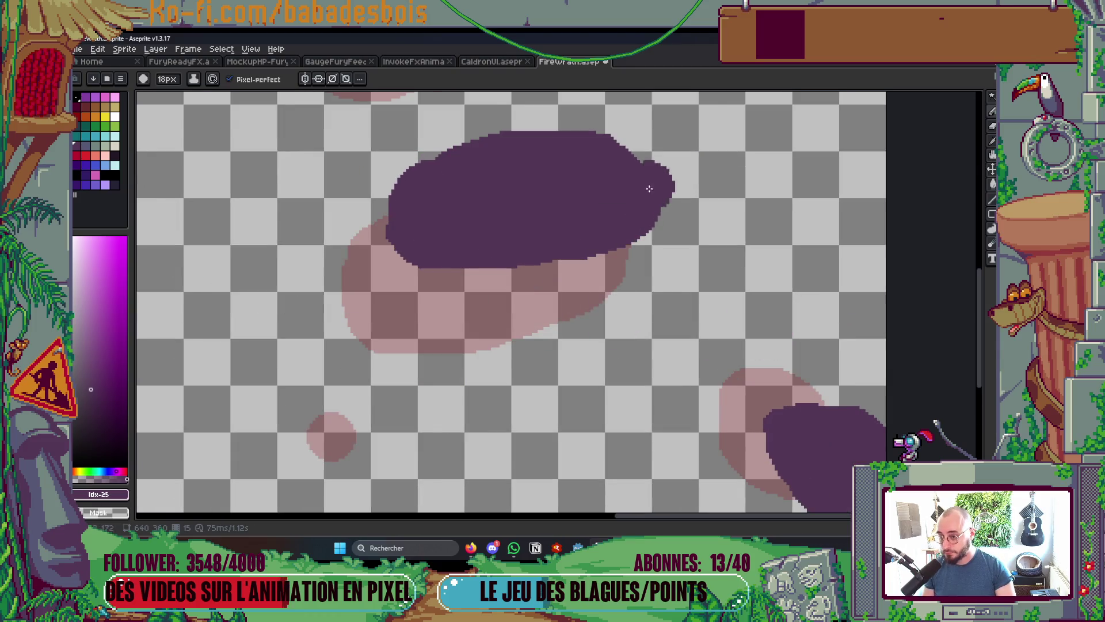
scroll(690, 392, down, 2)
key(Return)
key(Return)
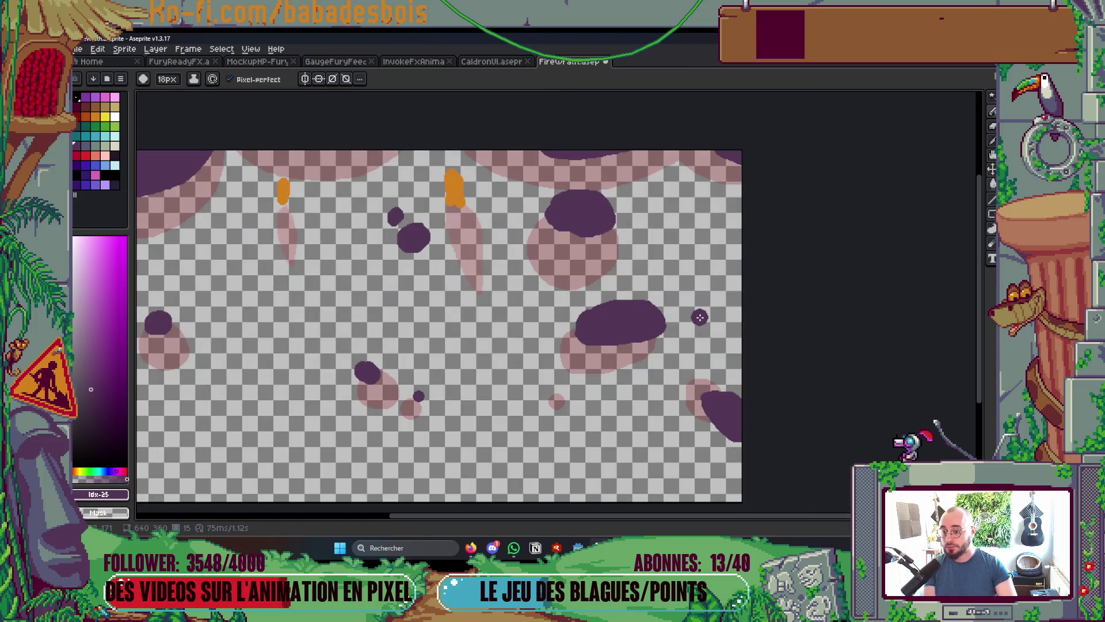
key(Tab)
key(F3)
key(Tab)
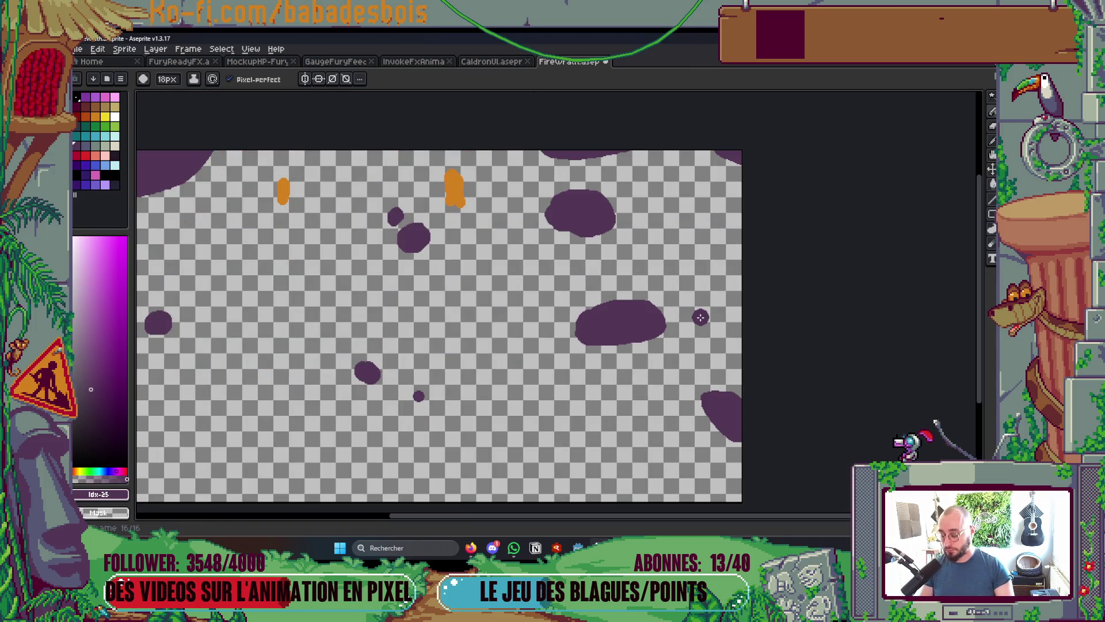
Add a 16th frame and paint five small purple smoke blobs over the onion-skin ghosts
key(g)
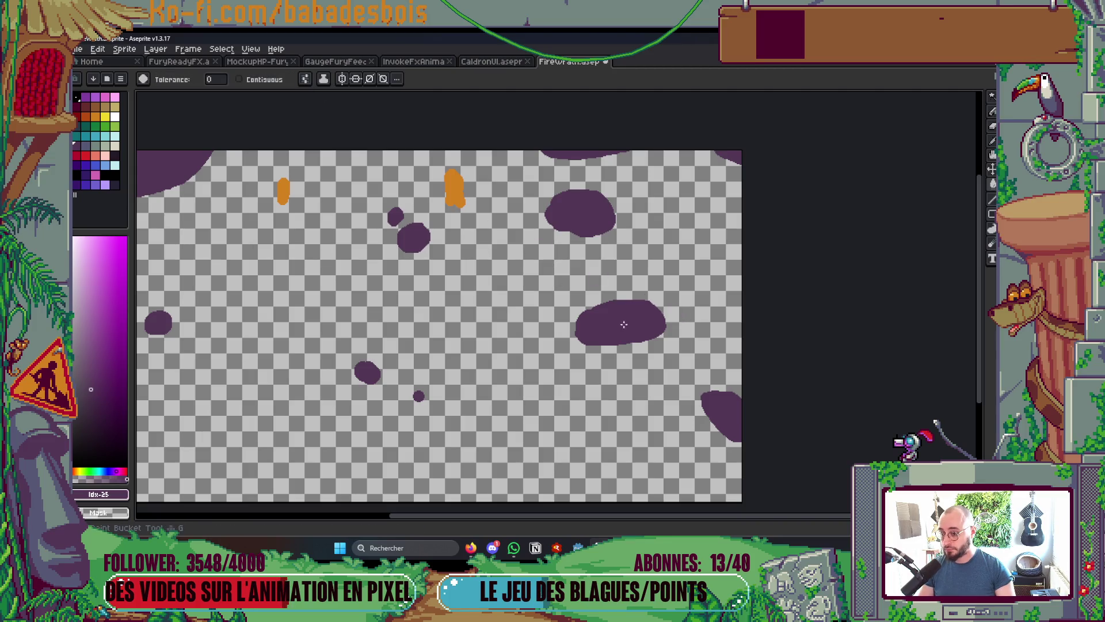
key(Right)
key(b)
mouse_move(576, 190)
mouse_down()
mouse_move(593, 193)
mouse_move(573, 197)
mouse_up()
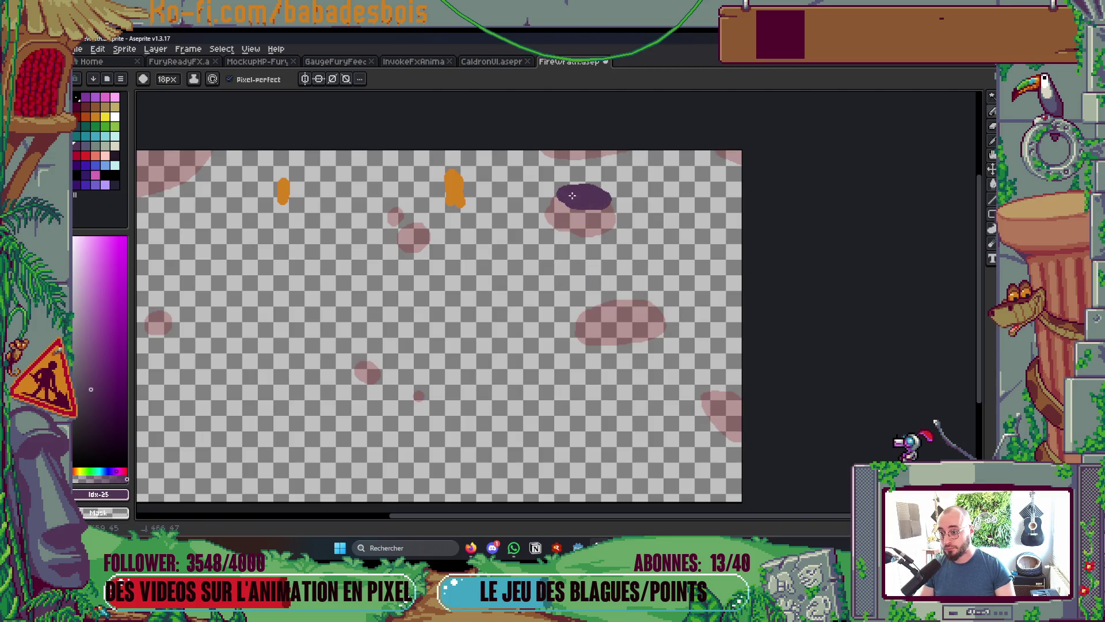
mouse_move(630, 298)
mouse_down()
mouse_move(616, 296)
mouse_move(621, 305)
mouse_up()
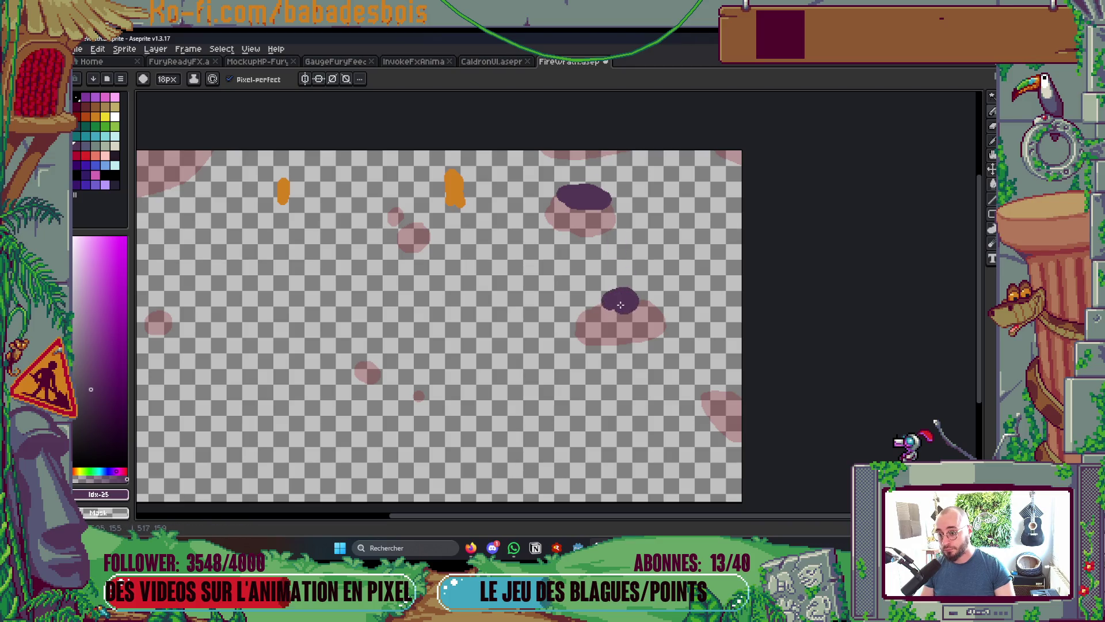
drag(735, 390, 737, 405)
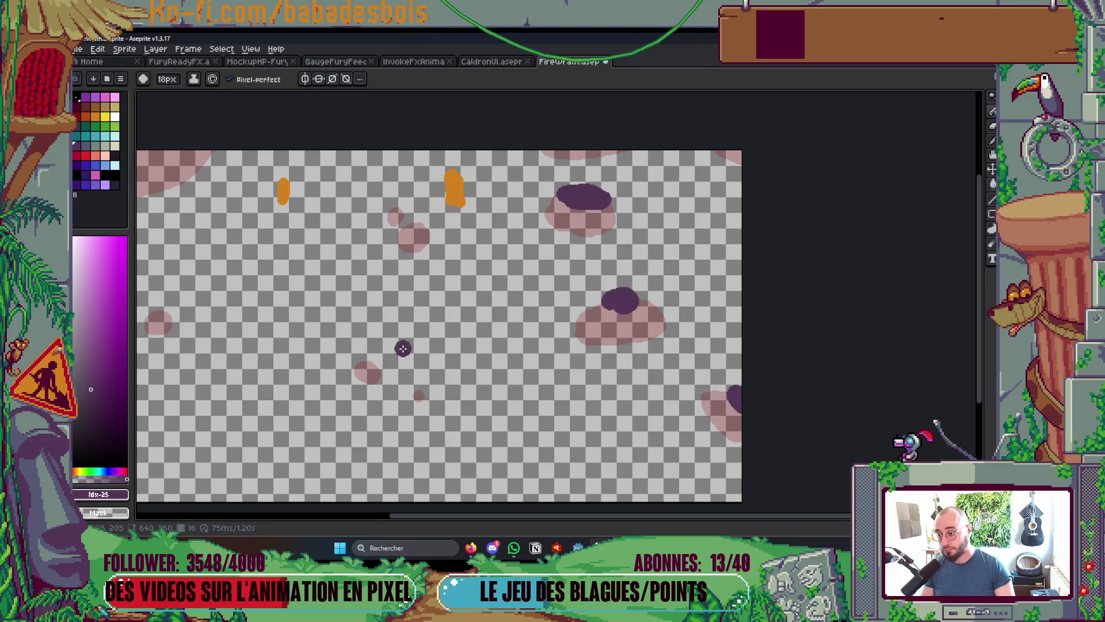
scroll(403, 349, left, 3)
drag(539, 218, 543, 224)
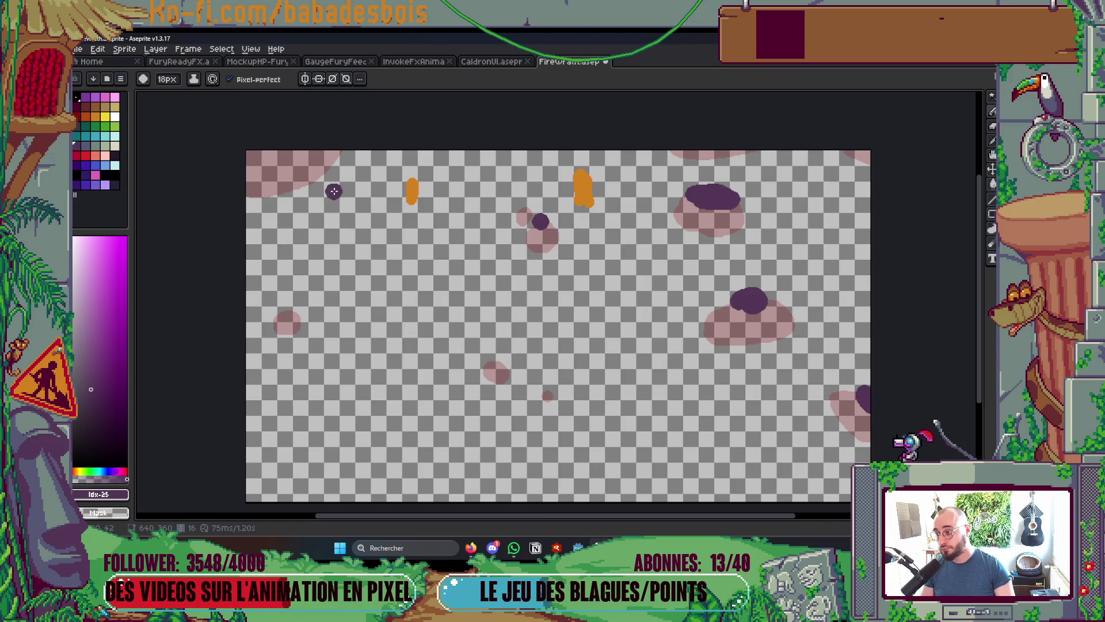
mouse_move(268, 158)
mouse_down()
mouse_move(305, 156)
mouse_move(256, 158)
mouse_up()
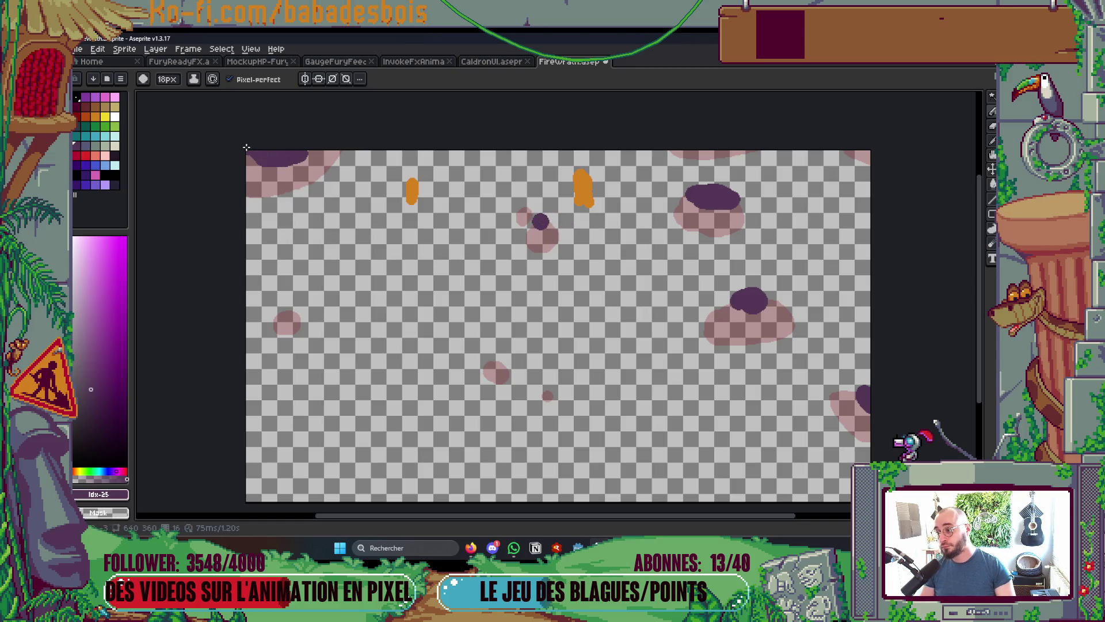
scroll(402, 259, down, 1)
scroll(403, 231, down, 1)
scroll(574, 263, up, 1)
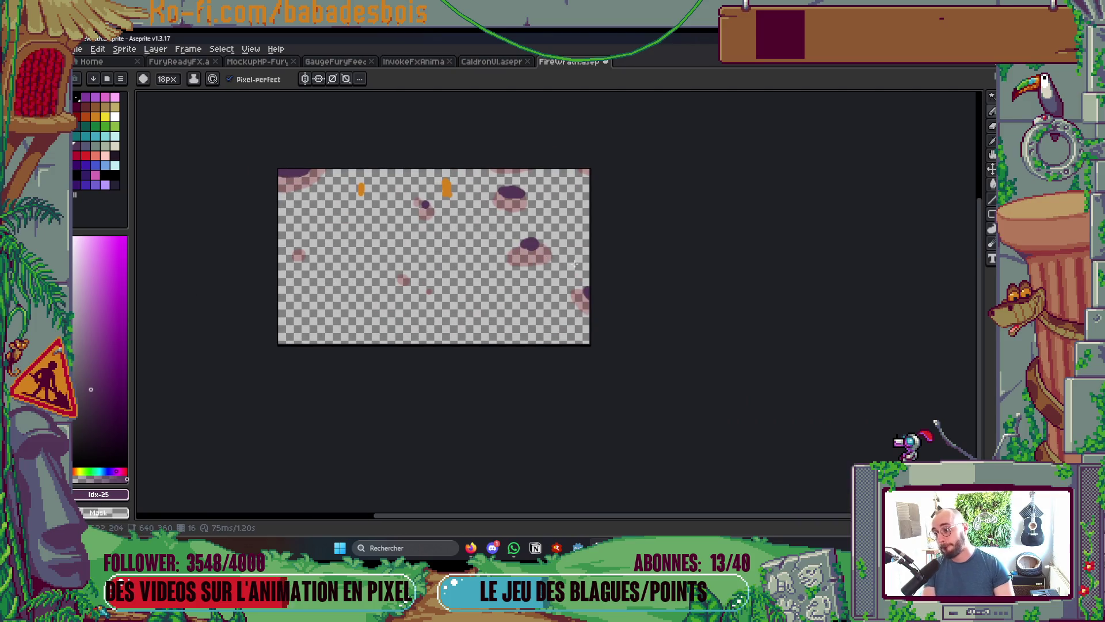
Draw a short orange flame streak with a 9px brush and play the animation
key(Tab)
key(Tab)
scroll(576, 161, up, 1)
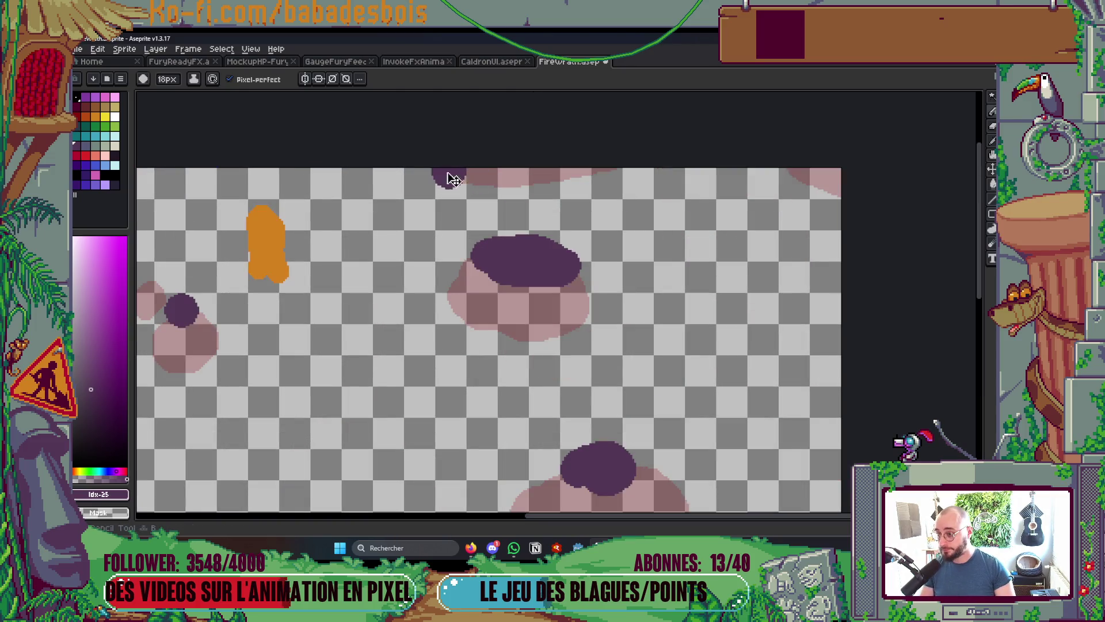
drag(259, 254, 539, 290)
key(g)
key(Right)
key(b)
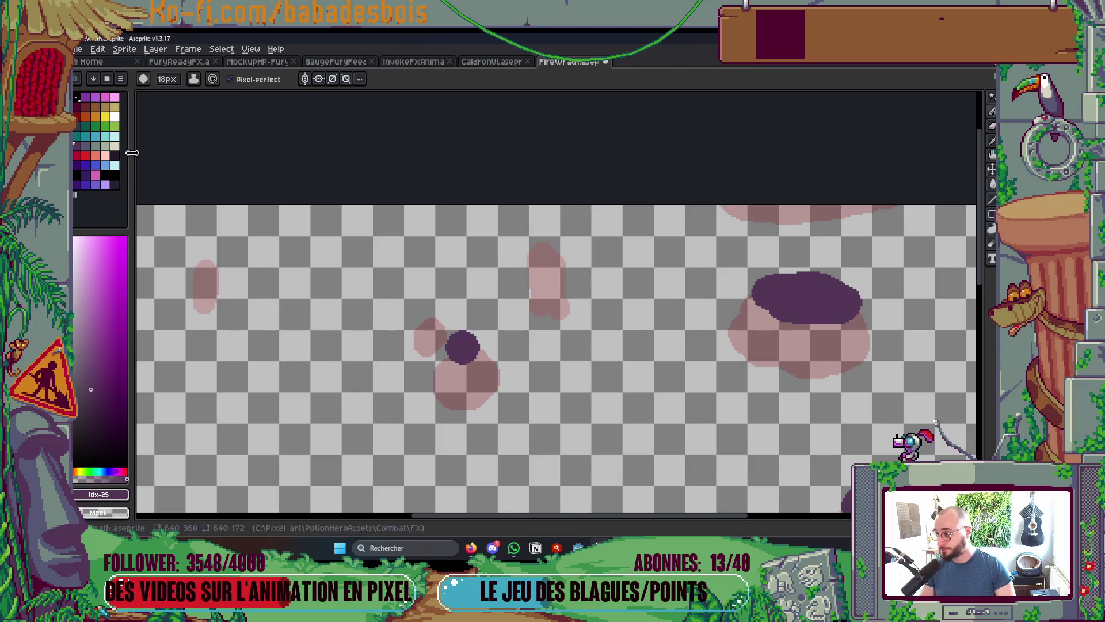
click(96, 117)
key(minus)
key(minus)
key(minus)
mouse_move(208, 242)
mouse_down()
mouse_move(208, 275)
mouse_move(205, 257)
mouse_up()
key(ctrl+z)
drag(530, 223, 543, 254)
scroll(639, 256, down, 5)
key(Return)
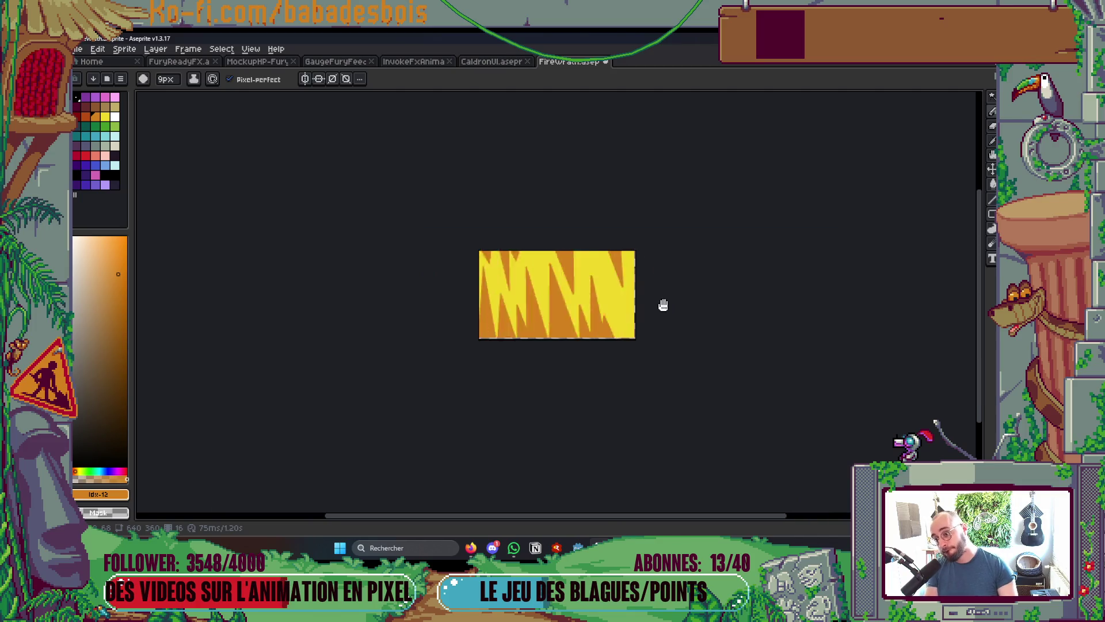
Save FireWrath.aseprite and play the fire animation through once
key(Tab)
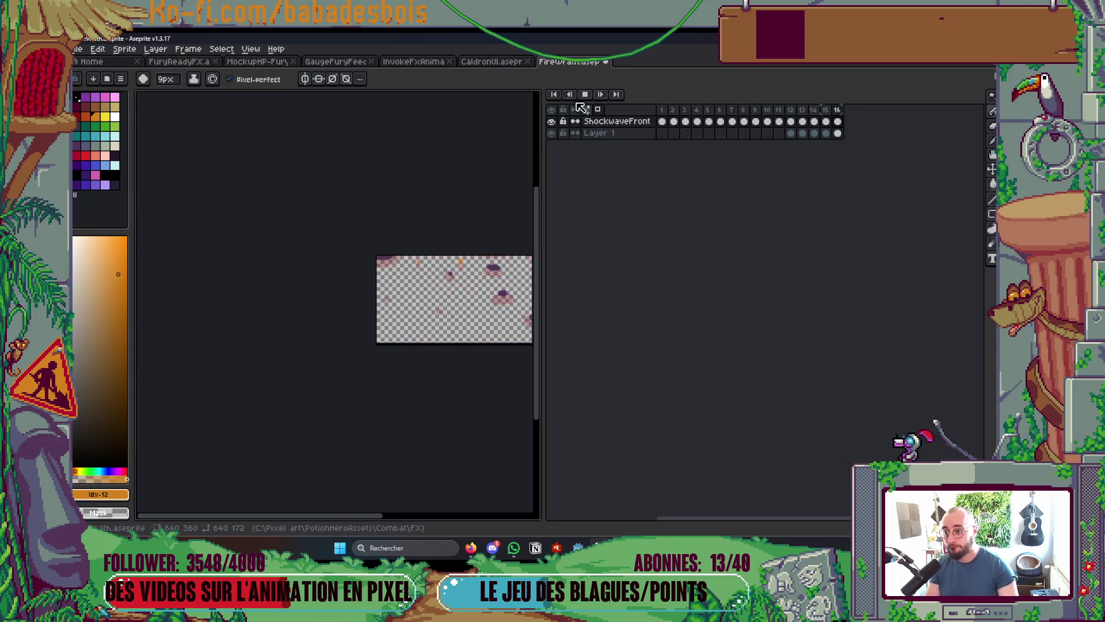
key(Tab)
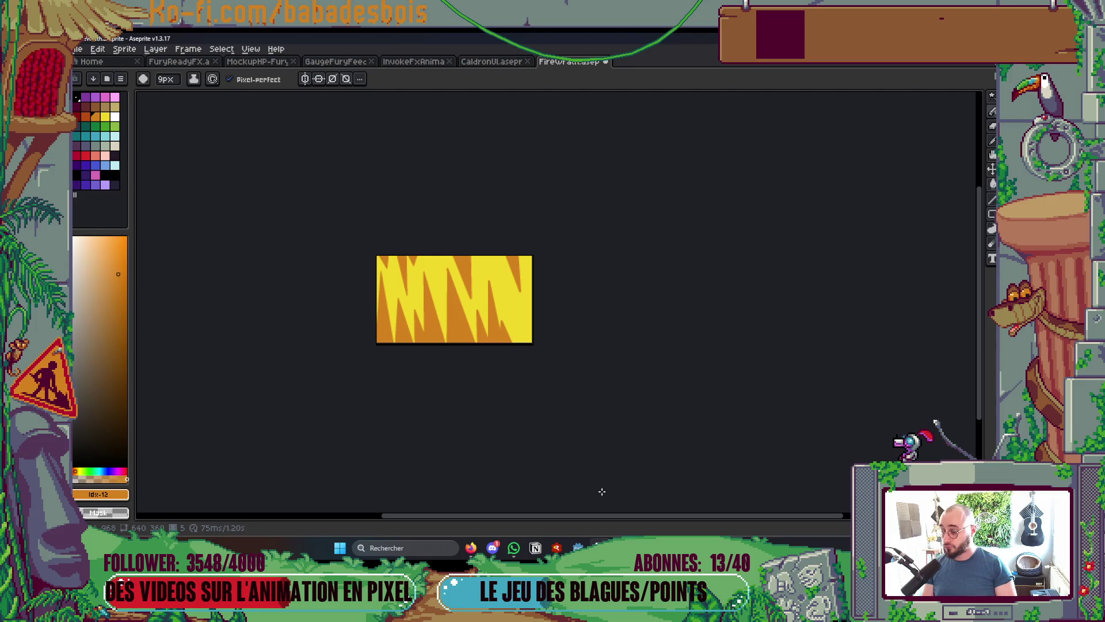
scroll(601, 491, up, 1)
key(ctrl+s)
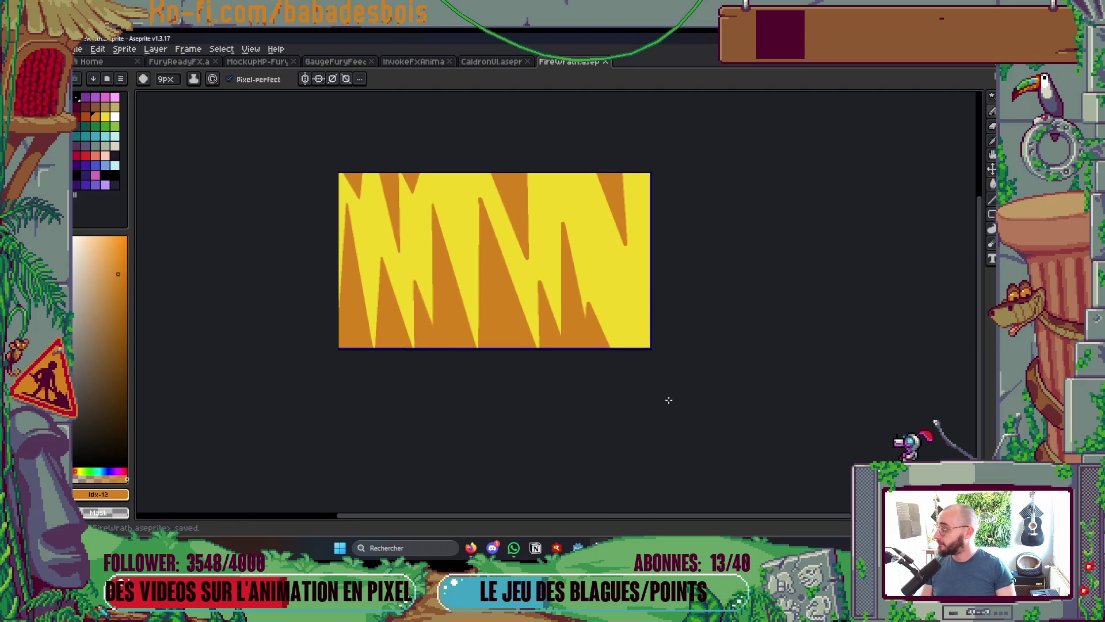
key(Return)
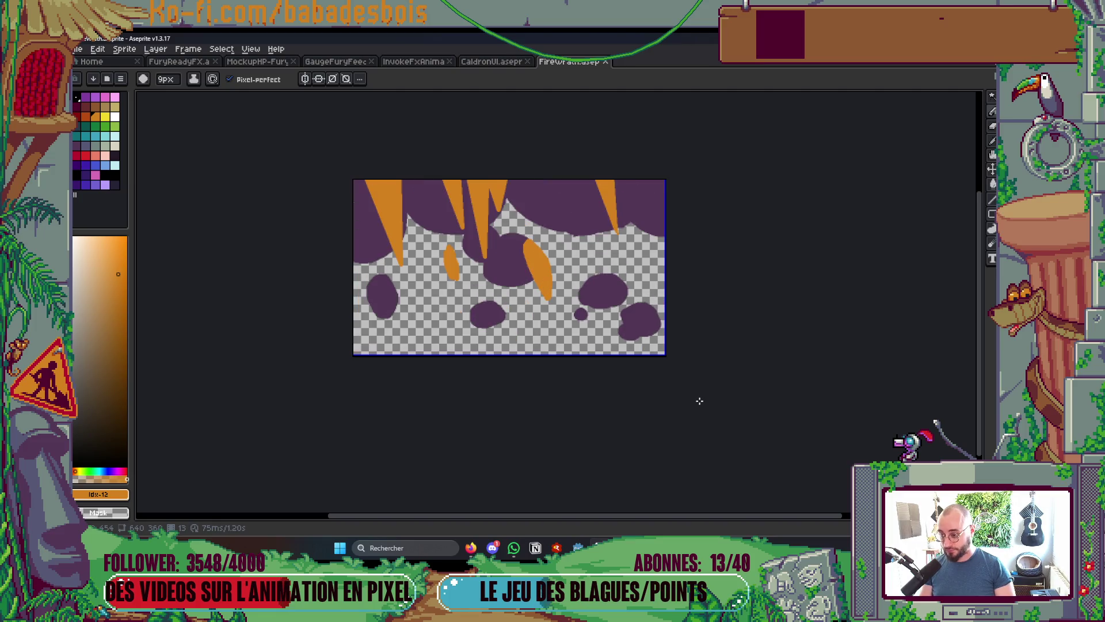
key(Return)
Zoom and pan to inspect both orange embers on the last frame
scroll(544, 177, up, 2)
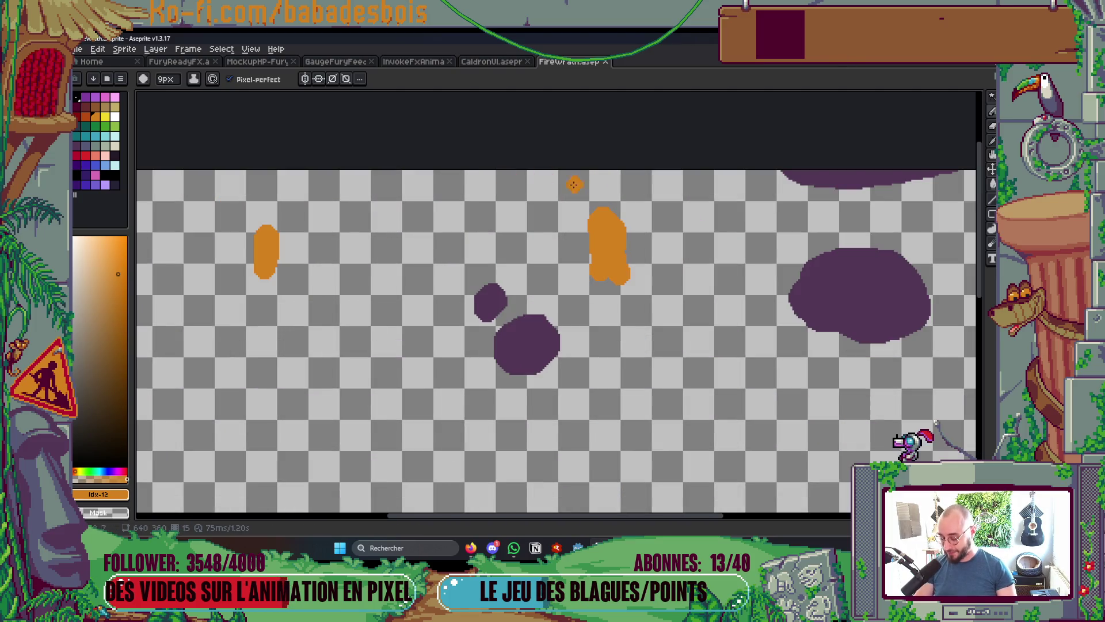
scroll(622, 196, up, 1)
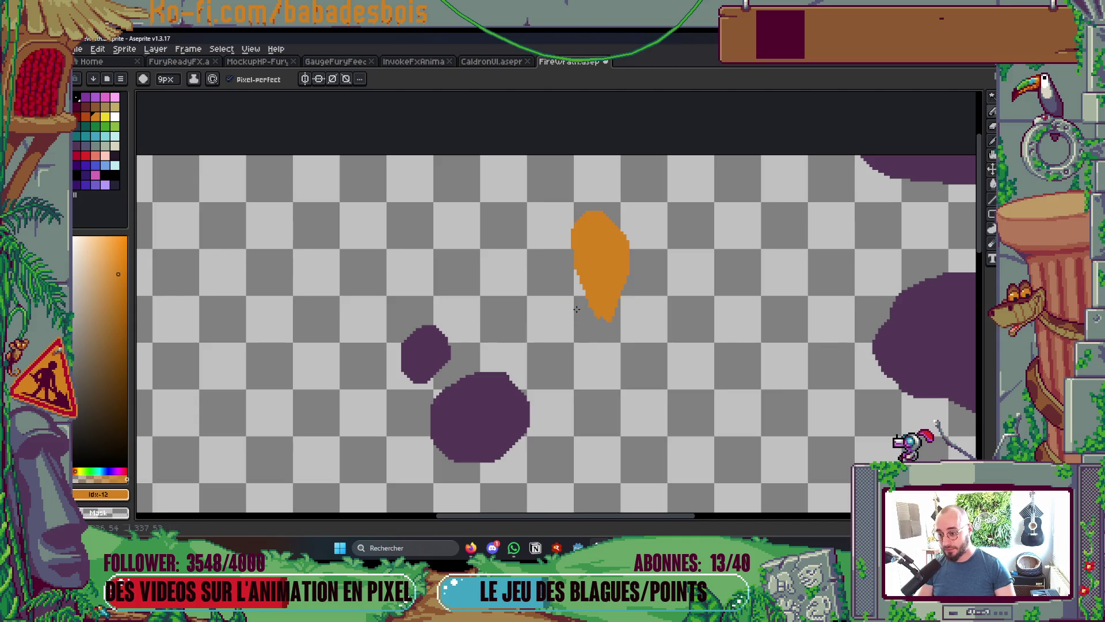
drag(577, 310, 790, 304)
scroll(382, 347, down, 3)
scroll(518, 287, up, 3)
scroll(576, 259, down, 3)
key(Return)
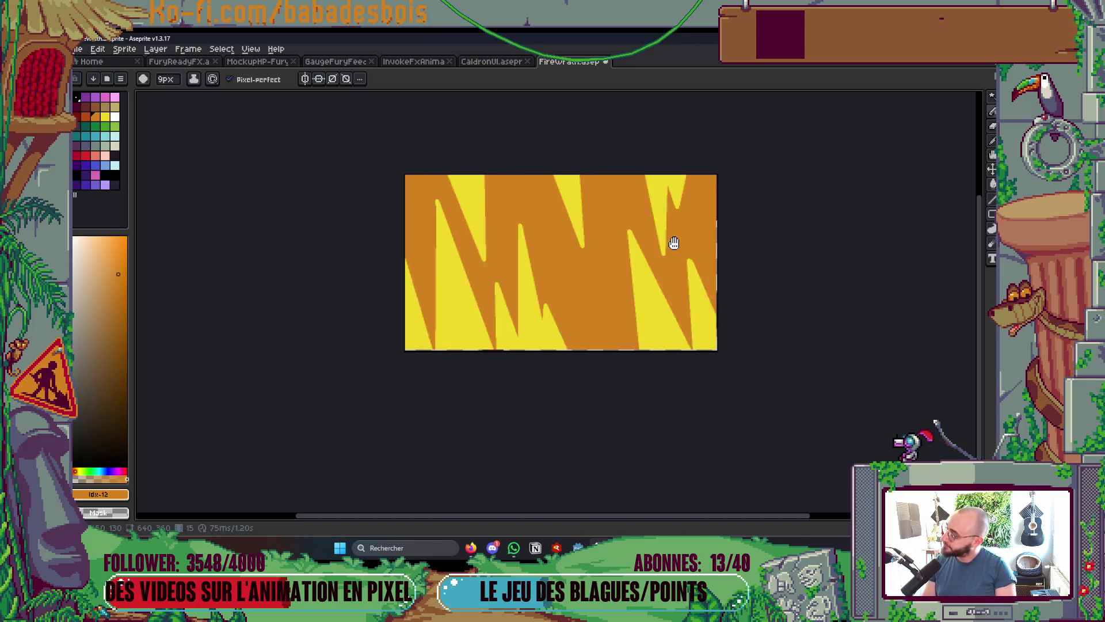
Save FireWrath.aseprite again and switch through Notion to the Godot editor
scroll(675, 244, up, 1)
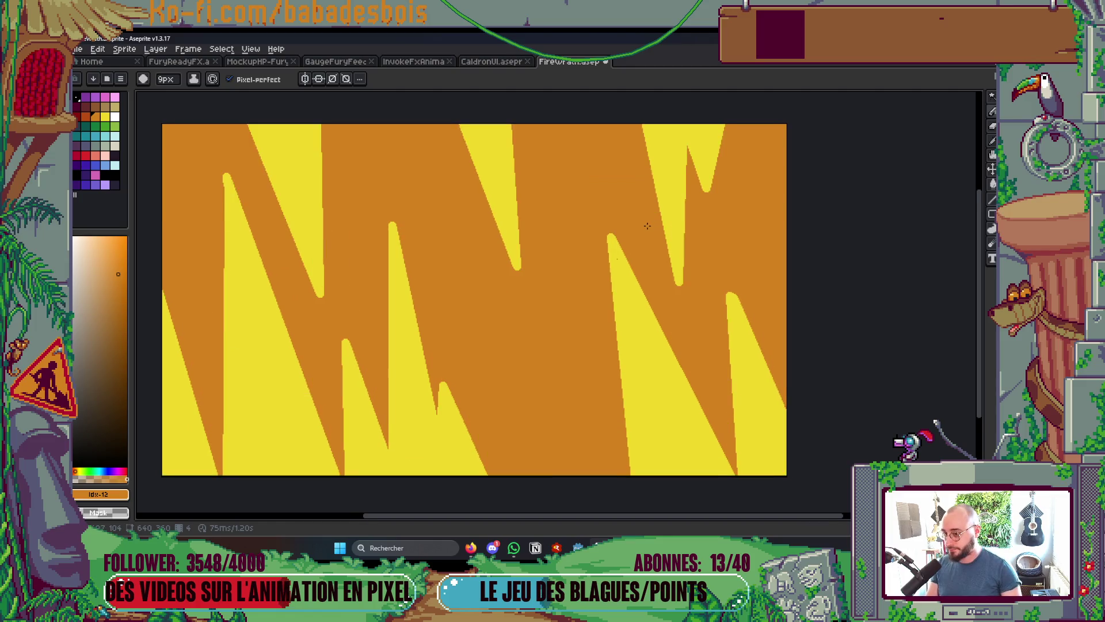
key(ctrl+s)
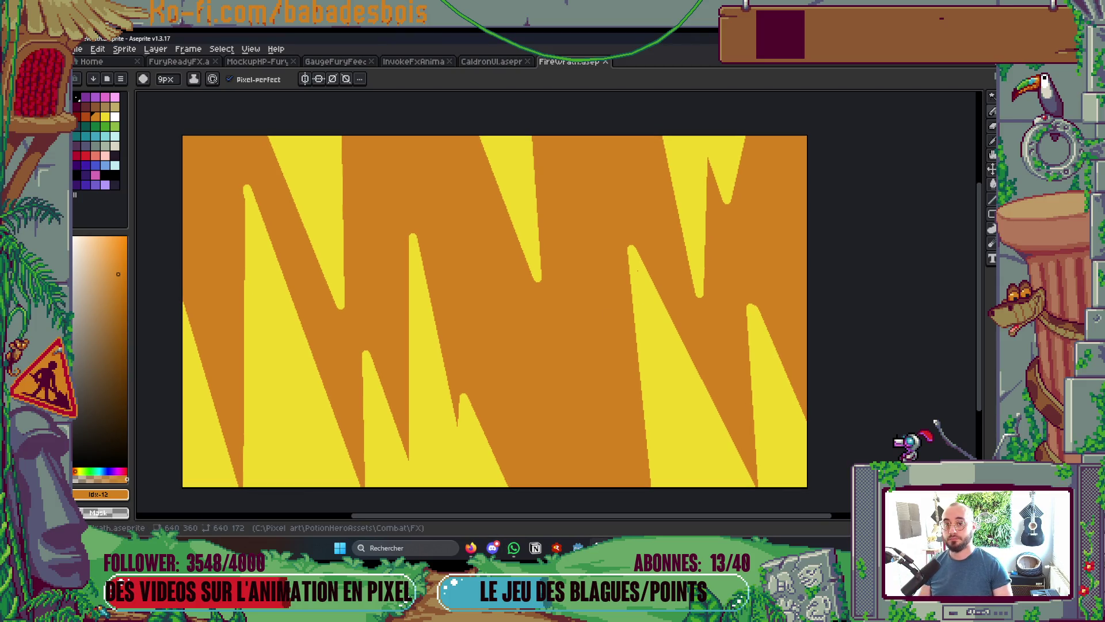
key(alt+Tab)
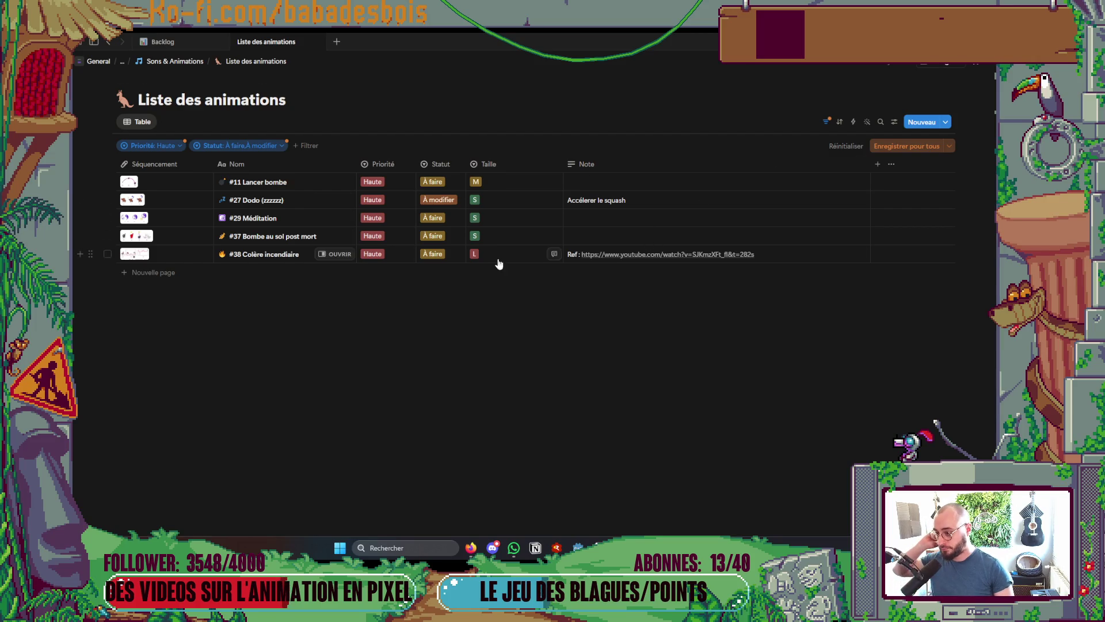
key(alt+Tab)
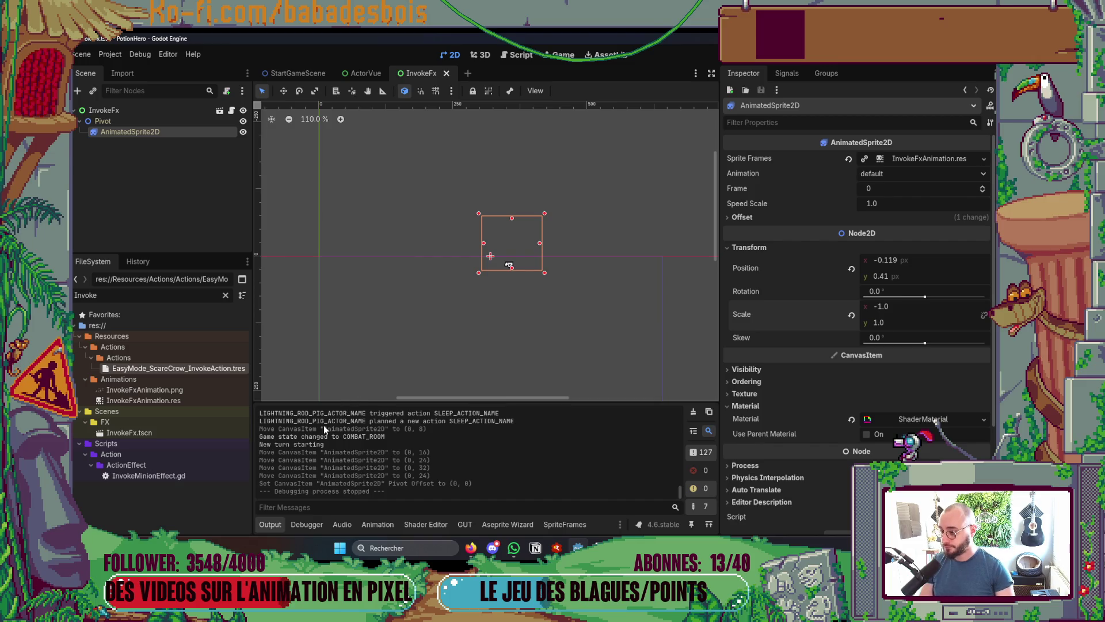
Import FireWrath.aseprite via the Aseprite Wizard and dismiss the import alert
click(574, 523)
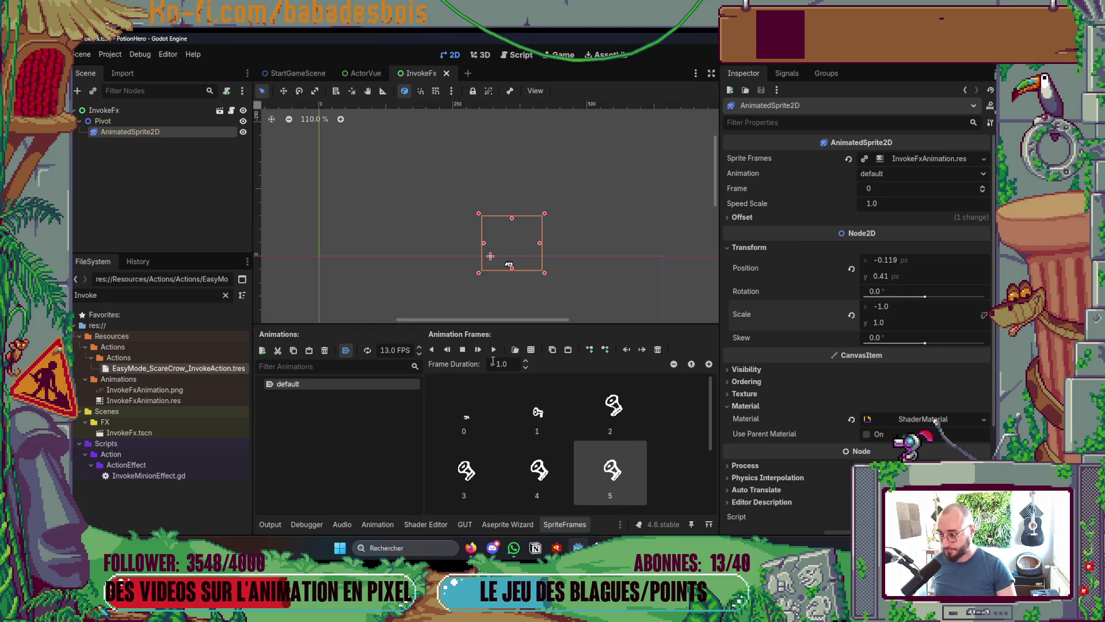
click(561, 524)
click(508, 524)
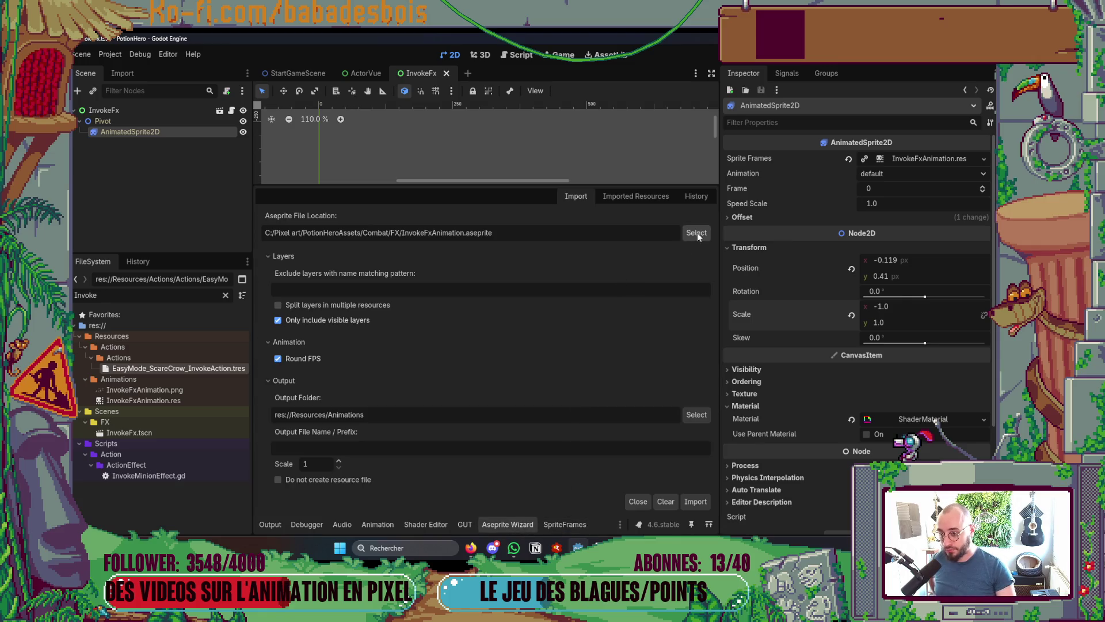
click(697, 233)
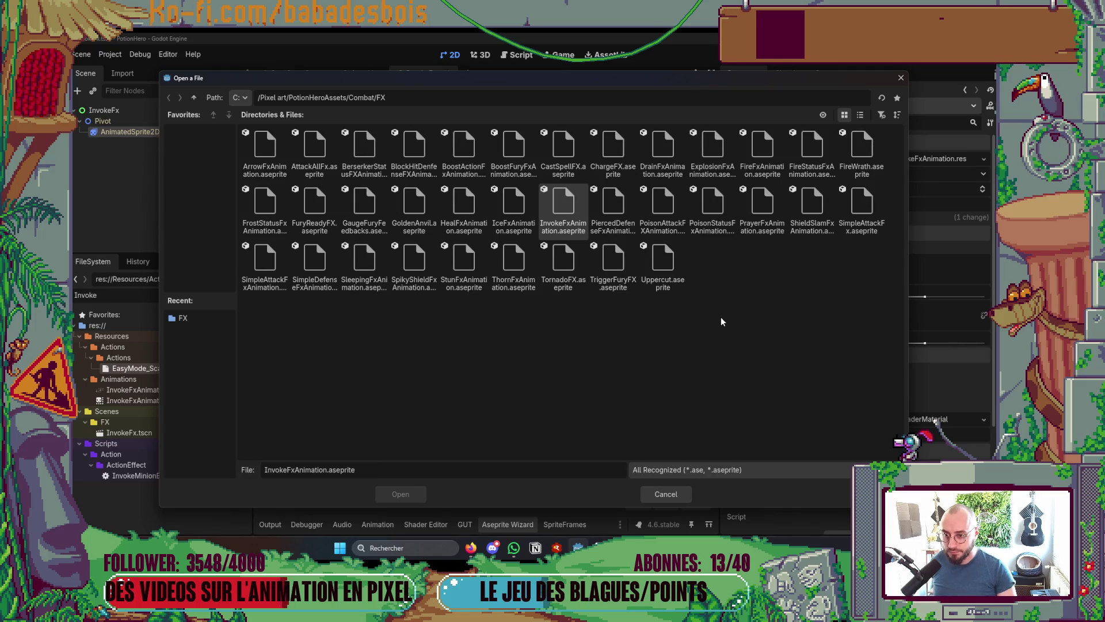
double_click(866, 147)
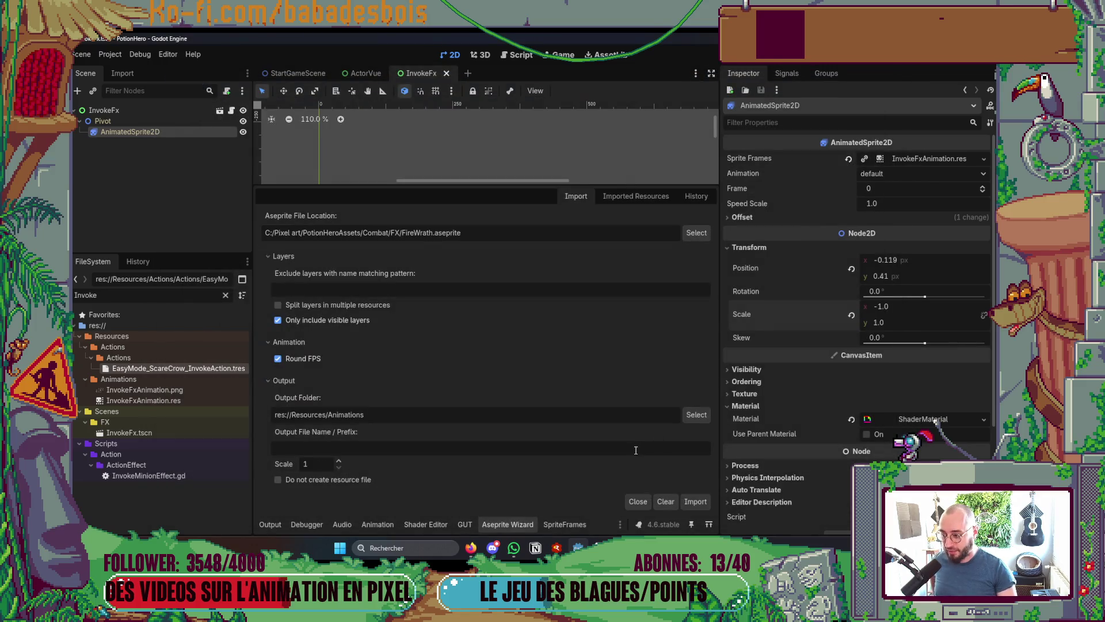
click(702, 503)
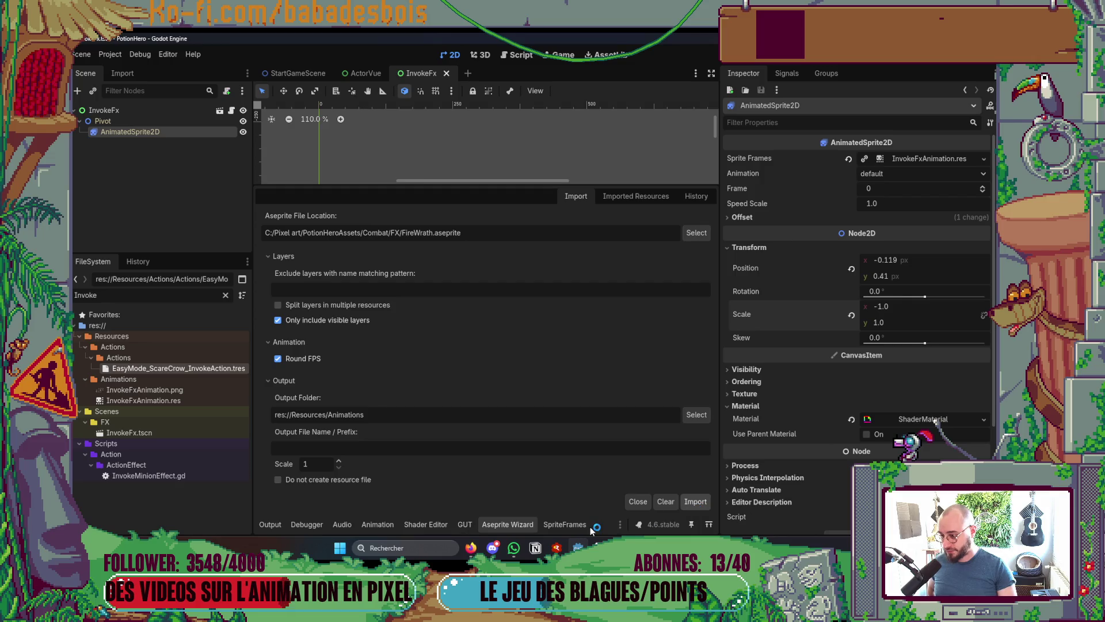
click(530, 307)
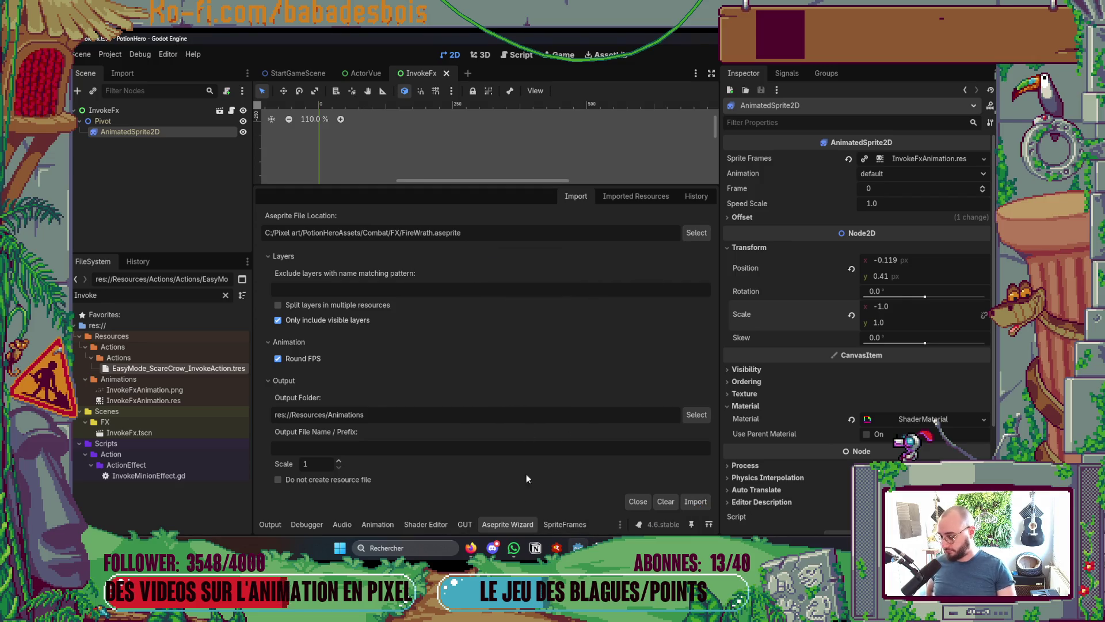
Filter the FileSystem dock by 'Fire' to list FireWrath.png and FireWrath.res
click(499, 525)
text(Fi)
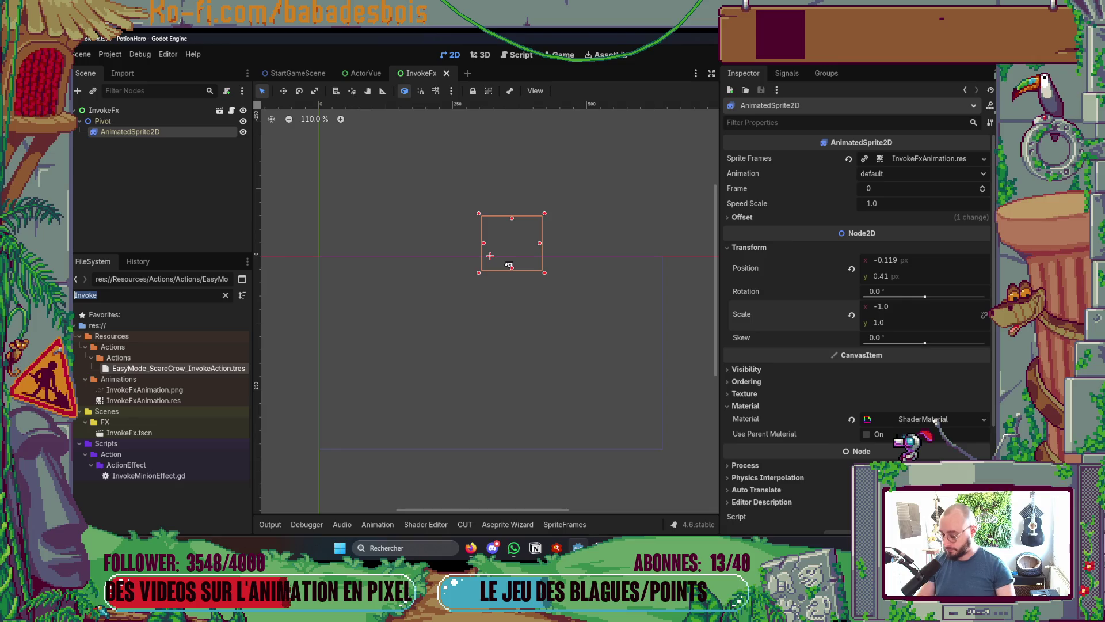
text(re)
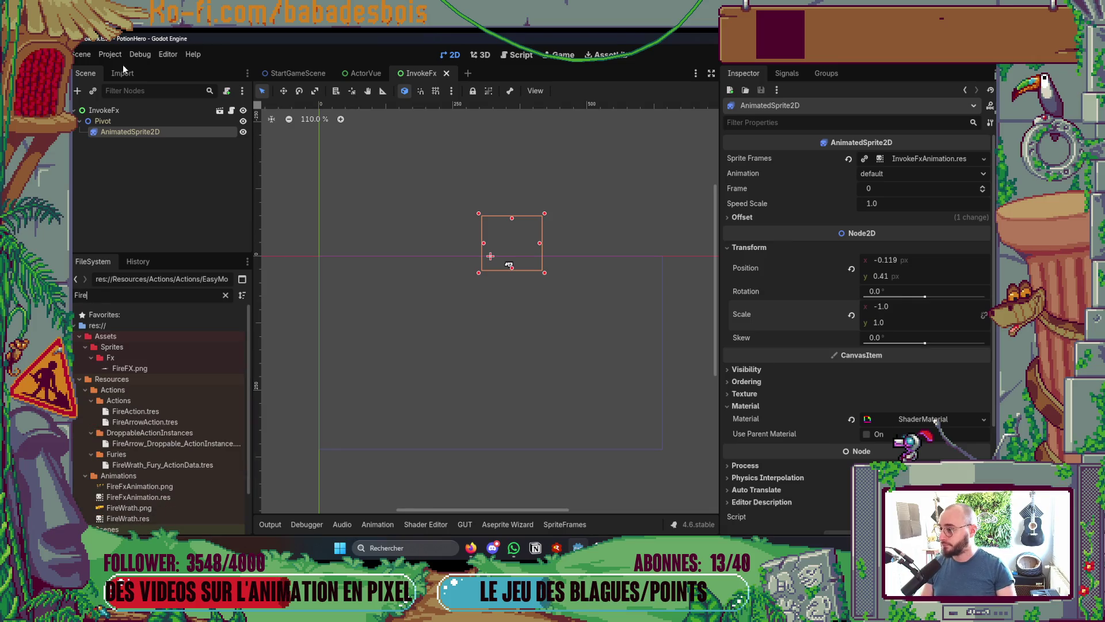
click(114, 55)
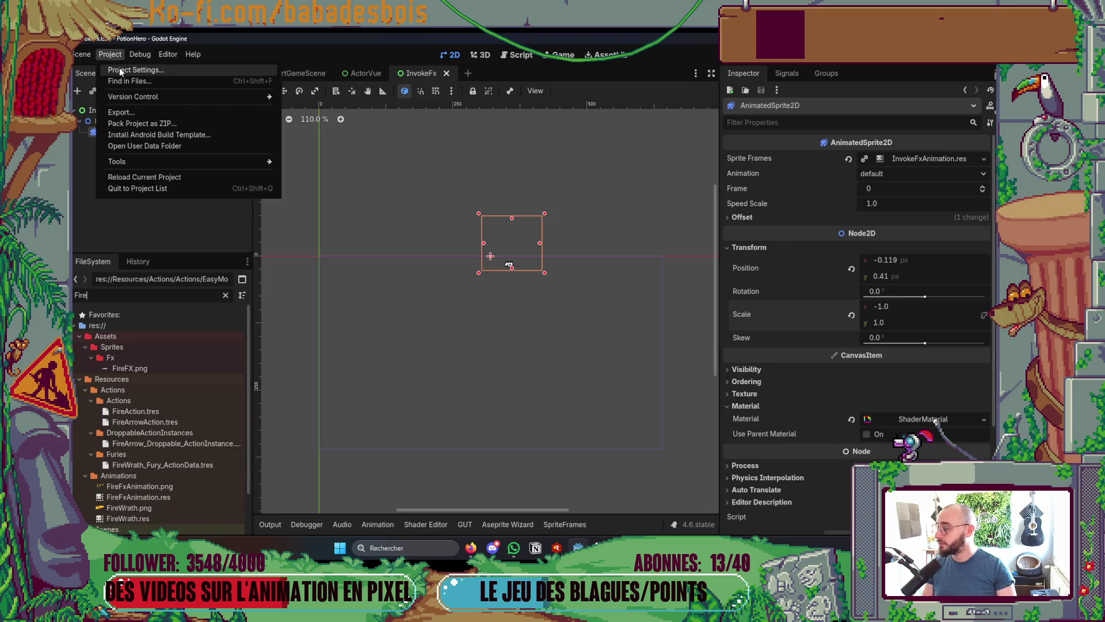
Create a new scene inherited from the base FX scene
click(81, 54)
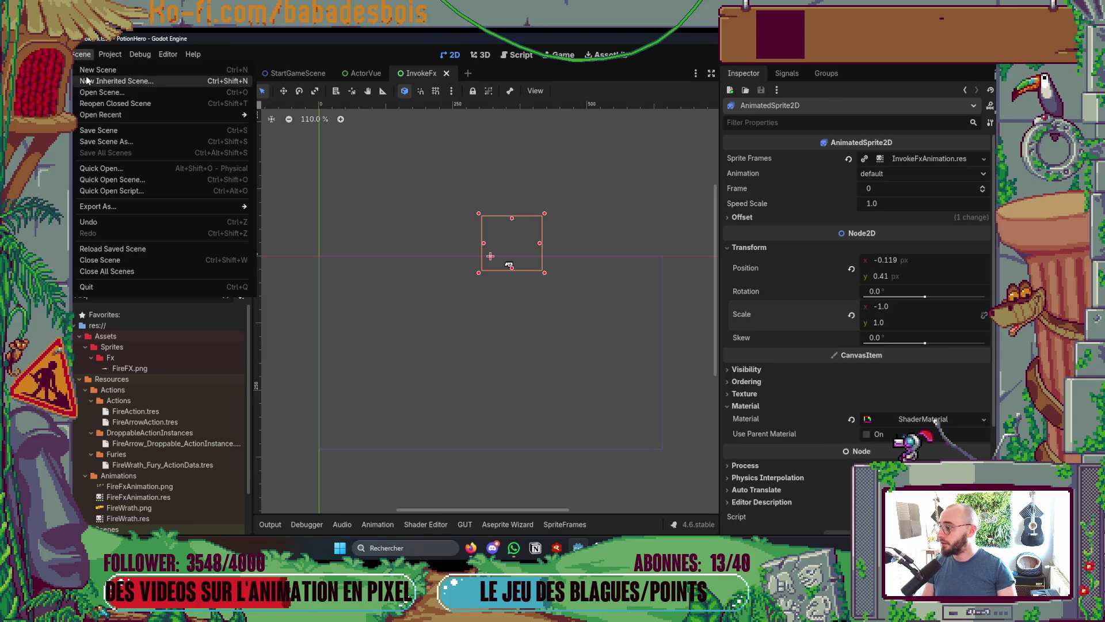
click(121, 82)
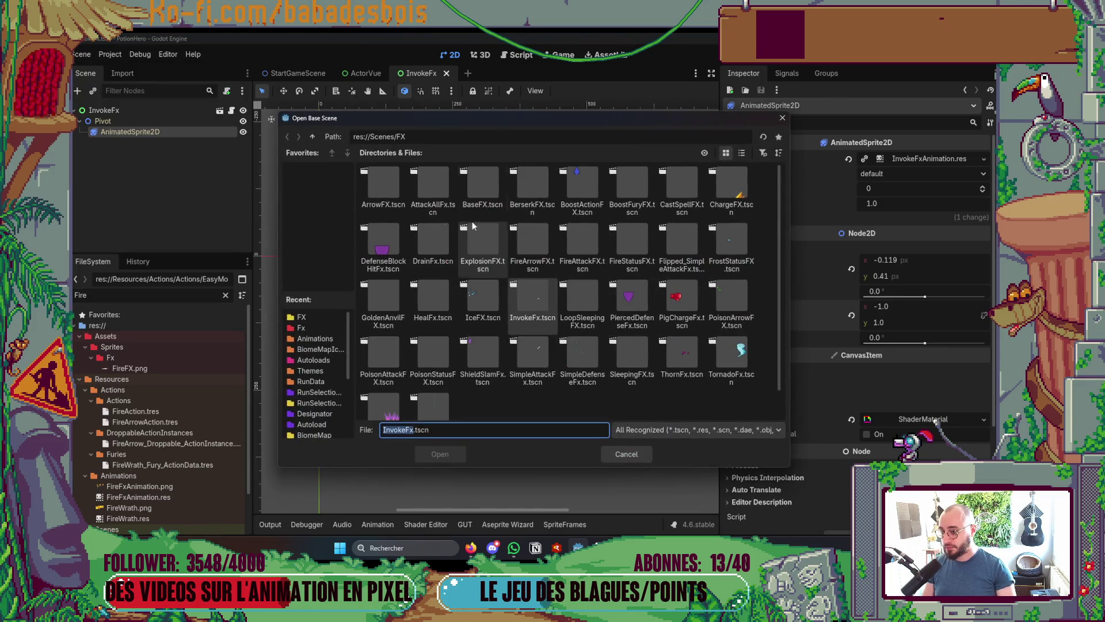
double_click(478, 208)
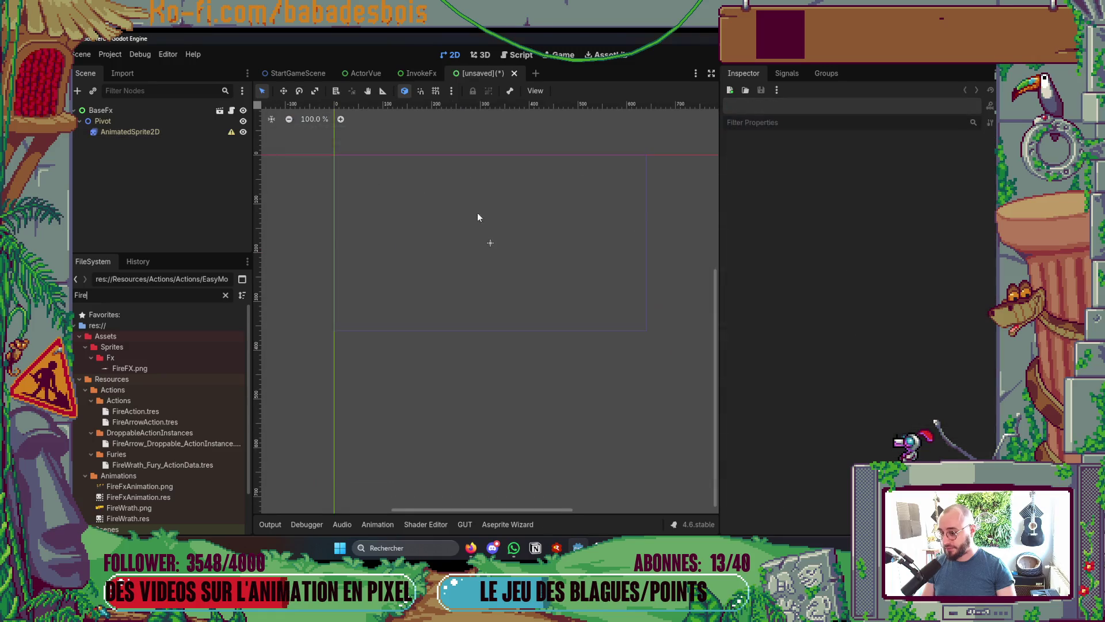
Rename the root node to FireWrathFx, fixing a typo along the way
double_click(100, 110)
key(BackSpace)
key(BackSpace)
key(BackSpace)
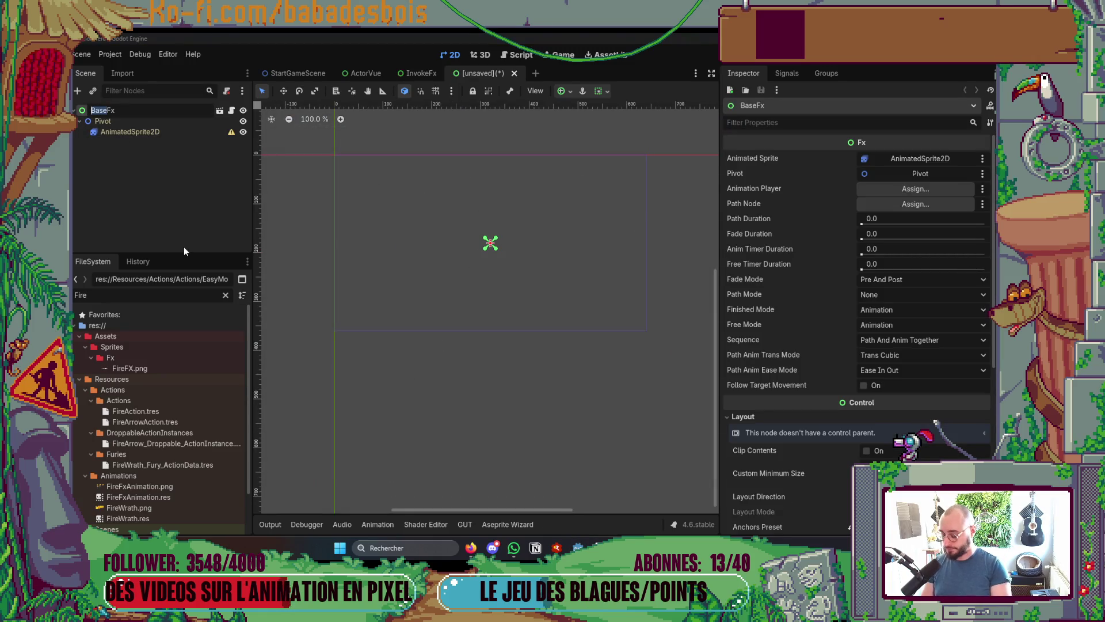
text(Fire)
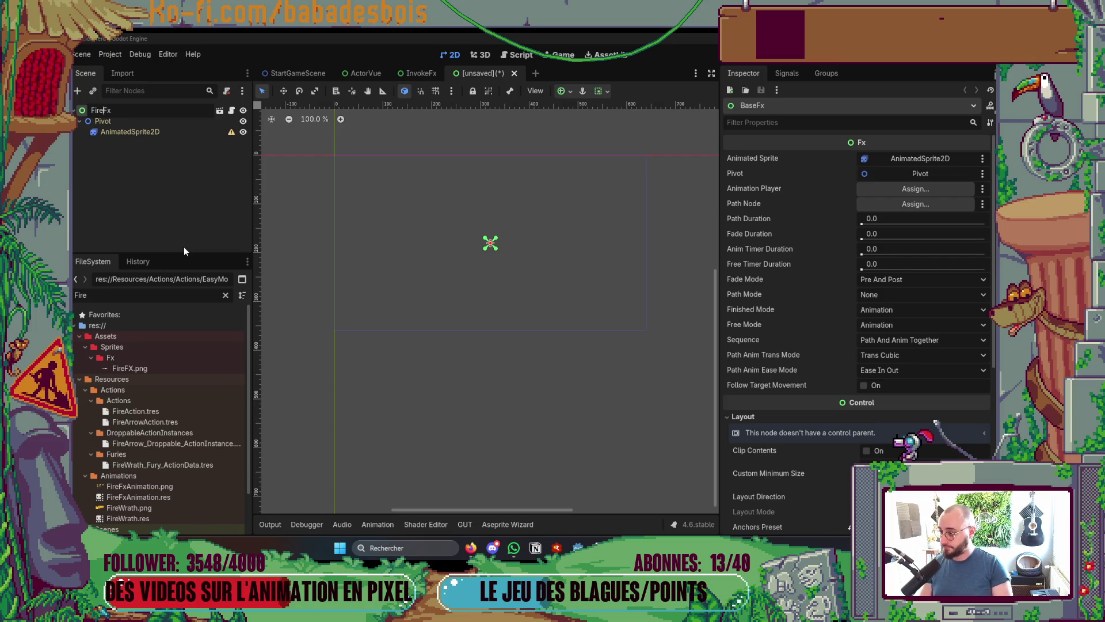
text(Warth)
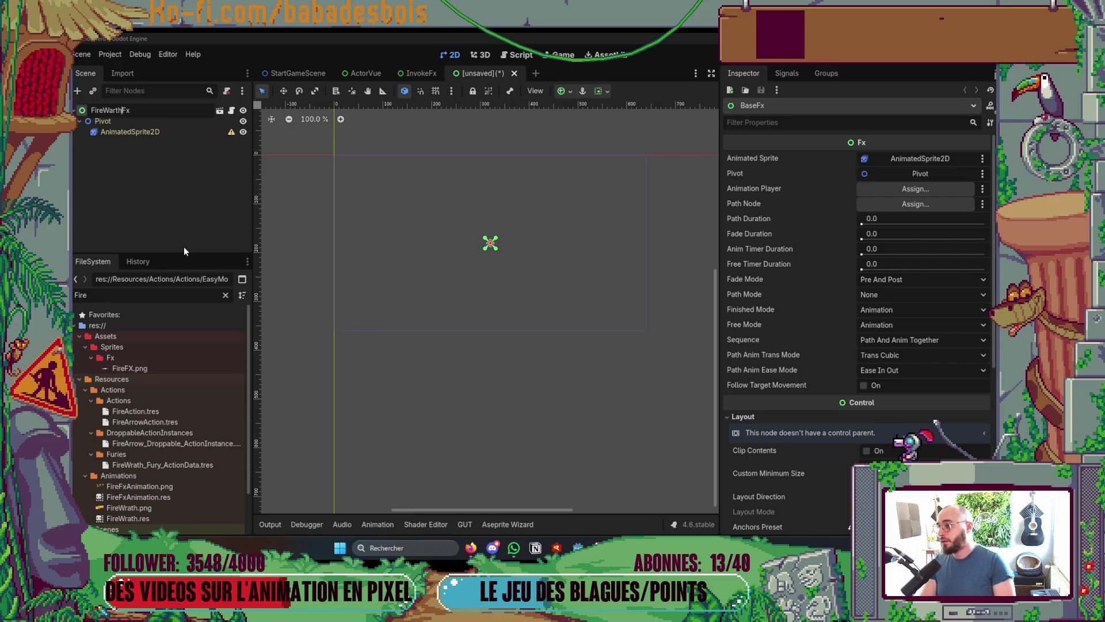
key(Left)
key(Left)
key(Left)
key(BackSpace)
key(Right)
text(a)
key(Return)
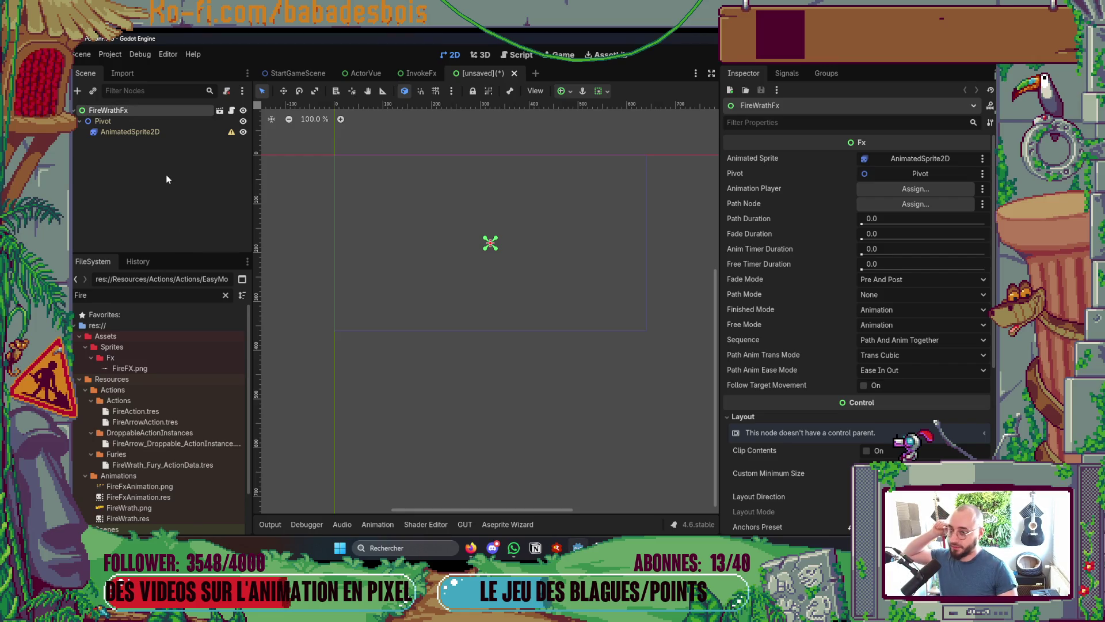
key(Down)
key(Down)
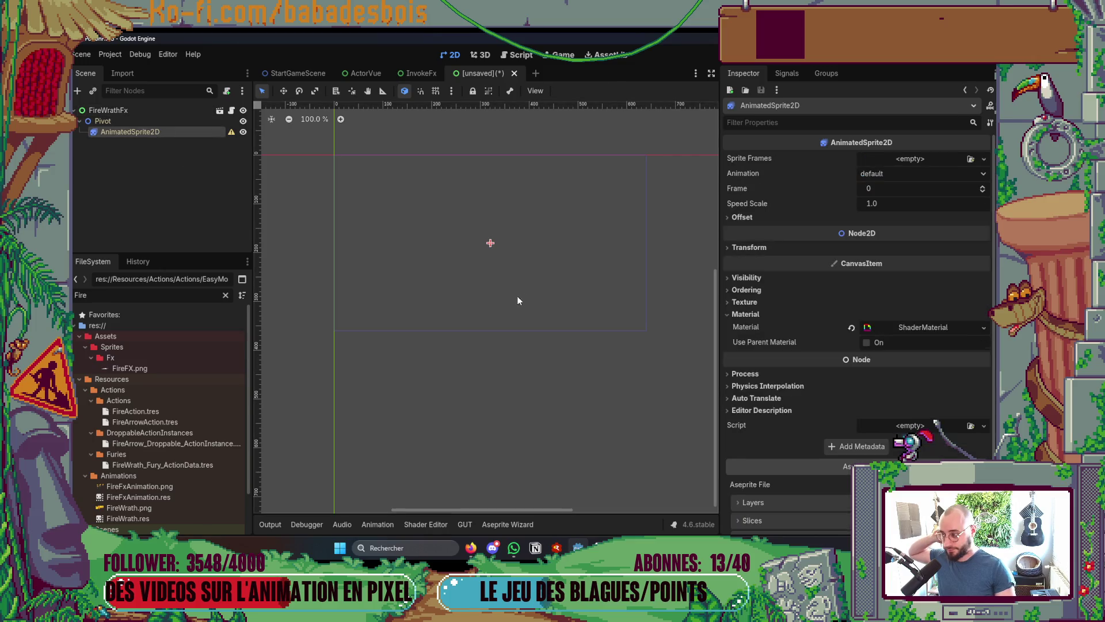
Assign FireWrath.res as AnimatedSprite2D's Sprite Frames, review the Outline shader, and save as fire_wrath_fx.tscn
scroll(206, 461, down, 2)
mouse_move(128, 468)
mouse_down()
mouse_move(541, 380)
mouse_move(929, 159)
mouse_up()
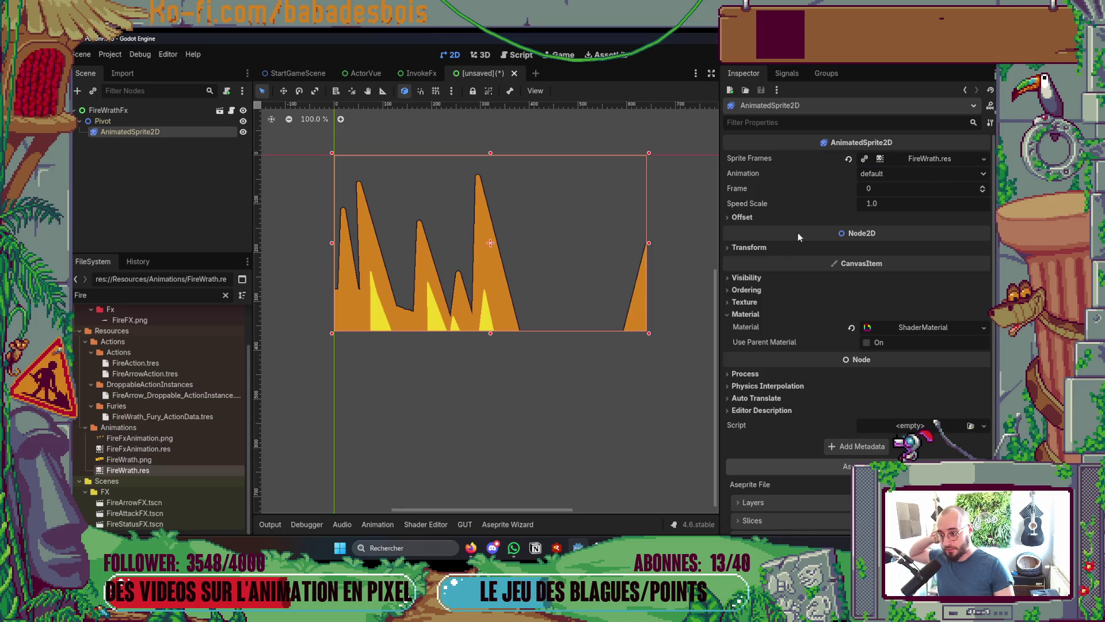
click(864, 327)
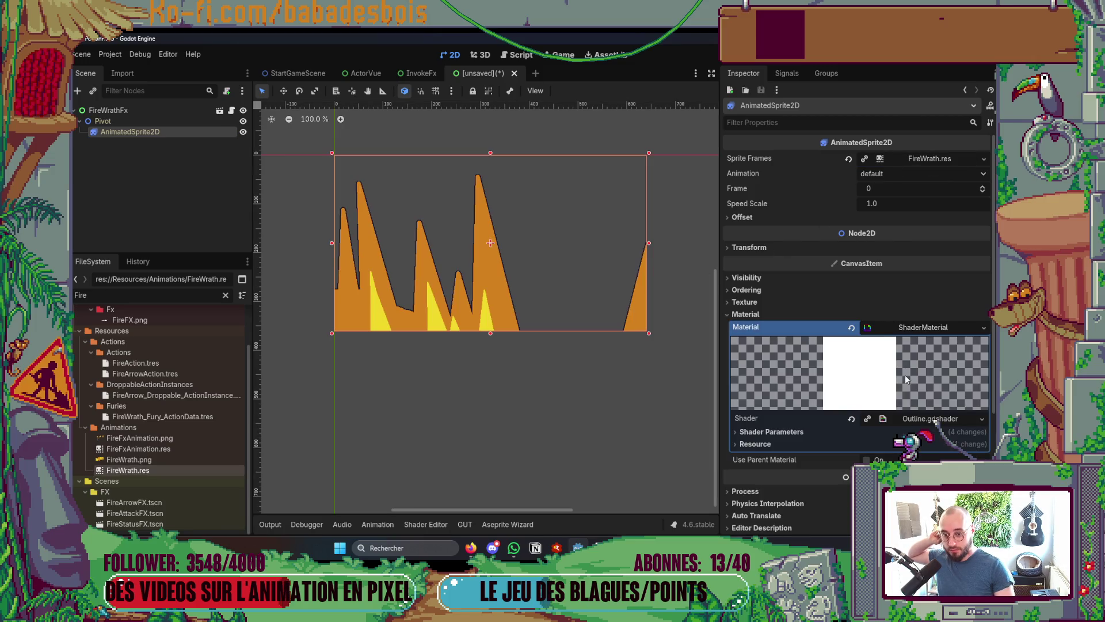
click(883, 418)
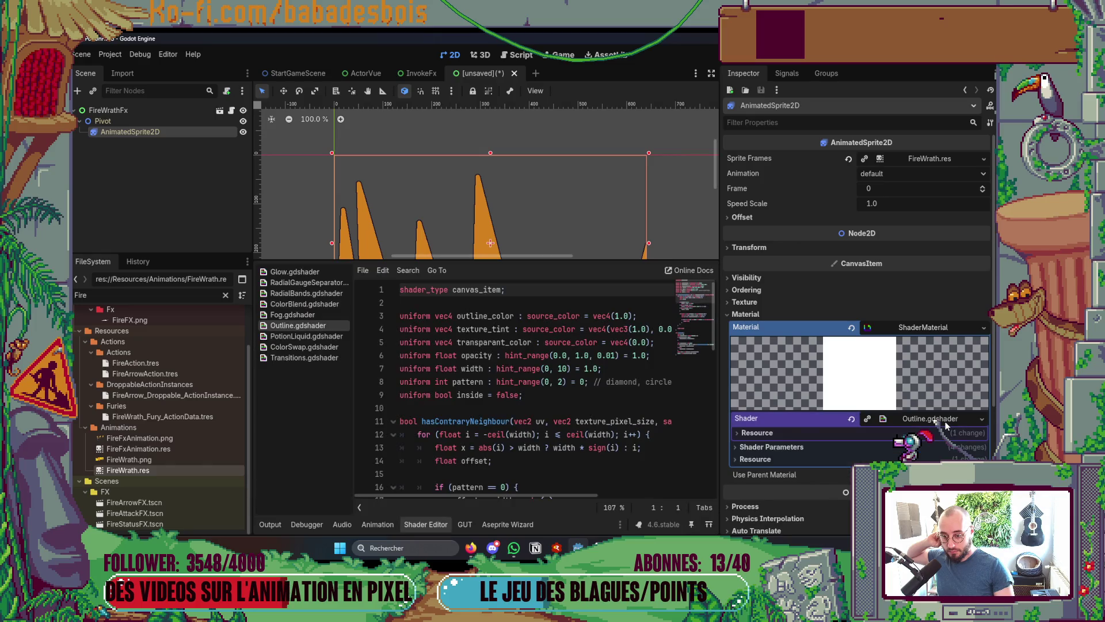
click(820, 433)
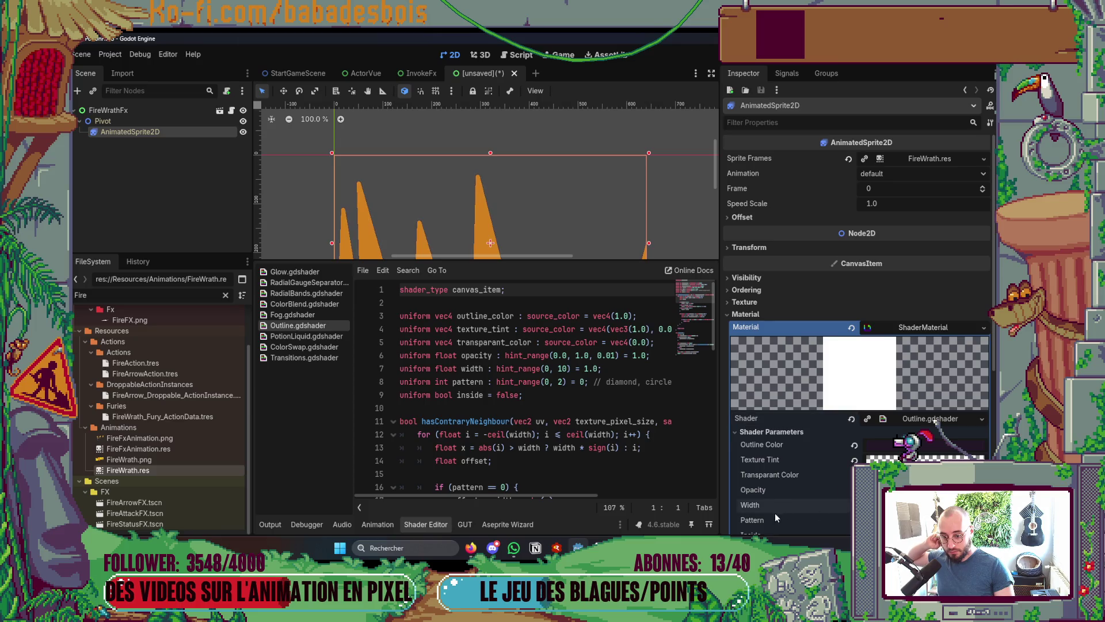
click(425, 524)
scroll(505, 439, down, 1)
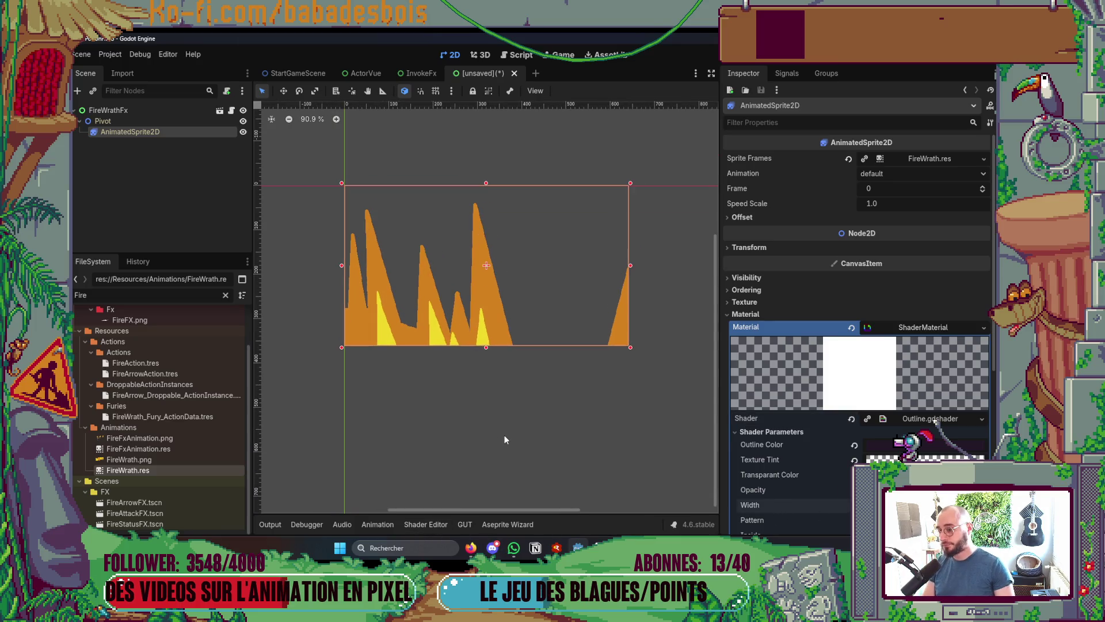
key(ctrl+s)
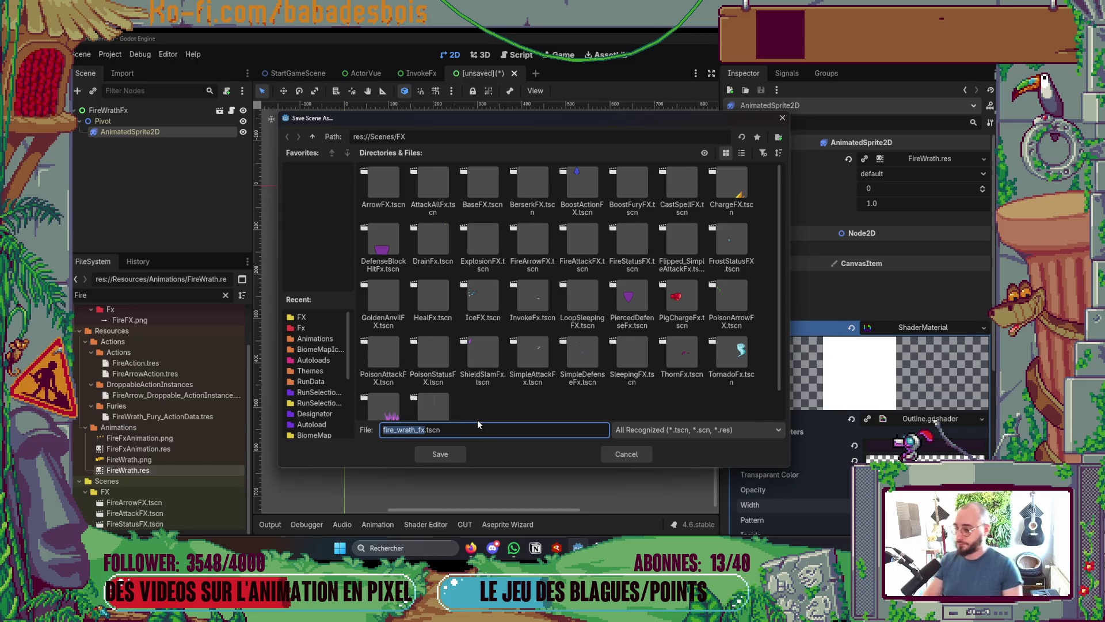
Save the new scene as FireWrath_FX.tscn, capitalizing the F, W and FX in the name
key(Left)
key(Delete)
text(F)
key(Right)
key(Right)
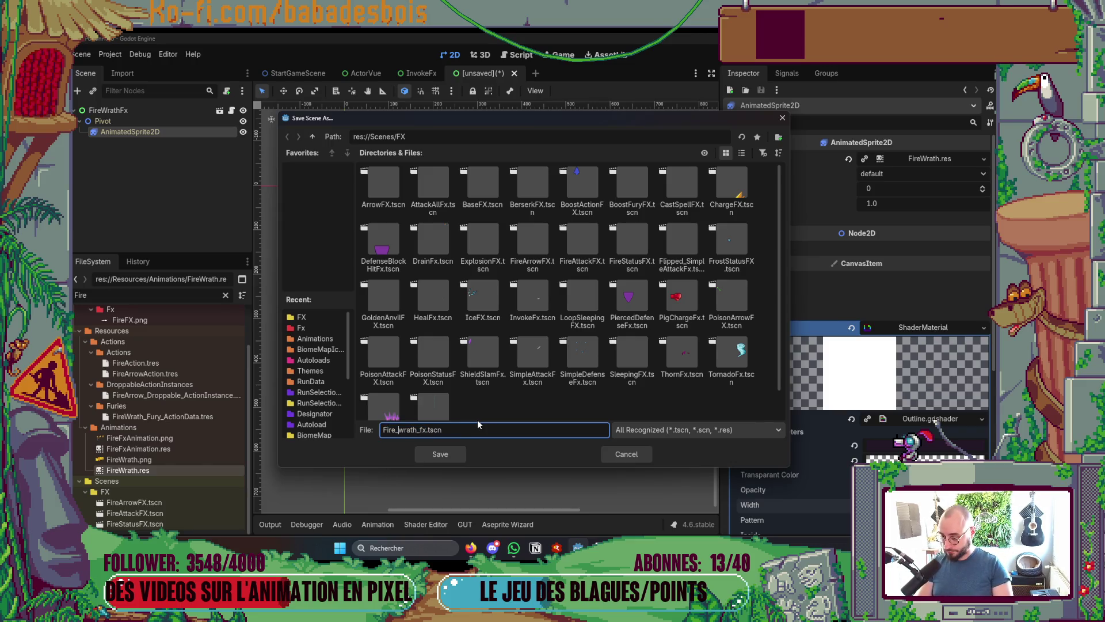
key(Delete)
key(Delete)
text(W)
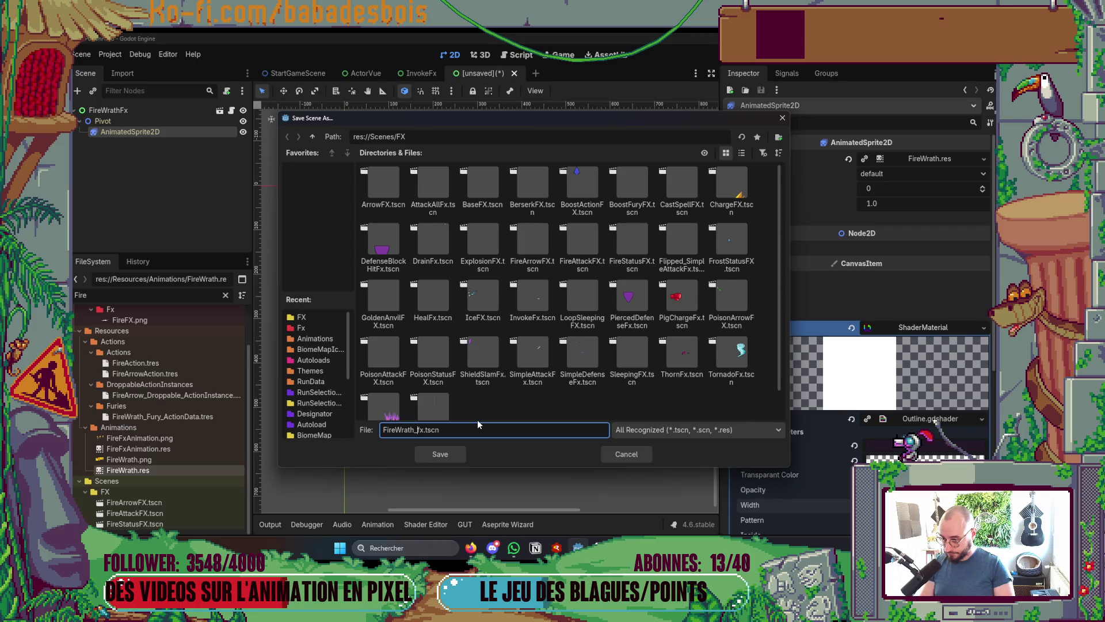
key(Right)
key(Right)
key(Right)
key(Delete)
key(Delete)
text(FX)
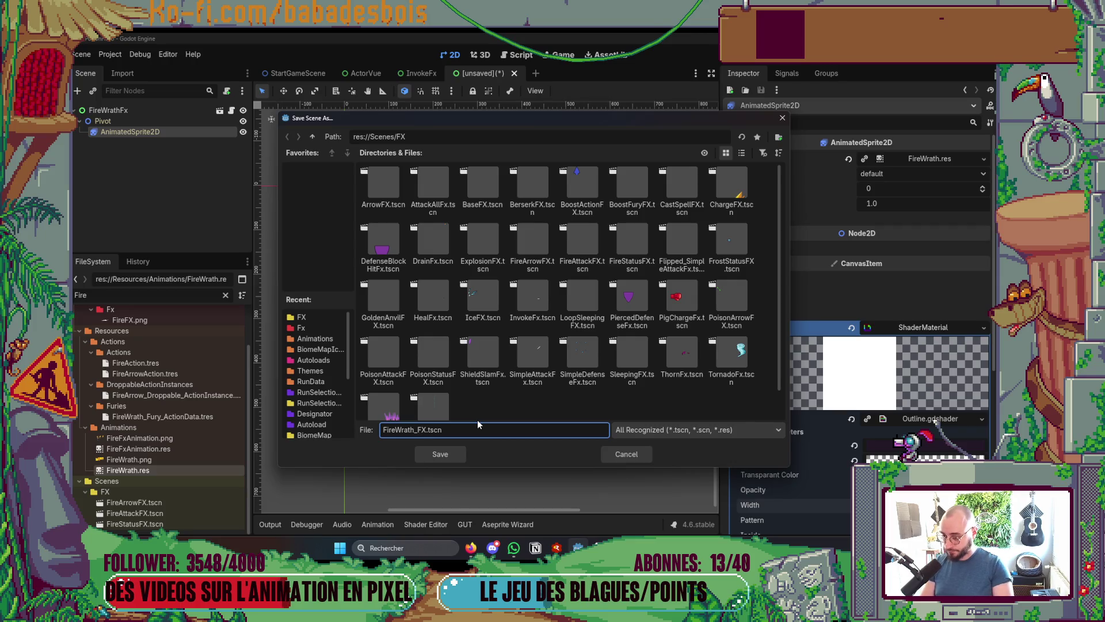
key(Return)
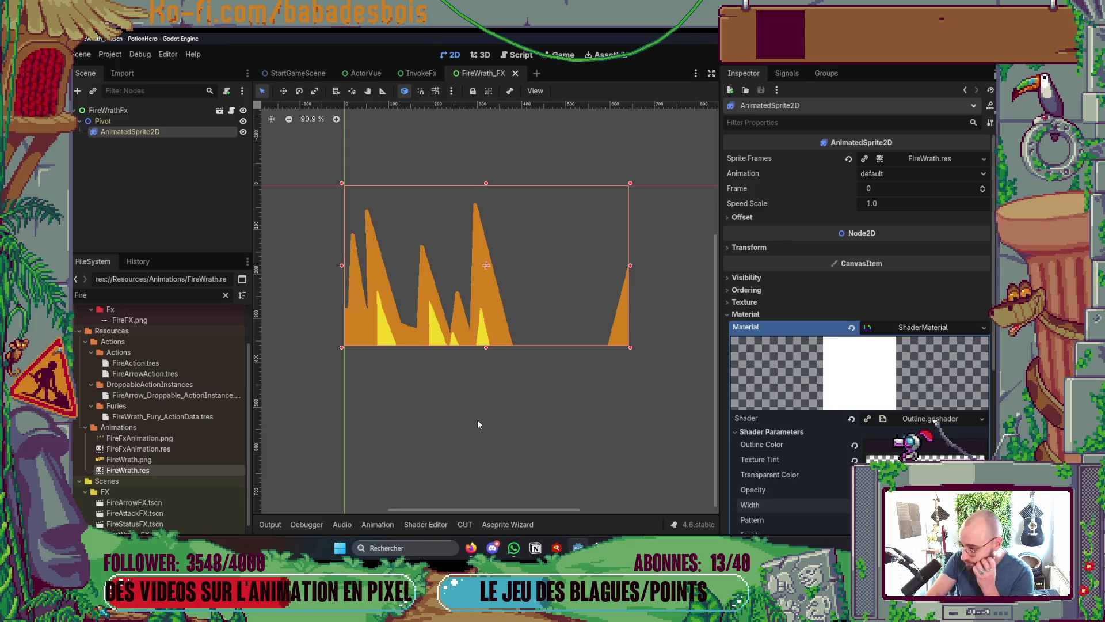
Check the animated sprite's fire frames 0–15, close the SpriteFrames panel and save again
scroll(495, 392, down, 1)
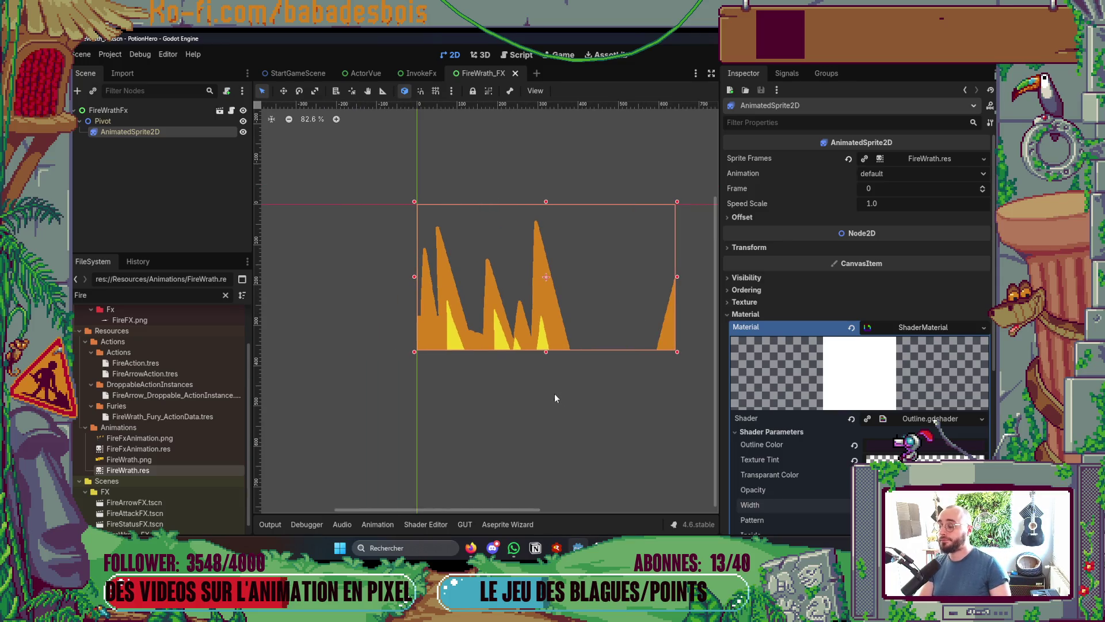
key(ctrl+s)
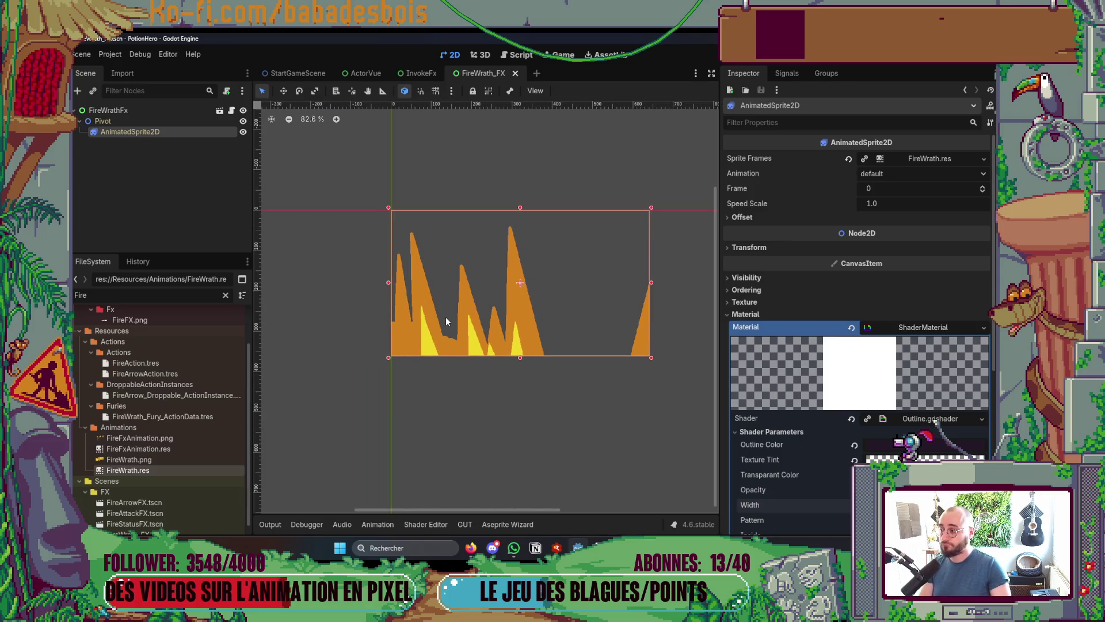
click(213, 163)
click(196, 131)
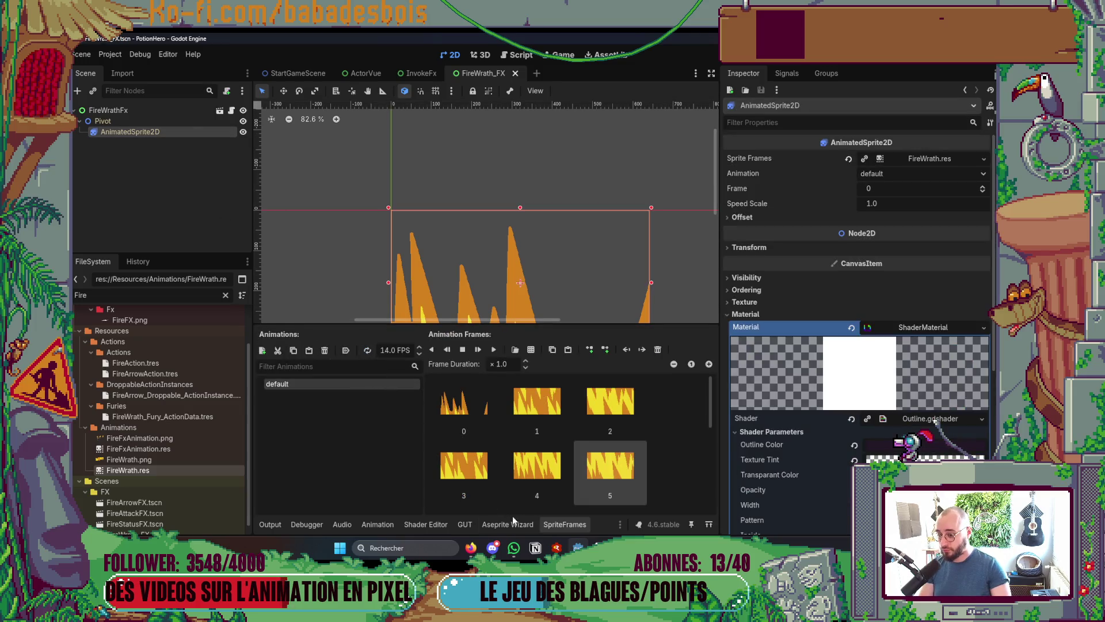
scroll(565, 461, down, 4)
scroll(567, 467, down, 1)
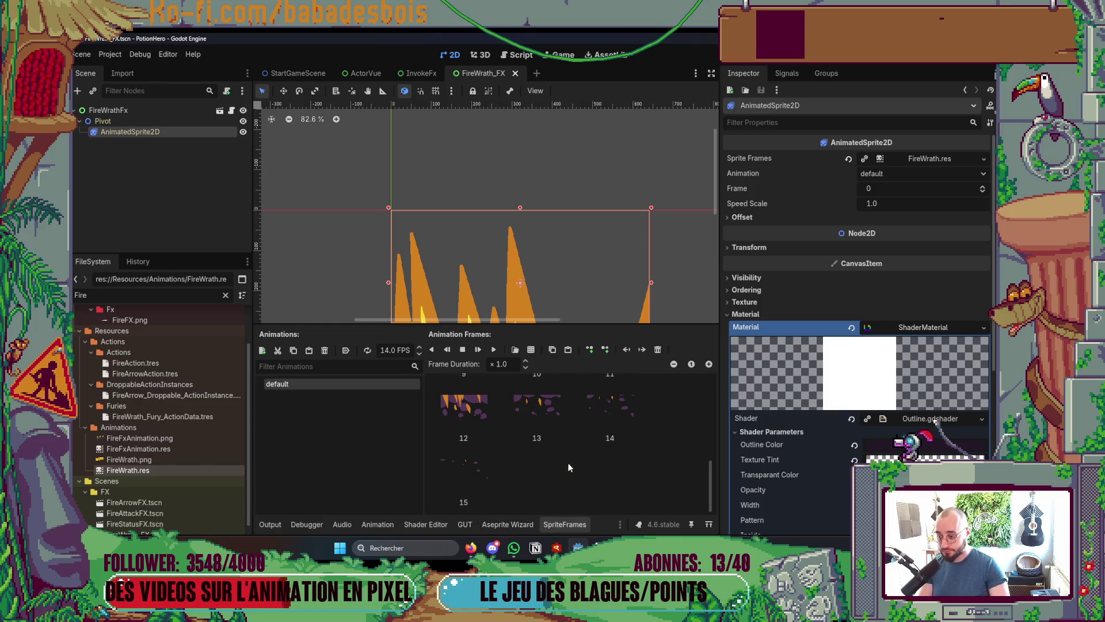
scroll(577, 489, up, 5)
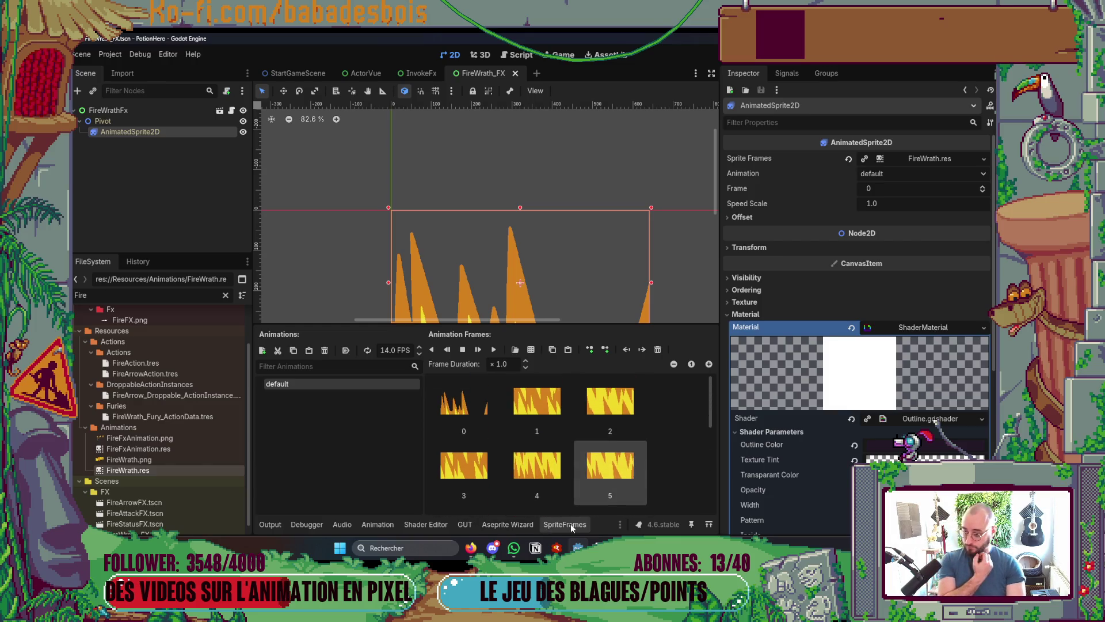
click(570, 523)
key(ctrl+s)
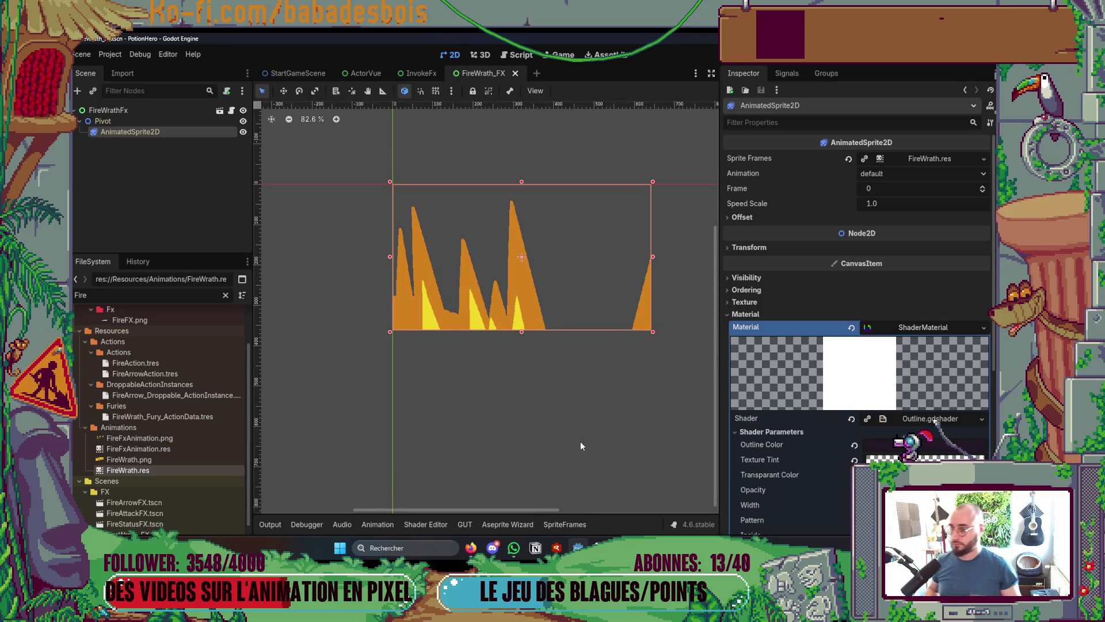
double_click(110, 294)
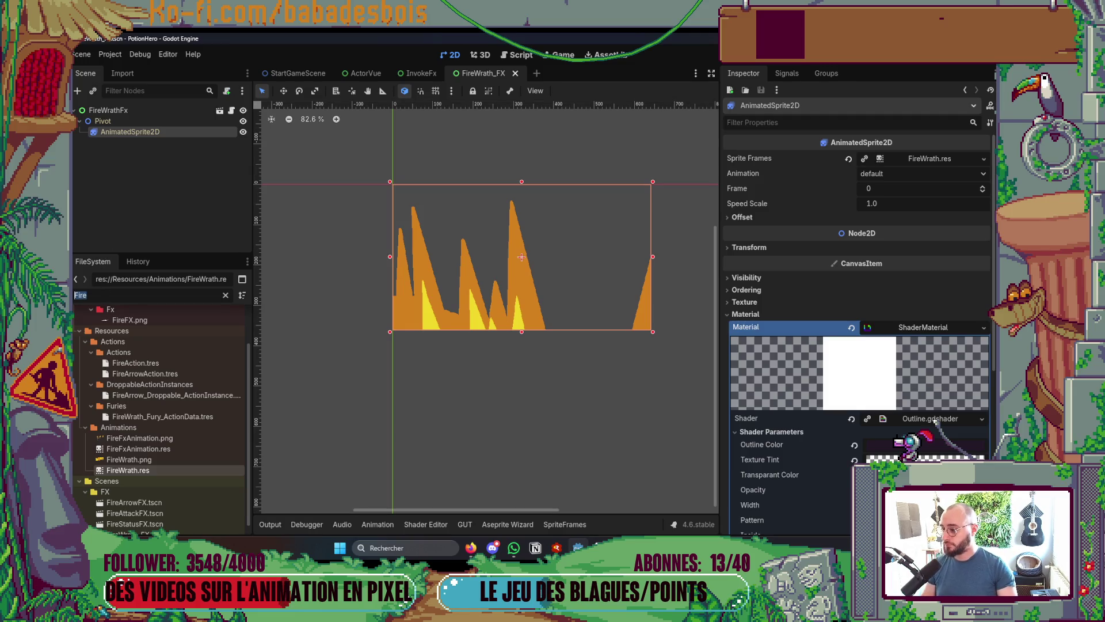
Filter the FileSystem for 'Scarecrow' and open ScarecrowActor.tres
text(Sca)
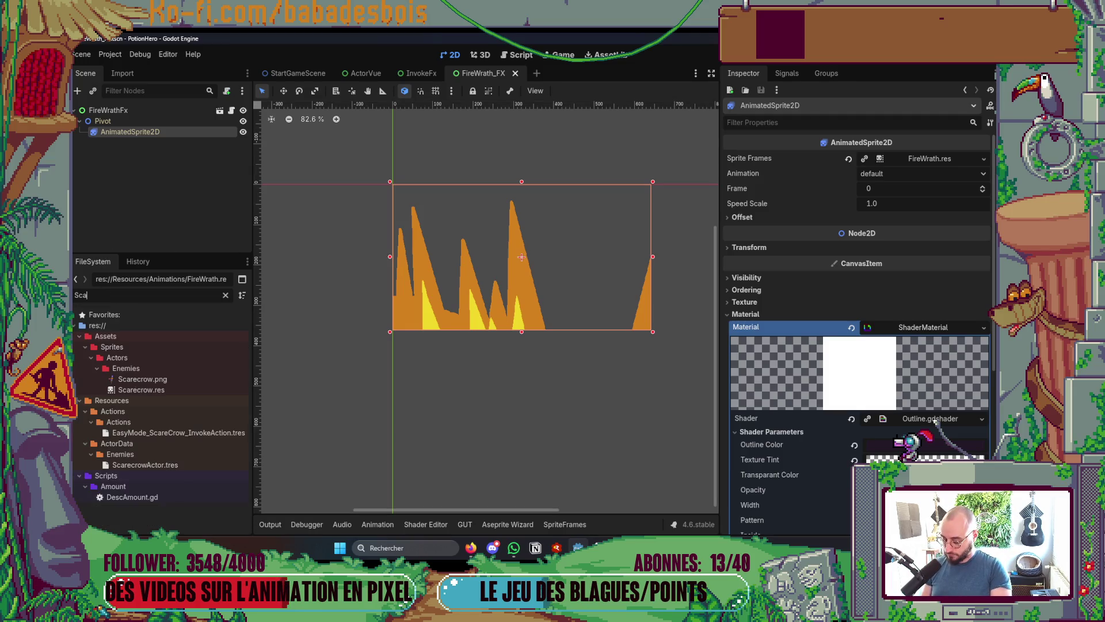
text(recrow)
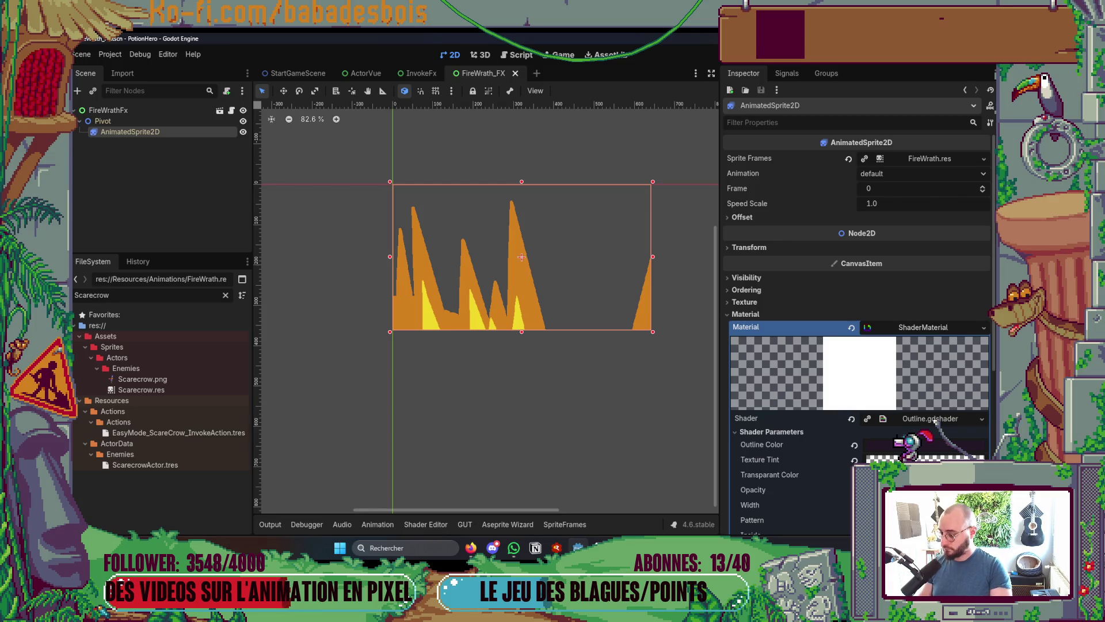
click(214, 432)
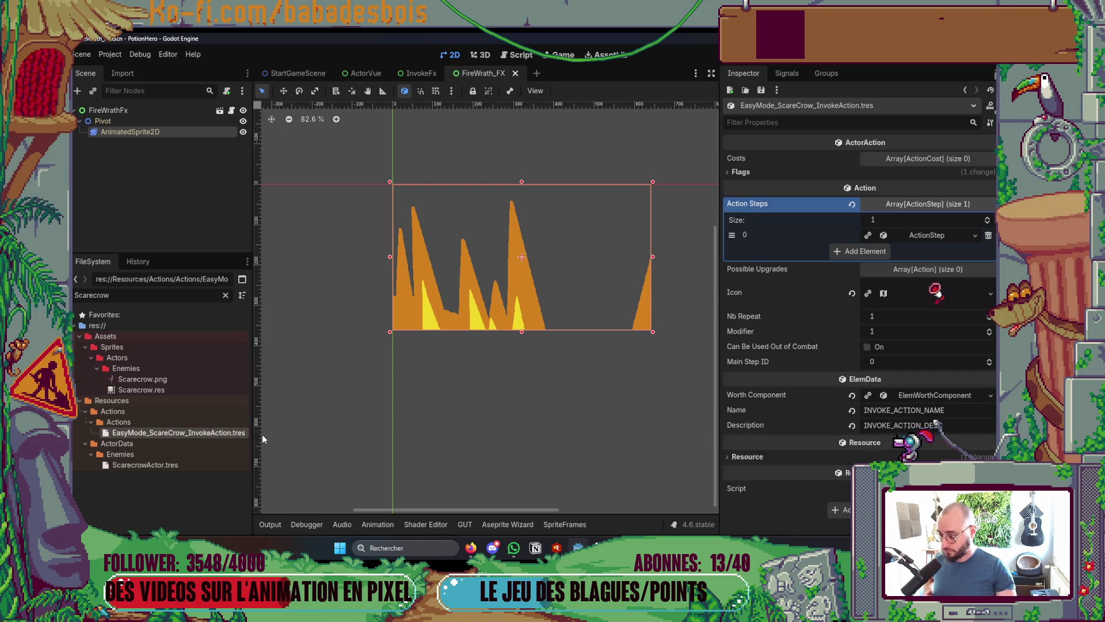
click(202, 471)
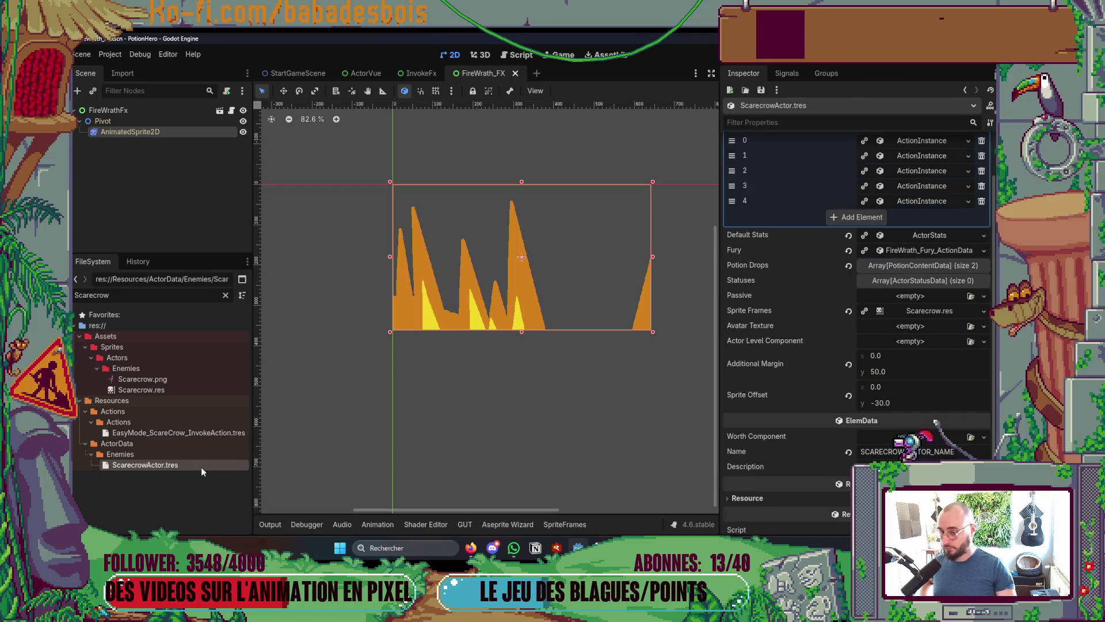
scroll(908, 302, up, 2)
Add a New ActionStepAnimation to the FireWrath Fury action's first step Animations list
click(927, 157)
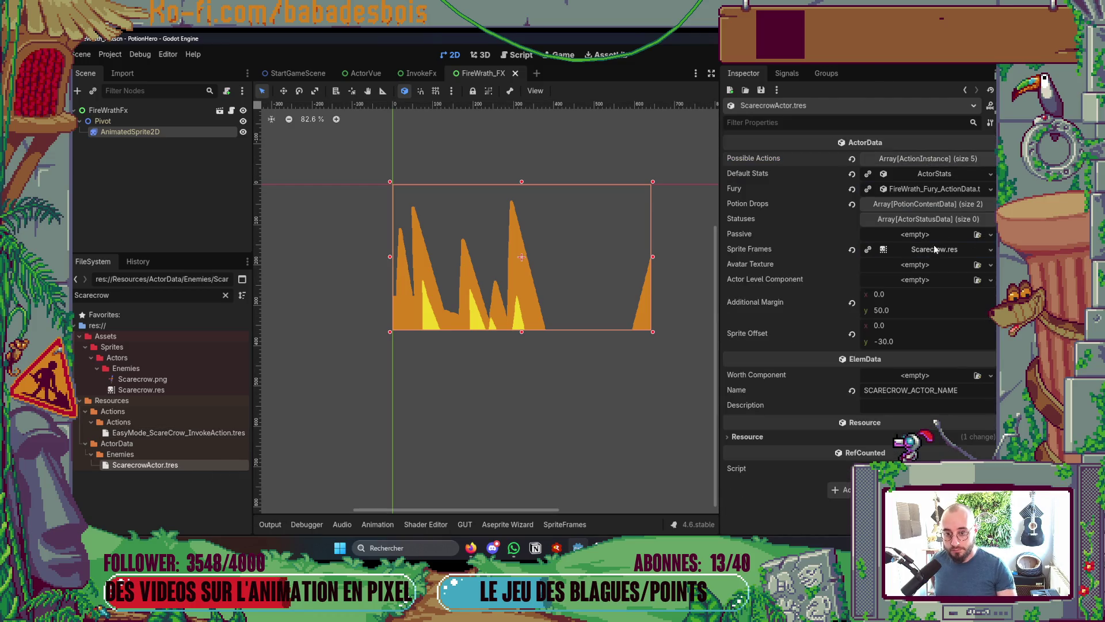
click(928, 190)
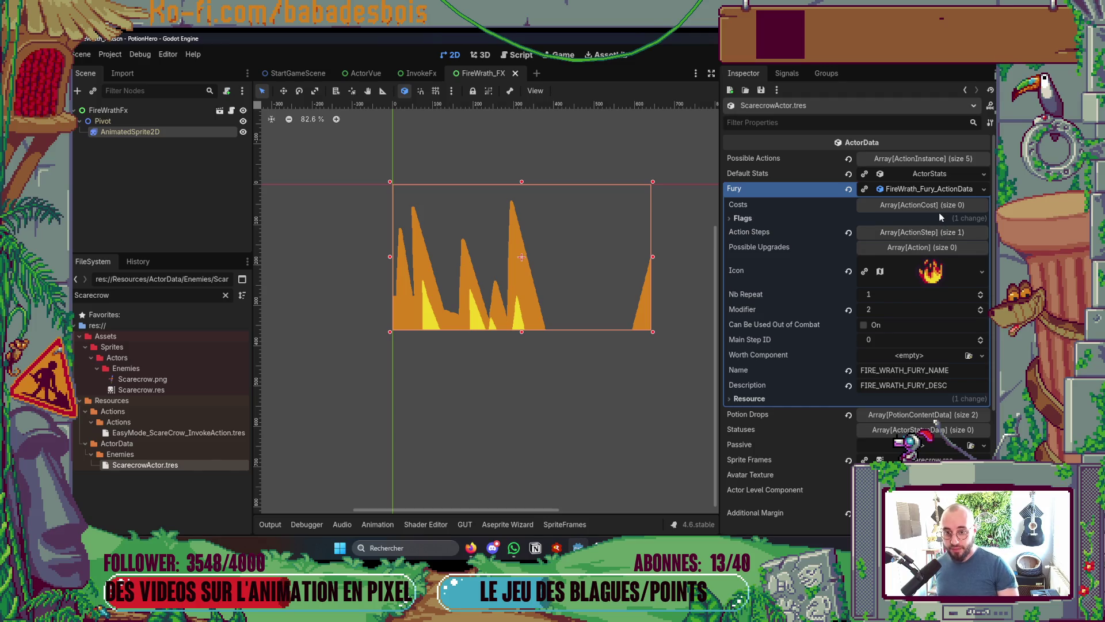
click(903, 232)
click(939, 263)
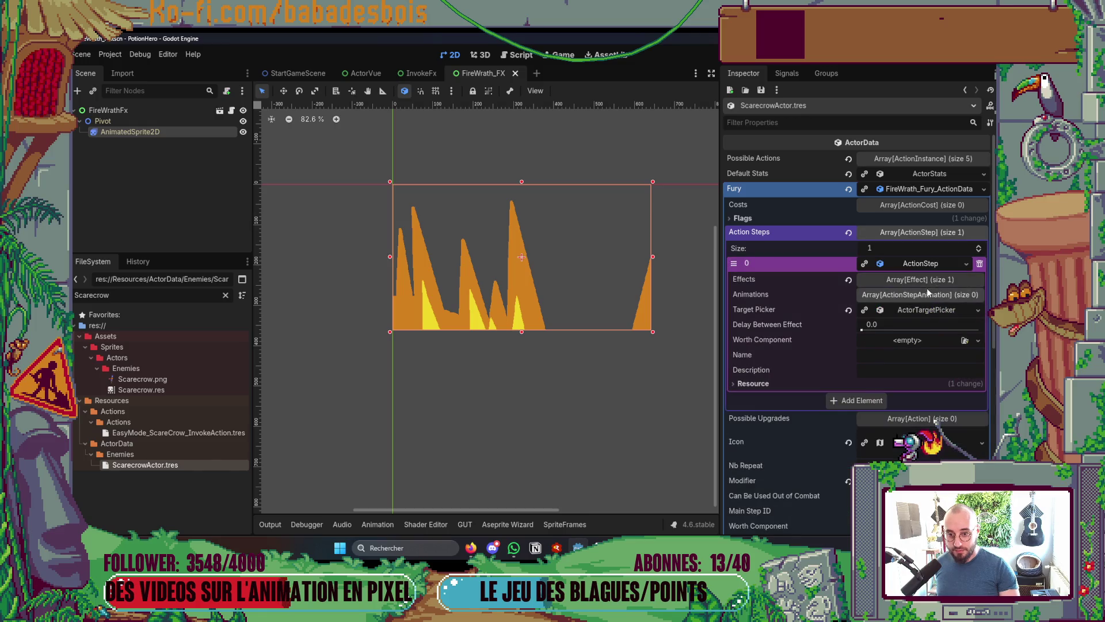
click(931, 295)
click(974, 309)
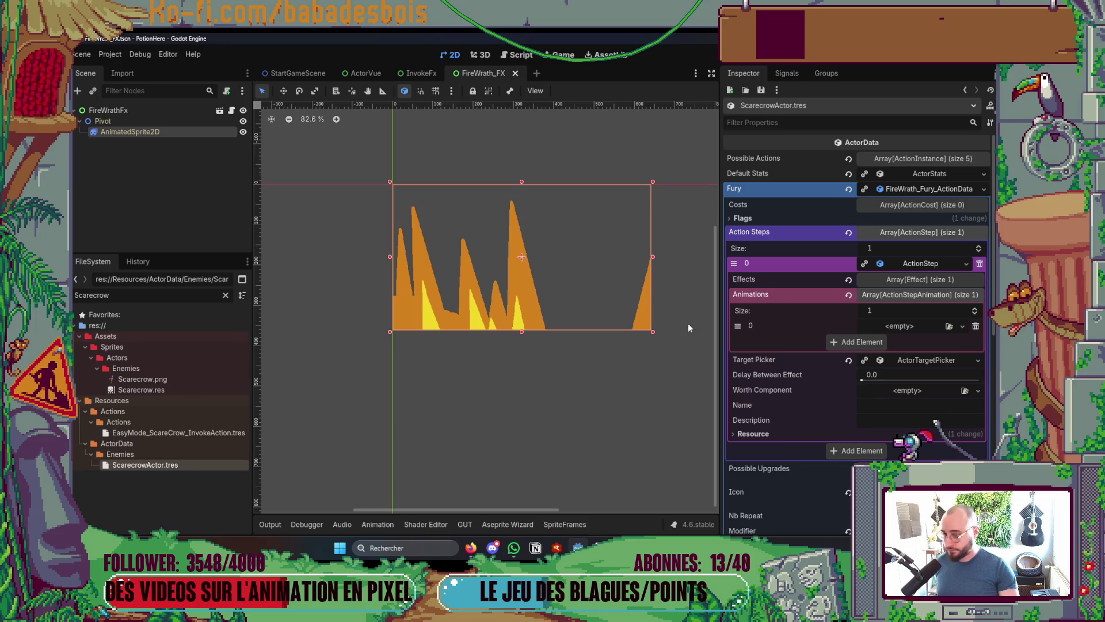
click(918, 326)
click(918, 350)
click(920, 327)
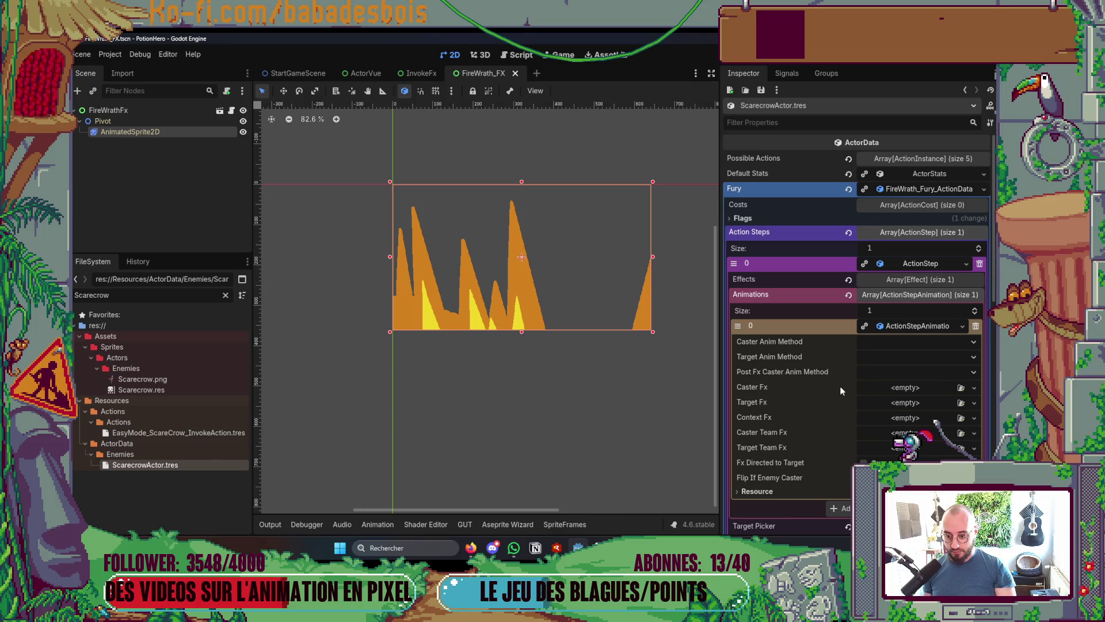
mouse_move(817, 475)
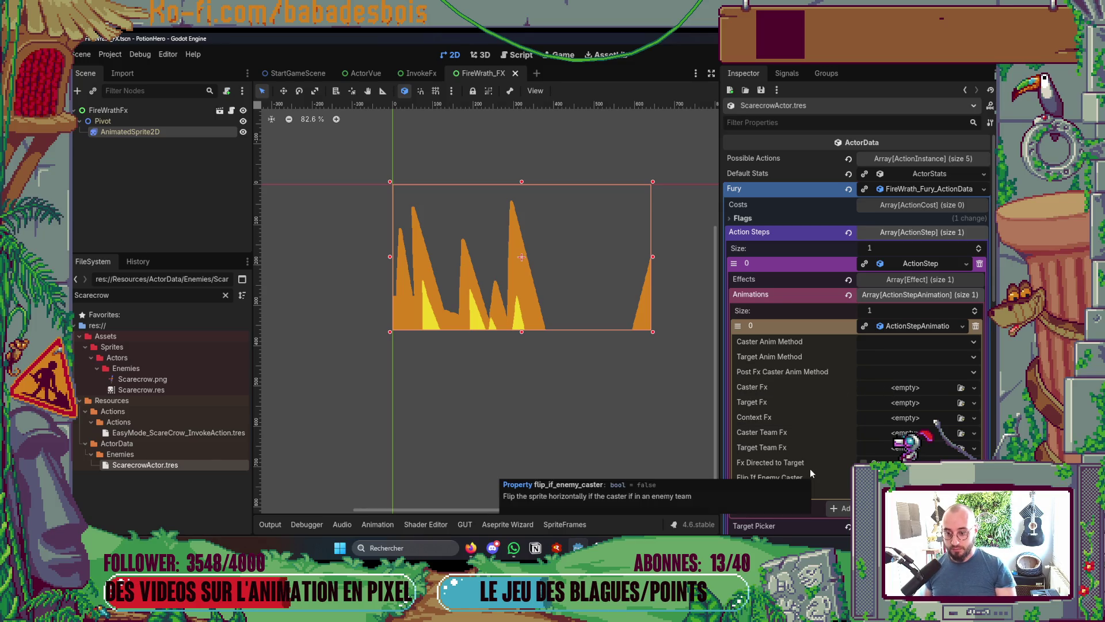
key(alt+Tab)
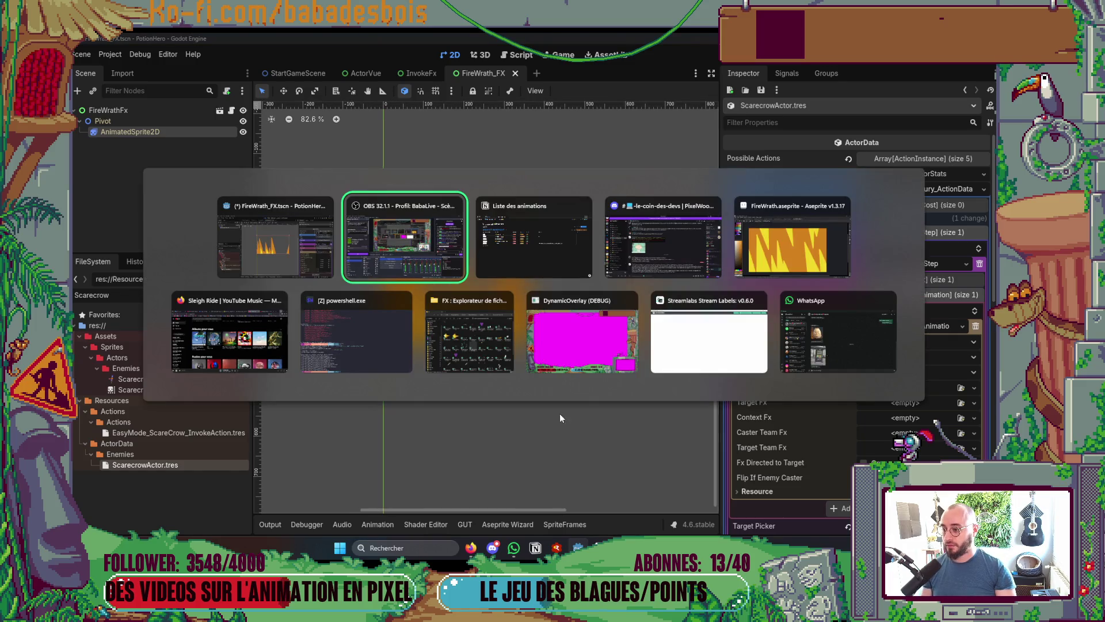
Read the trigger_actor_fury code in Neovim and inspect the FireWrathFx root node's settings
key(Down)
key(ctrl+d)
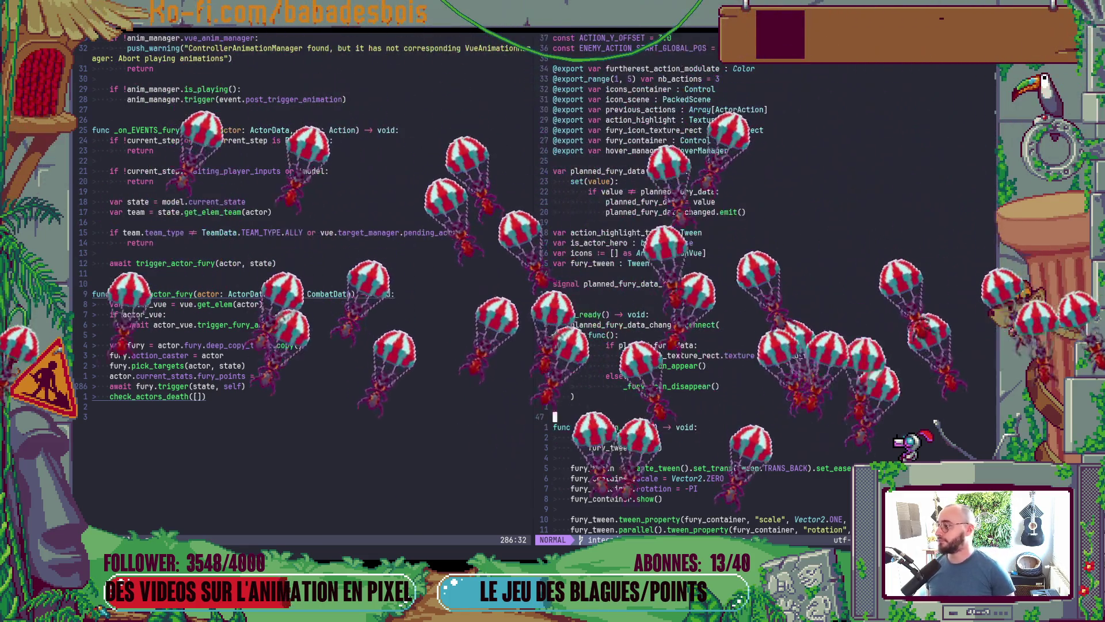
key(alt+Tab)
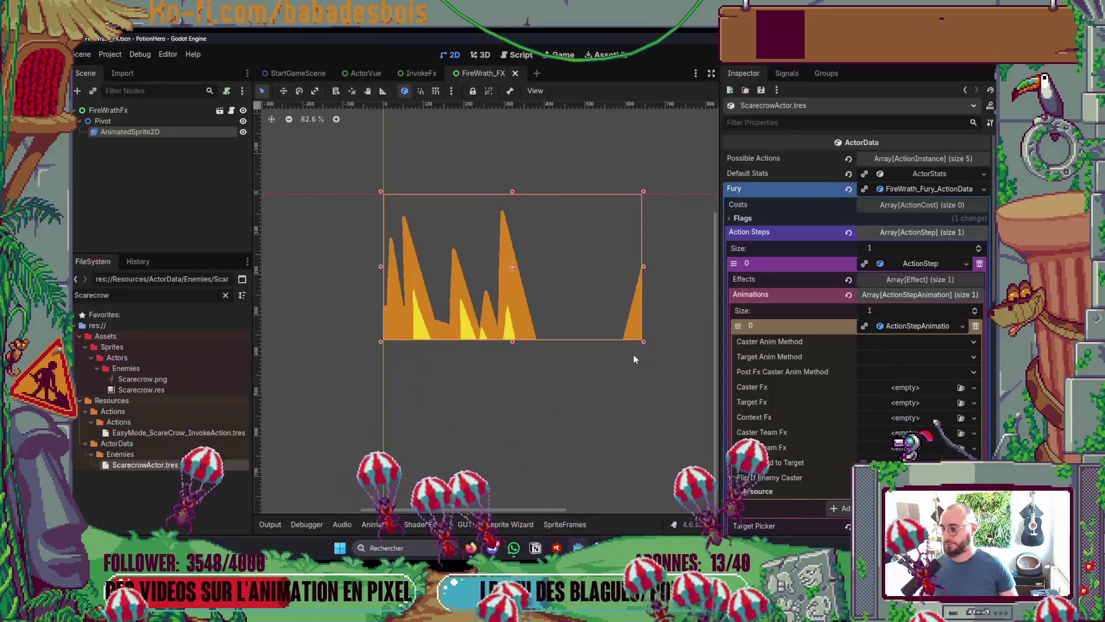
click(108, 110)
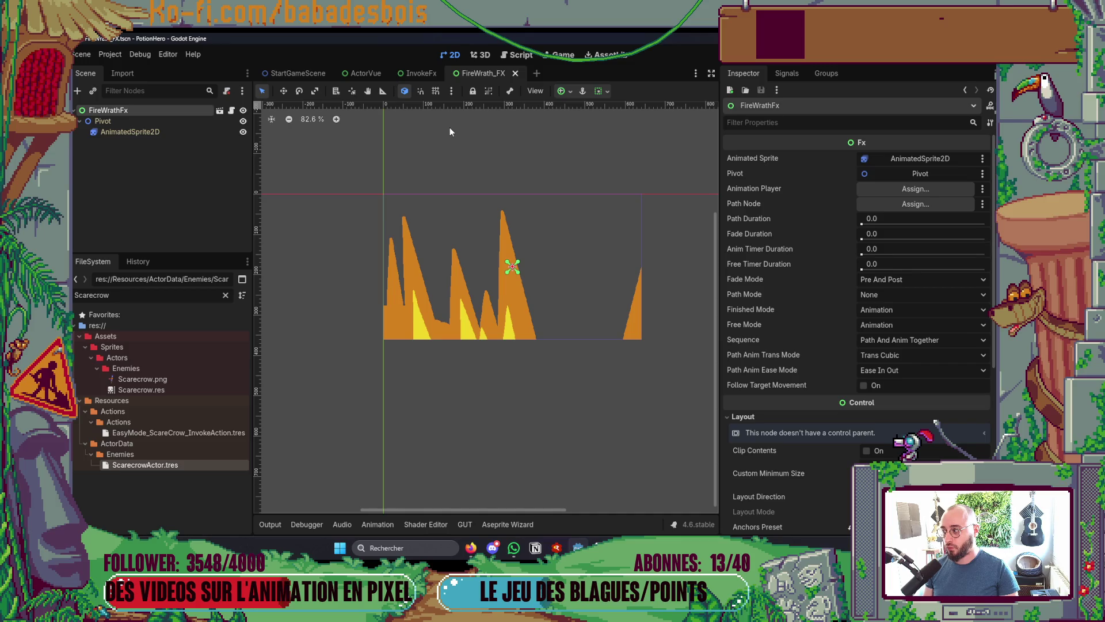
key(alt+Tab)
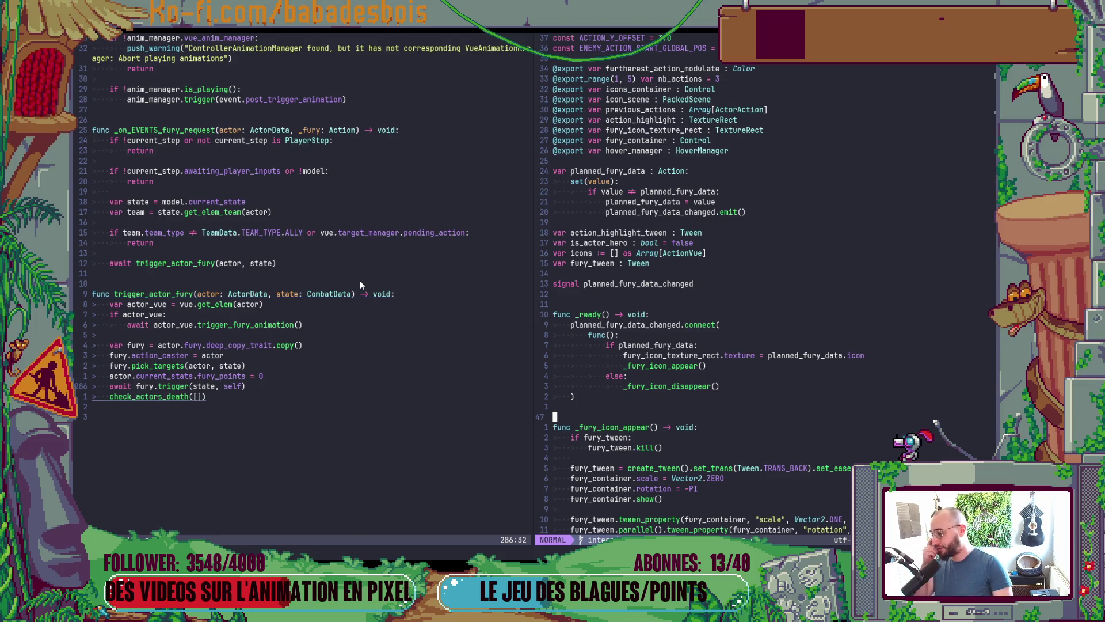
key(ctrl+o)
key(alt+Tab)
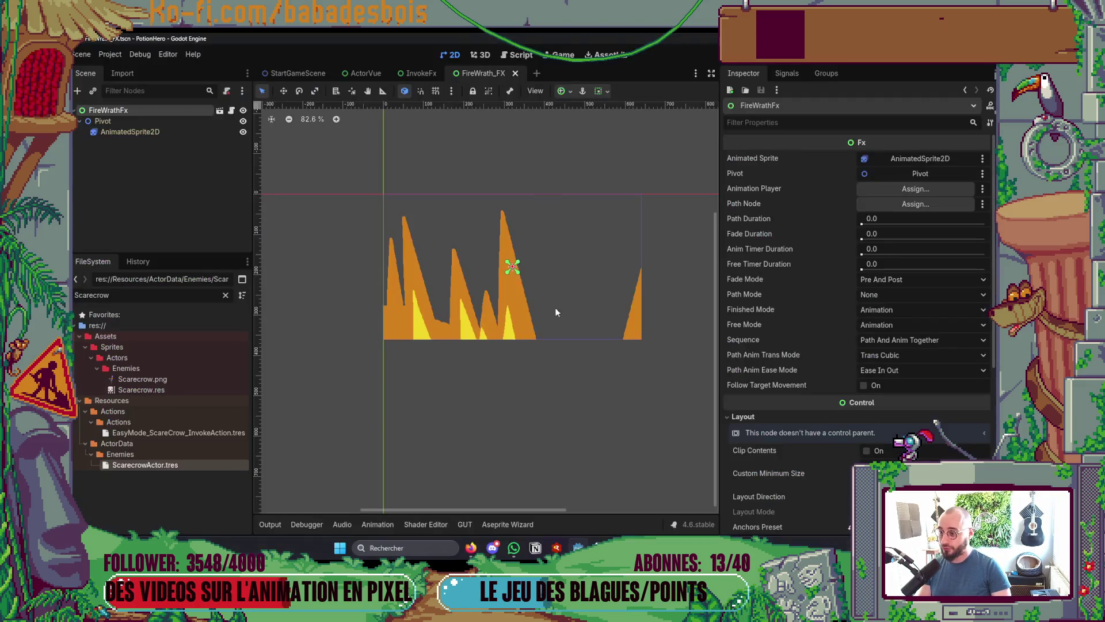
key(alt+Tab)
key(alt+Tab)
key(alt+Tab)
key(alt+Tab)
key(alt+Tab)
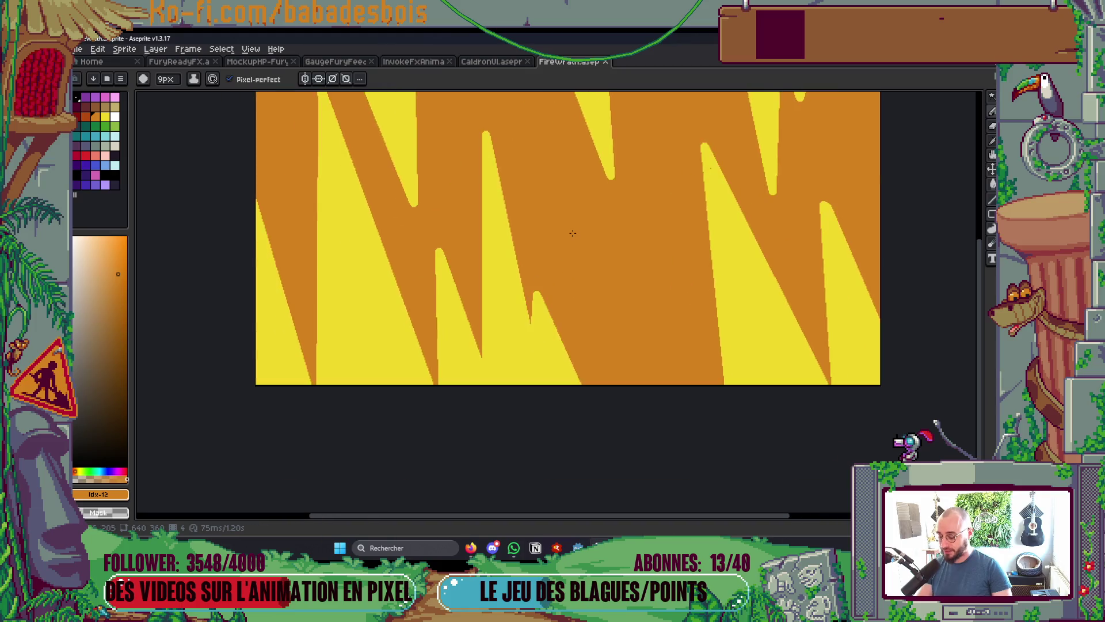
Preview the yellow-and-orange FireWrath flame animation in Aseprite, then return to the FireWrath_FX scene
mouse_move(608, 357)
mouse_down()
mouse_move(665, 407)
mouse_move(677, 369)
mouse_up()
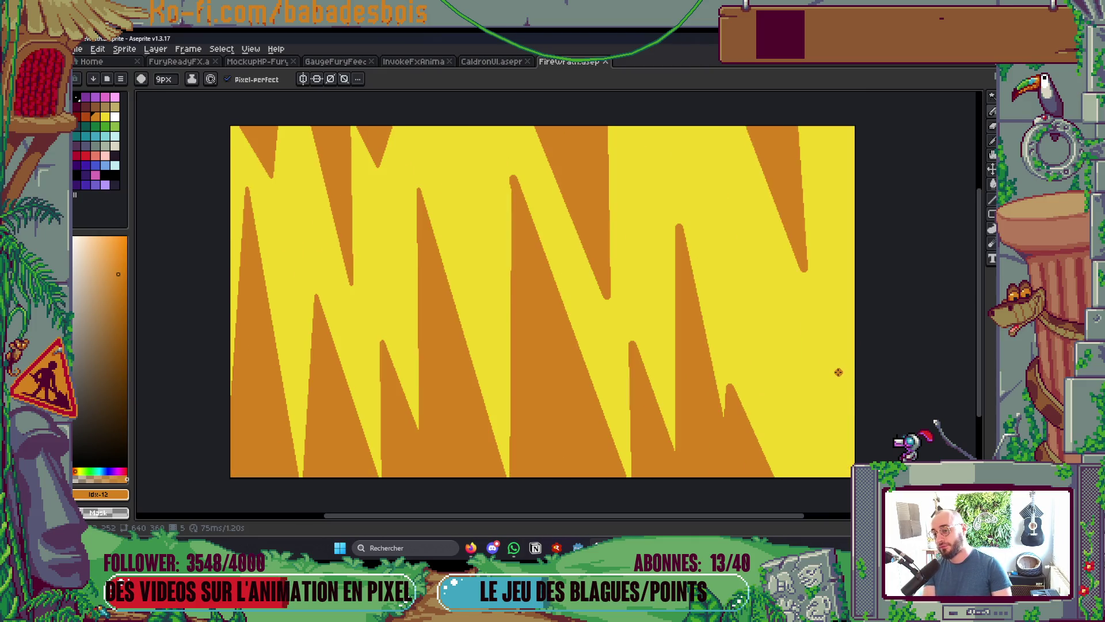
alt+click(718, 341)
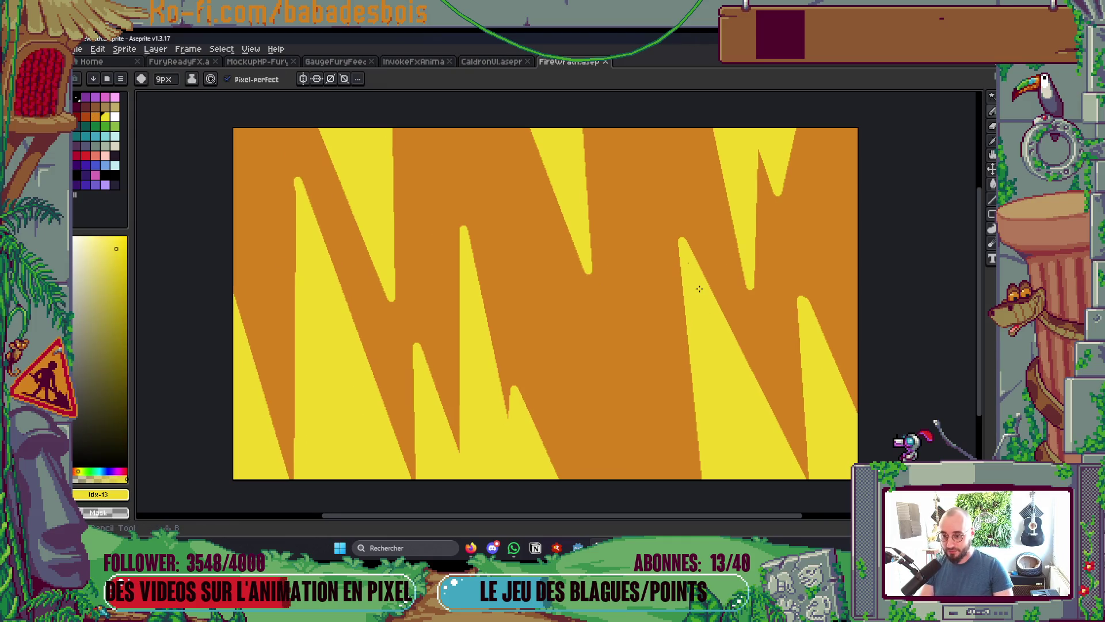
key(Right)
key(Right)
key(Return)
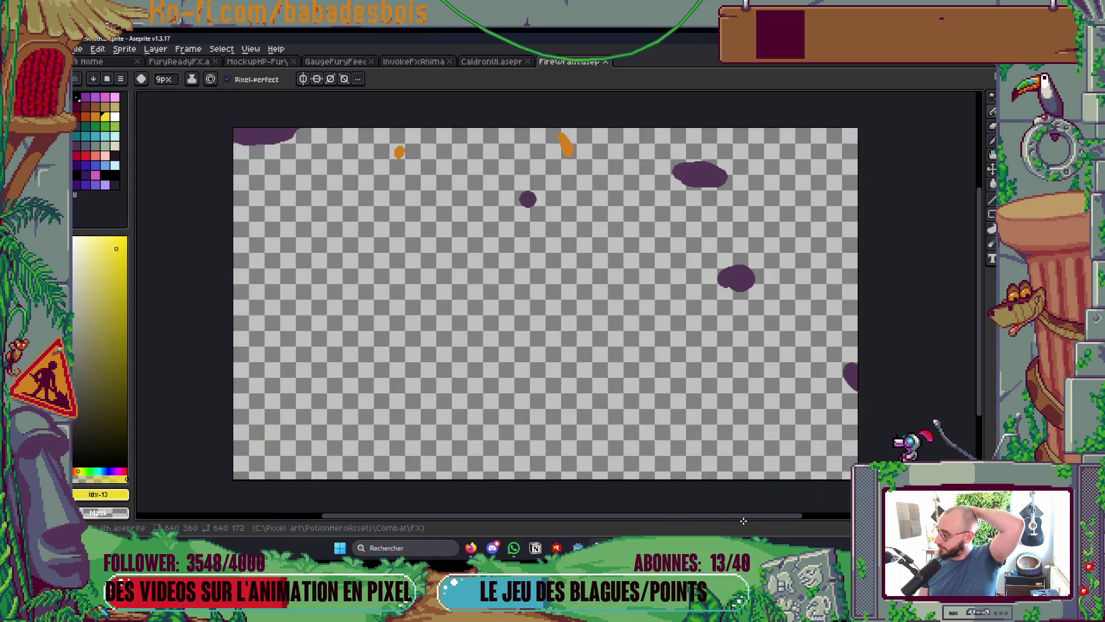
key(alt+Tab)
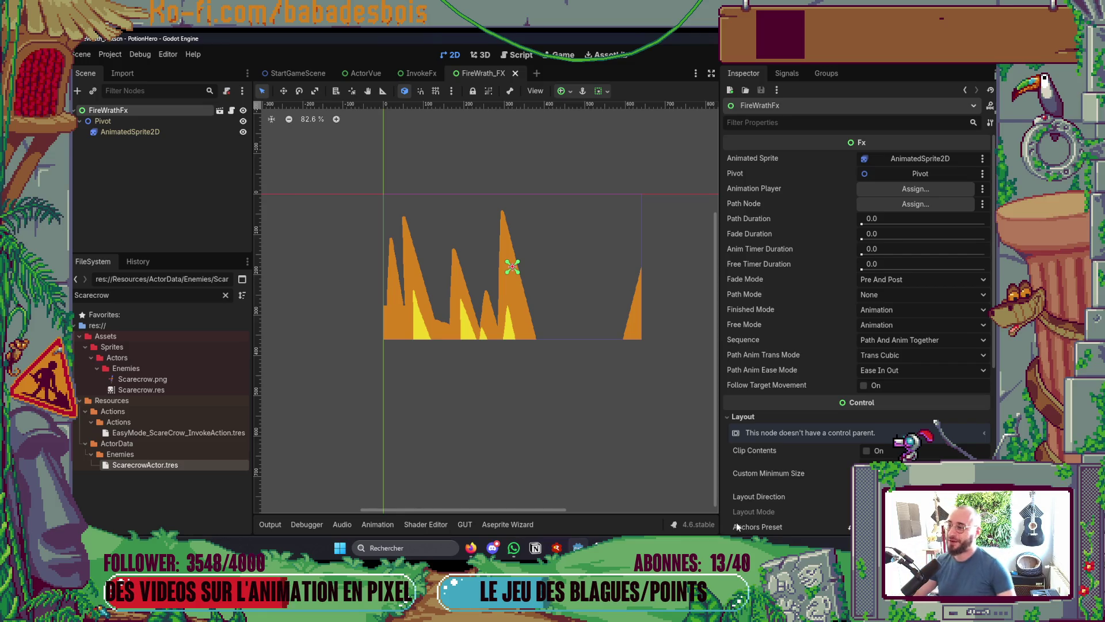
scroll(543, 357, up, 1)
scroll(544, 357, right, 1)
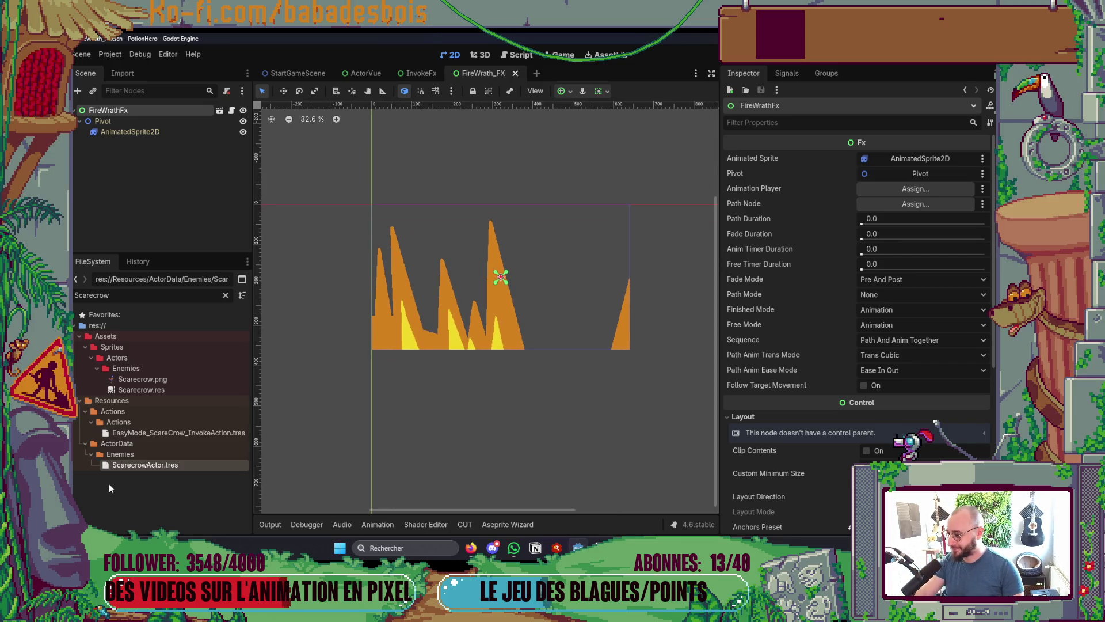
Show ScarecrowActor.tres with the Fury step 0 and its ActionStepAnimation entry expanded
click(148, 464)
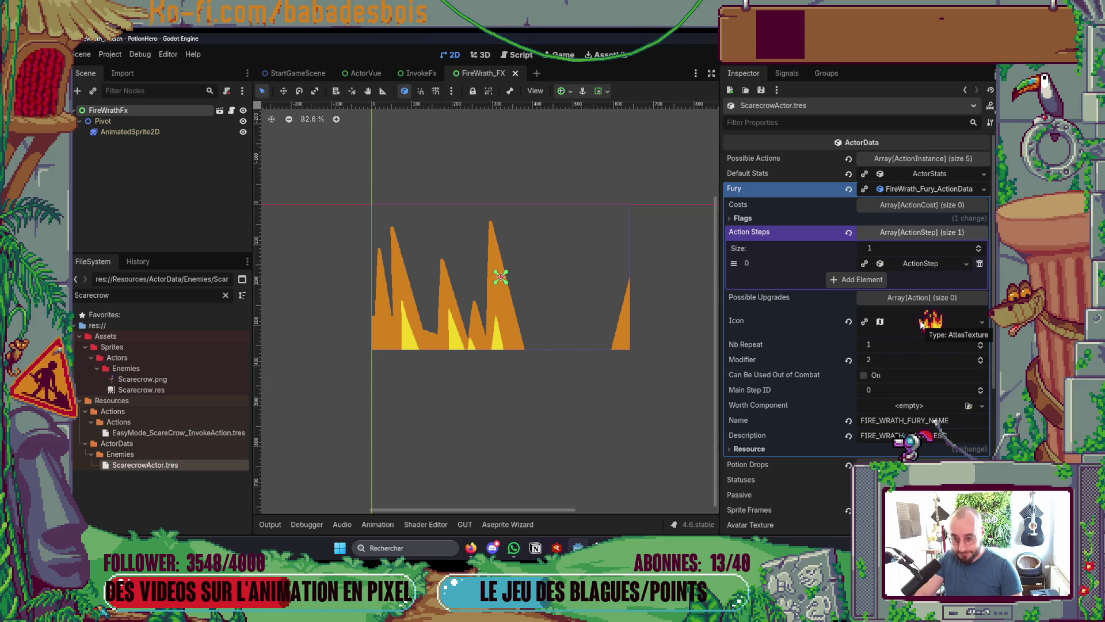
click(925, 266)
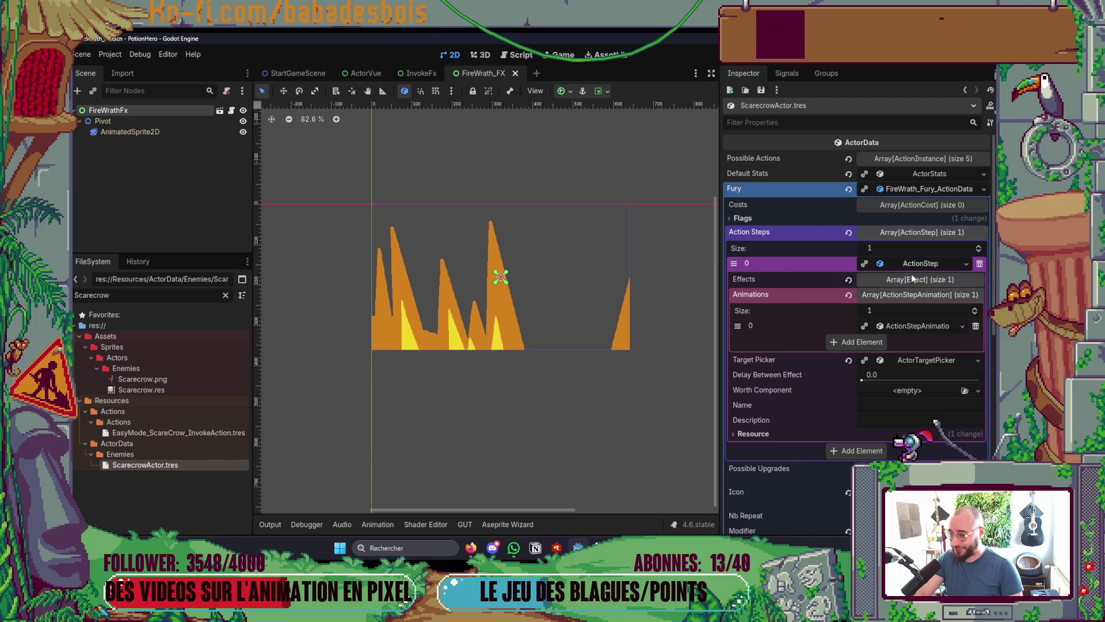
click(922, 326)
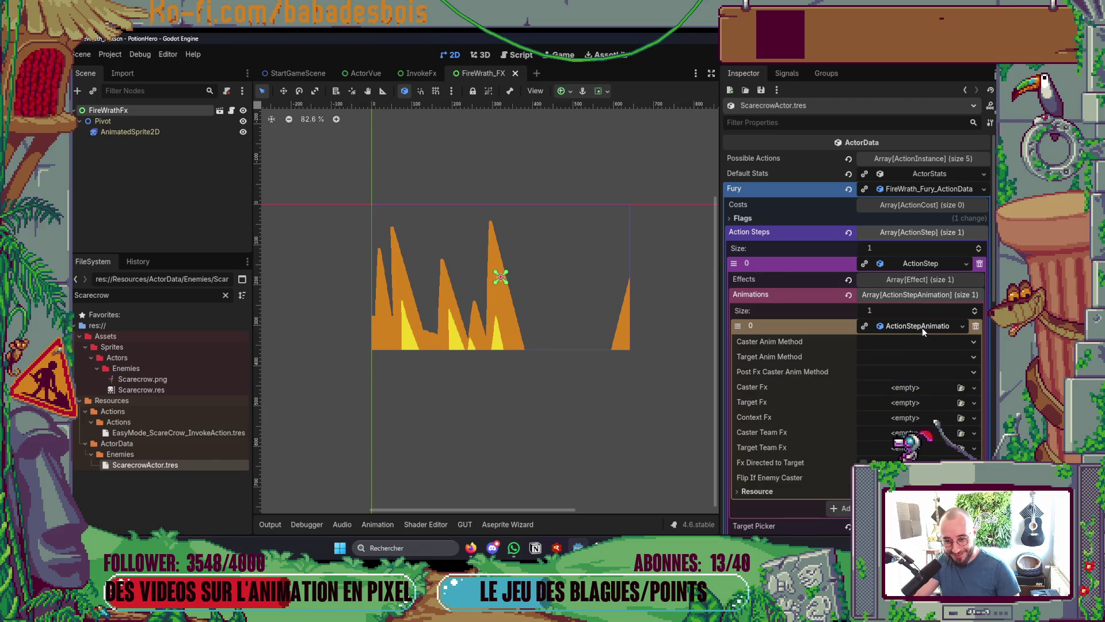
click(922, 325)
key(alt+Tab)
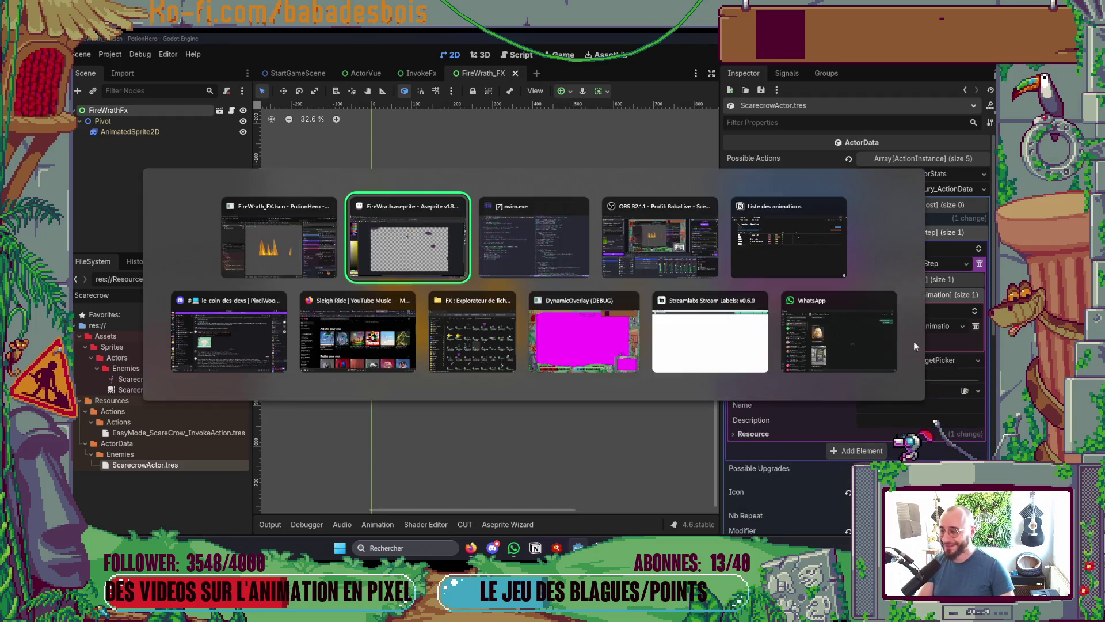
Search 'ActionStepAn' in Neovim's file finder and open ActionStepAnimation.gd
key(Tab)
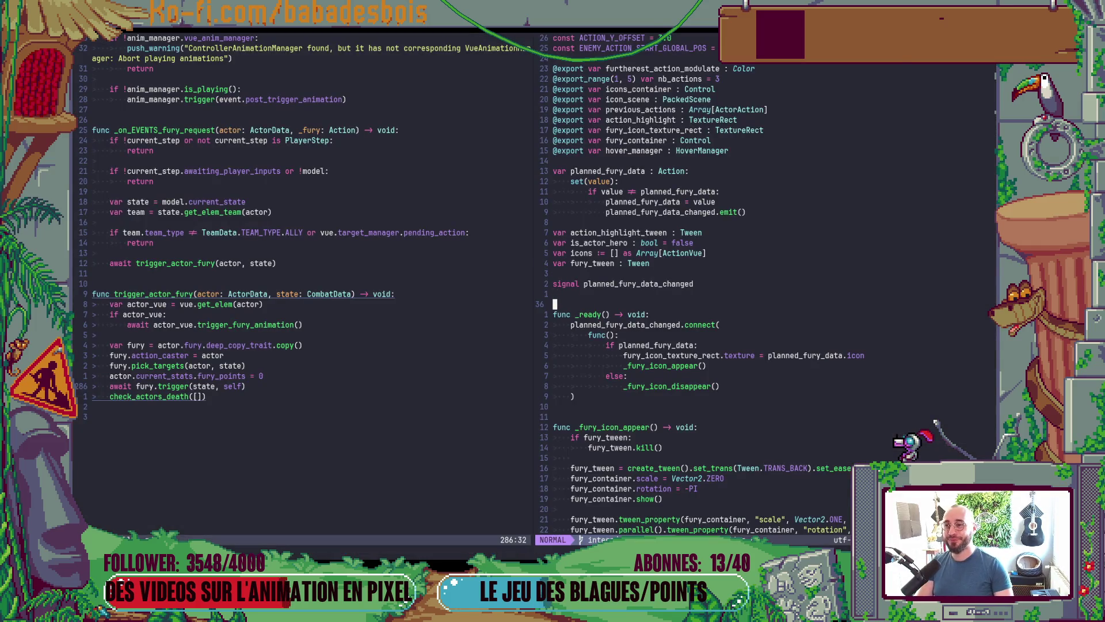
key(space)
key(f)
key(f)
text(Aniamtion)
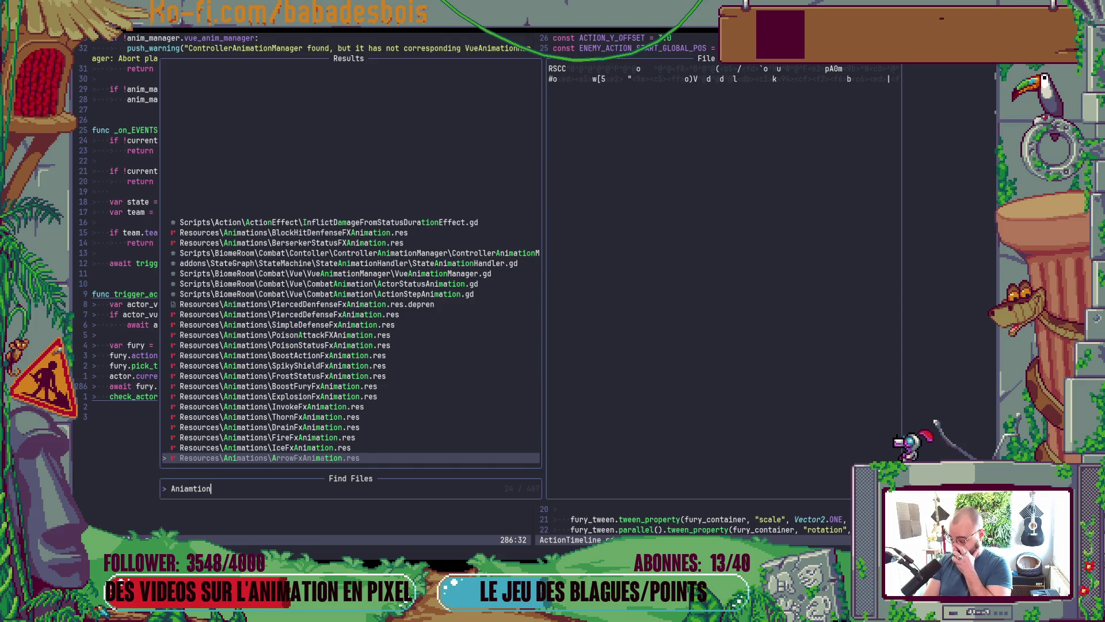
key(Left)
key(Left)
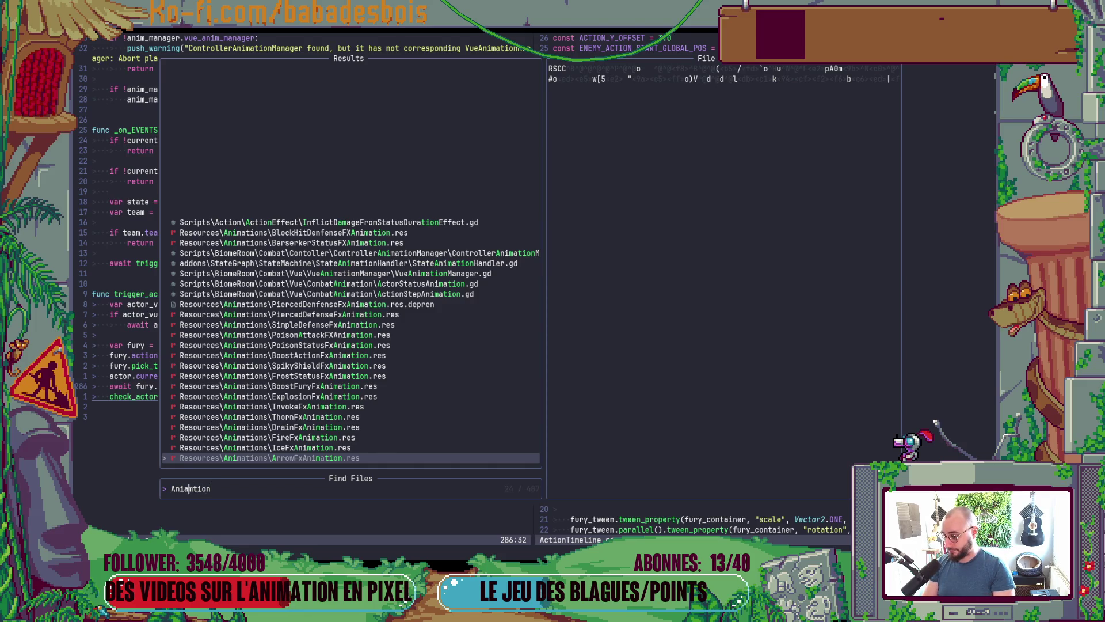
key(BackSpace)
key(Right)
text(a)
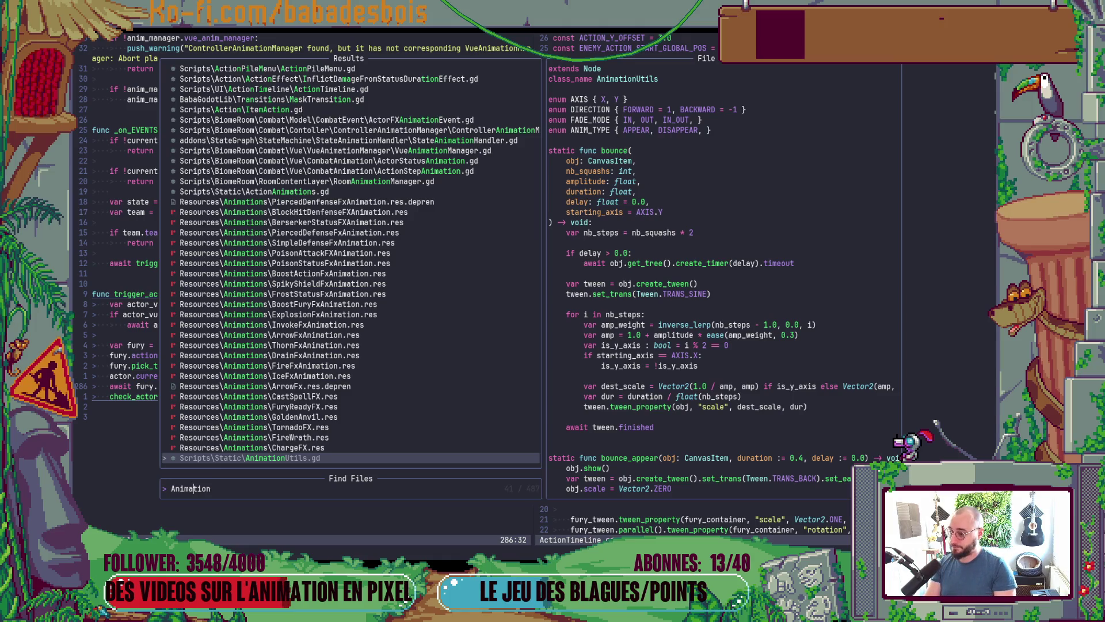
key(Right)
key(Right)
key(Right)
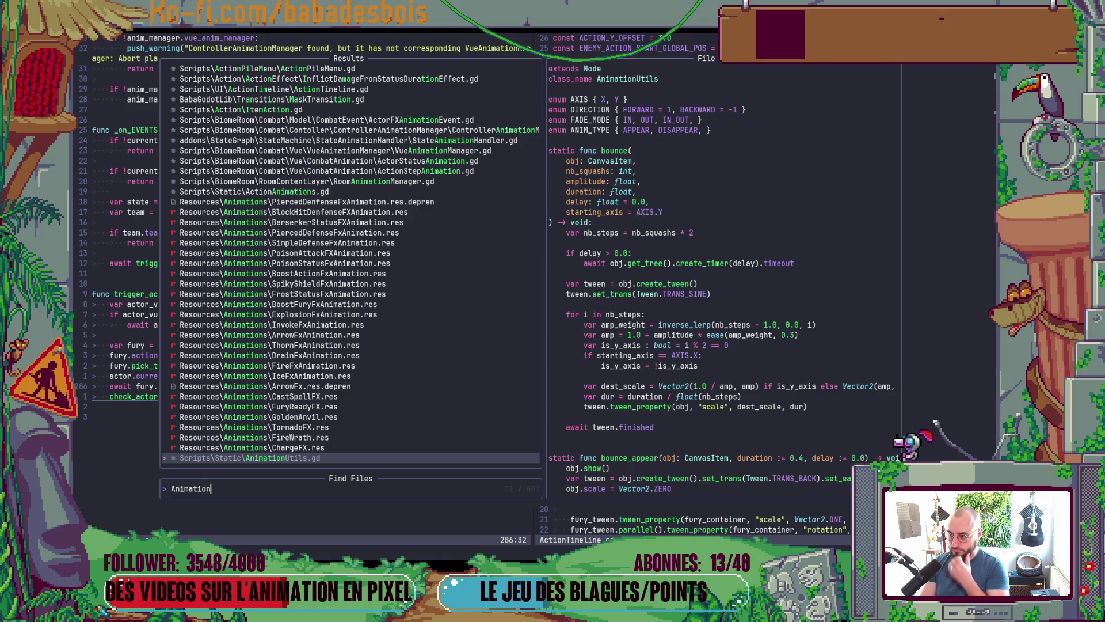
key(alt+Tab)
key(alt+Tab)
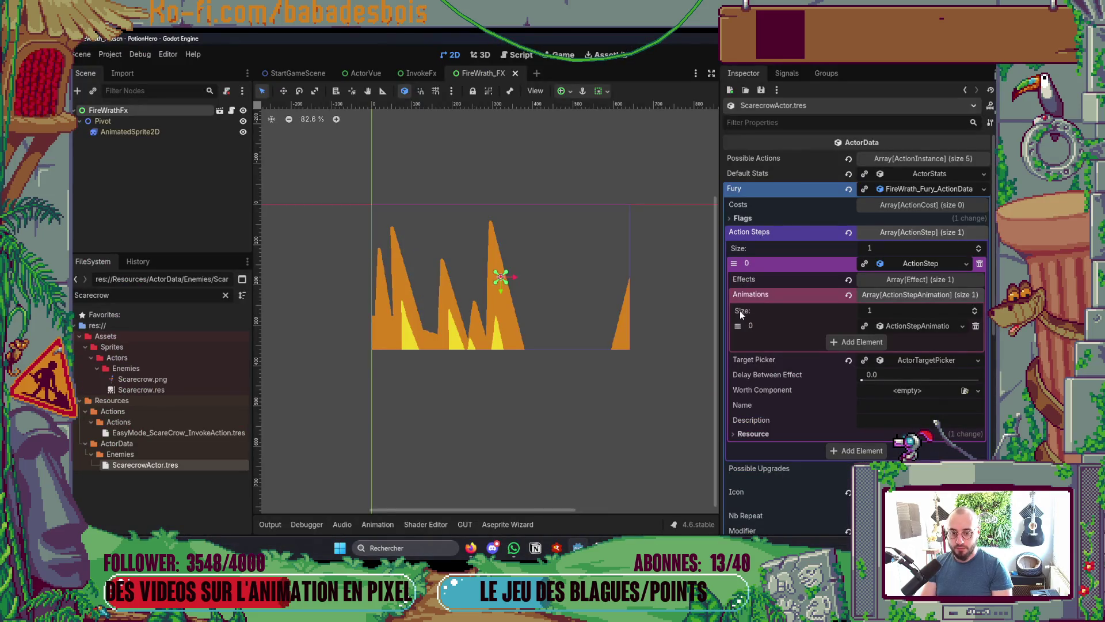
key(alt+Tab)
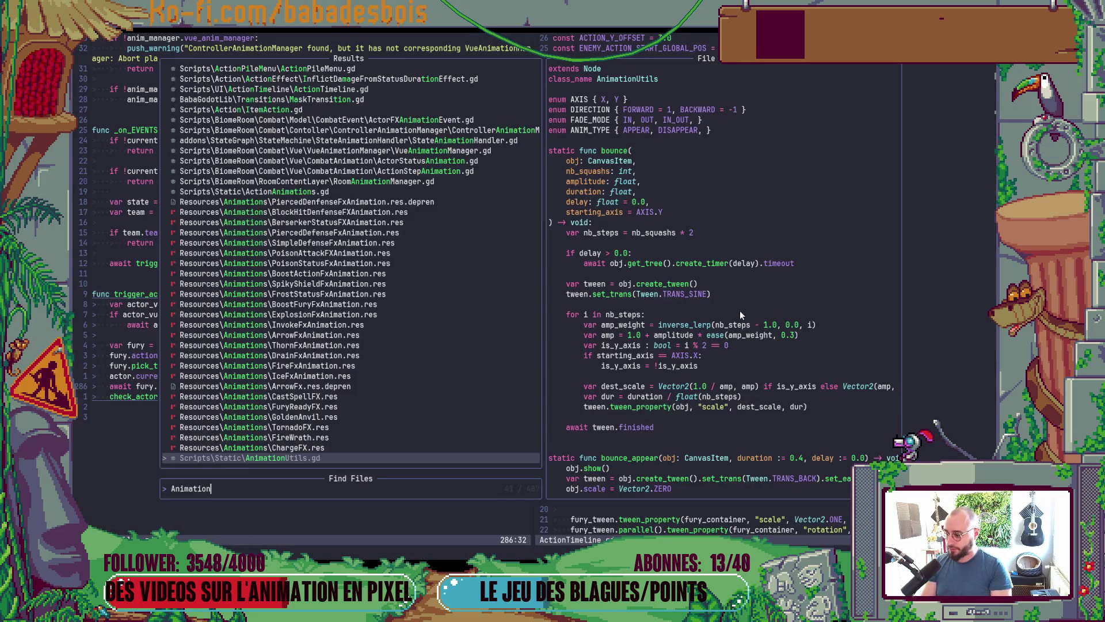
key(ctrl+w)
text(Acvti)
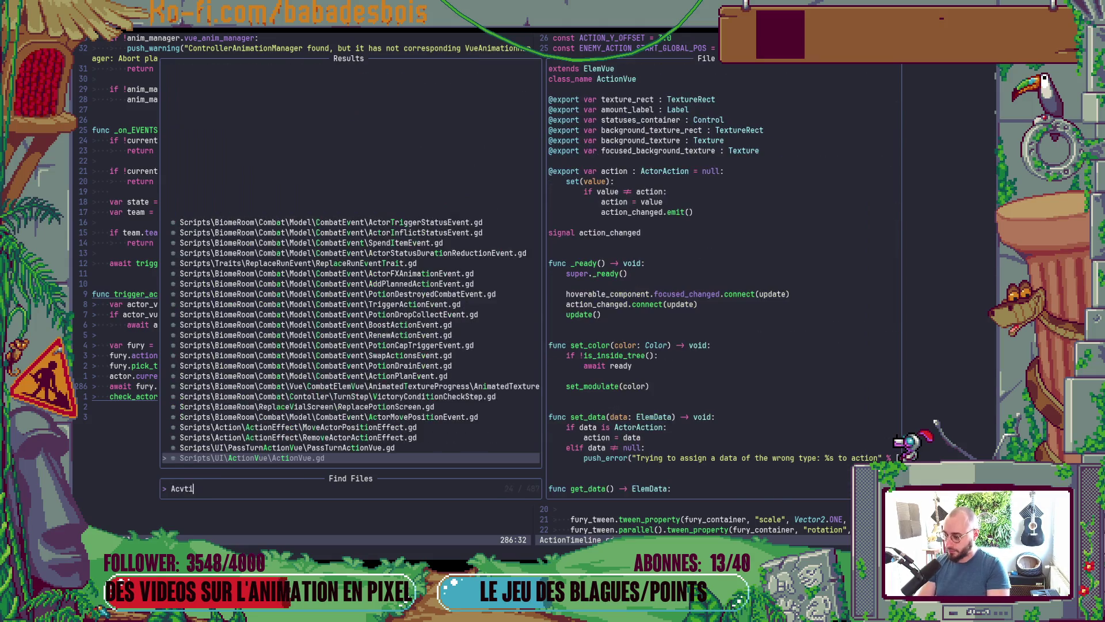
text(onStepAn)
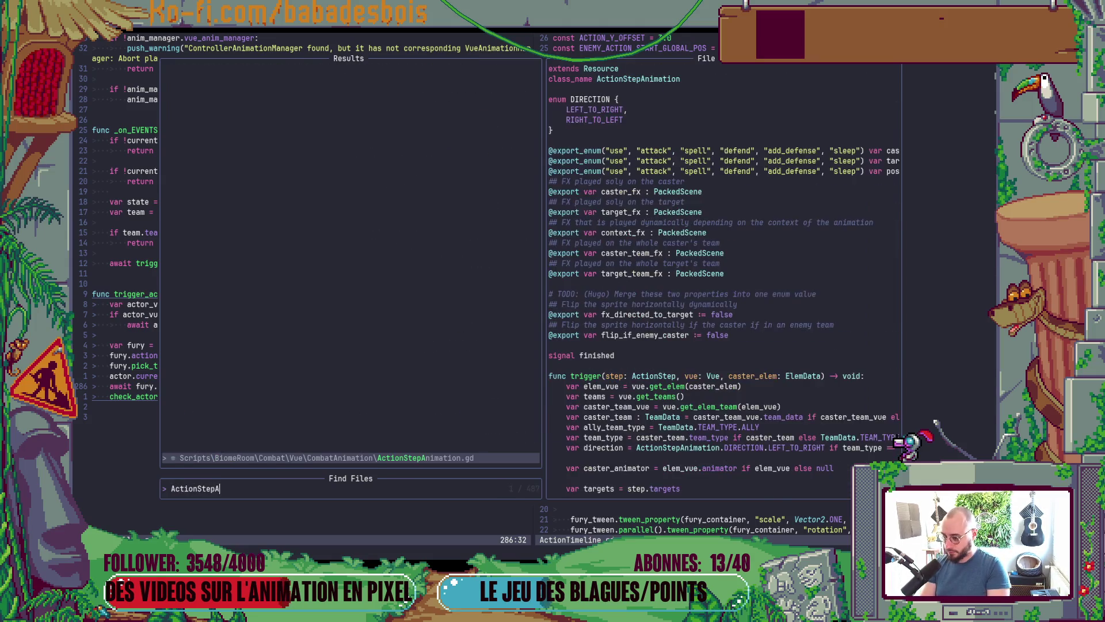
key(Return)
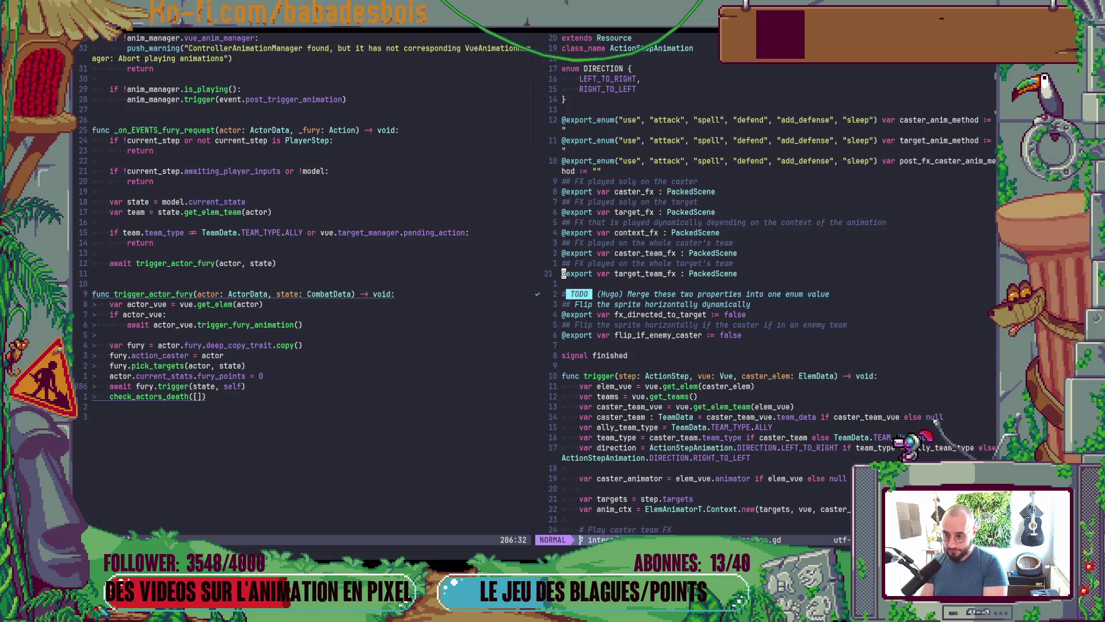
Duplicate the target_team_fx export line and rename the copy to full_screen_fx
key(y)
key(y)
key(p)
key($)
key(b)
key(b)
key(b)
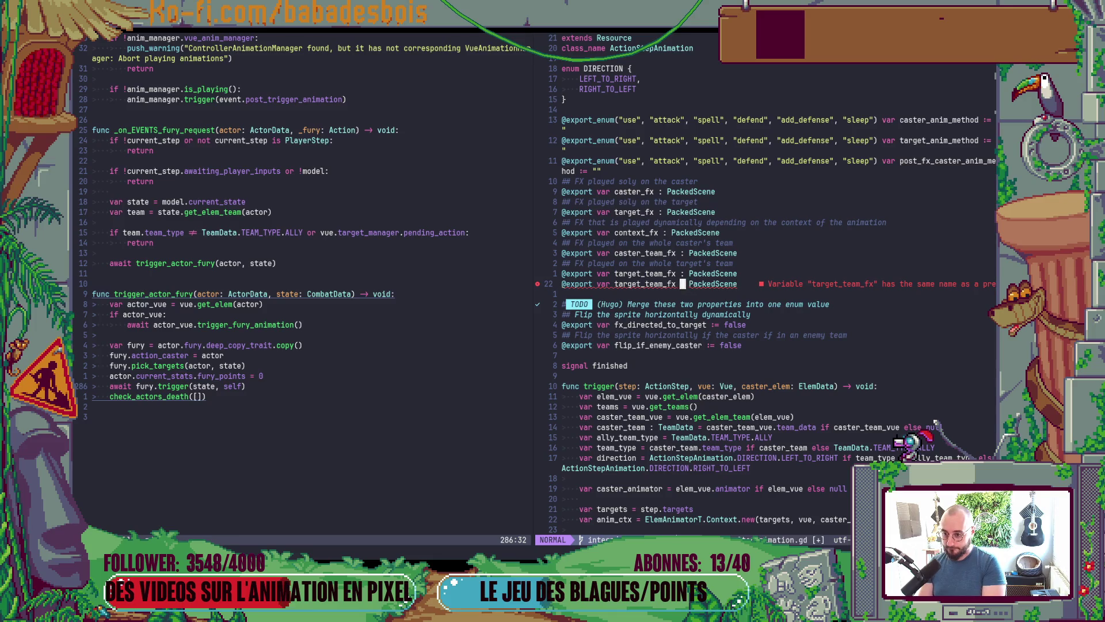
text(wciwfull_scre)
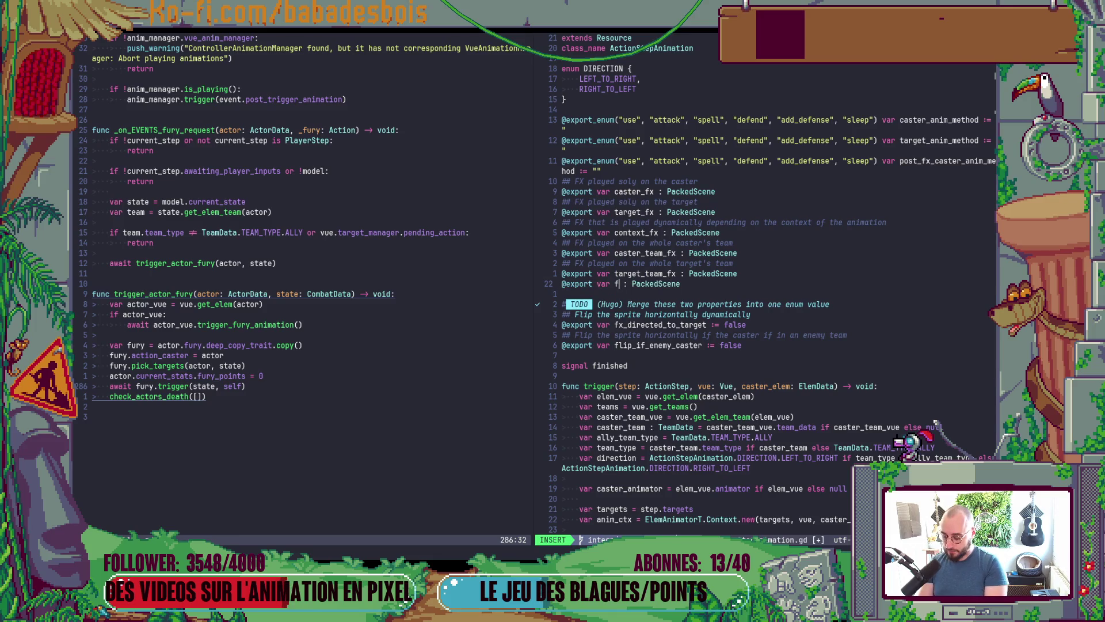
text(en)
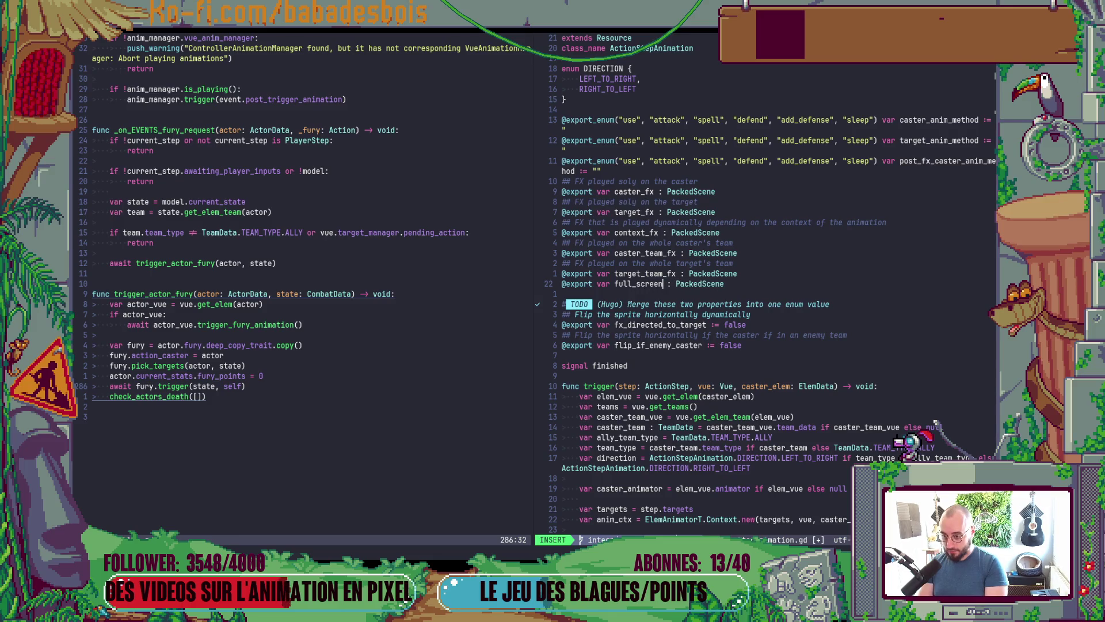
text(_f)
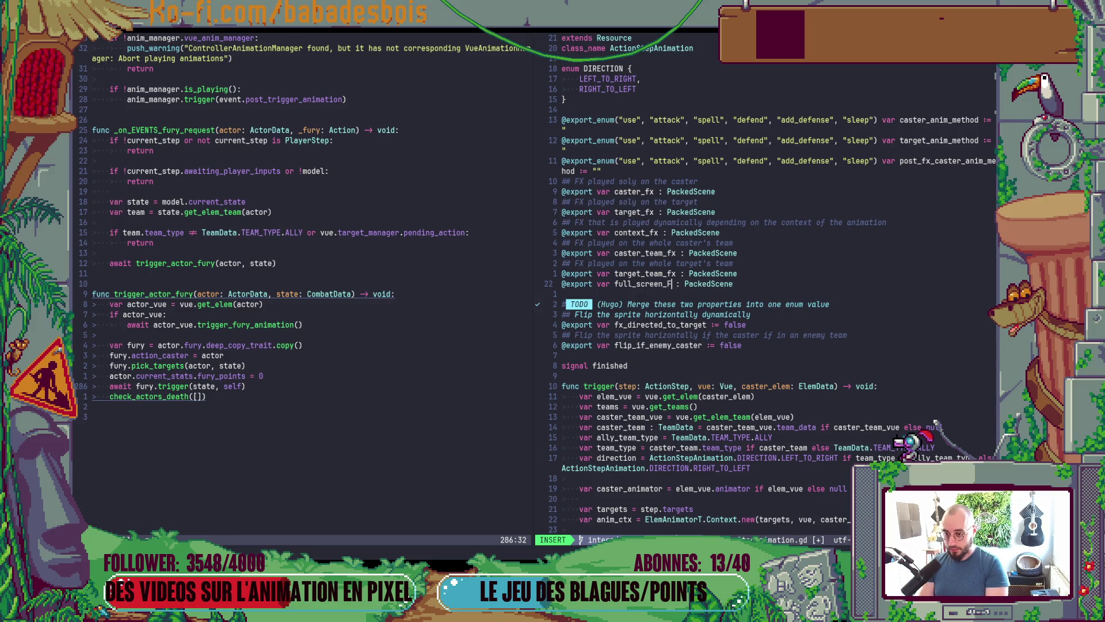
text(x)
Add the comment '## FX played on the whole screen' above it and save with :w
key(Escape)
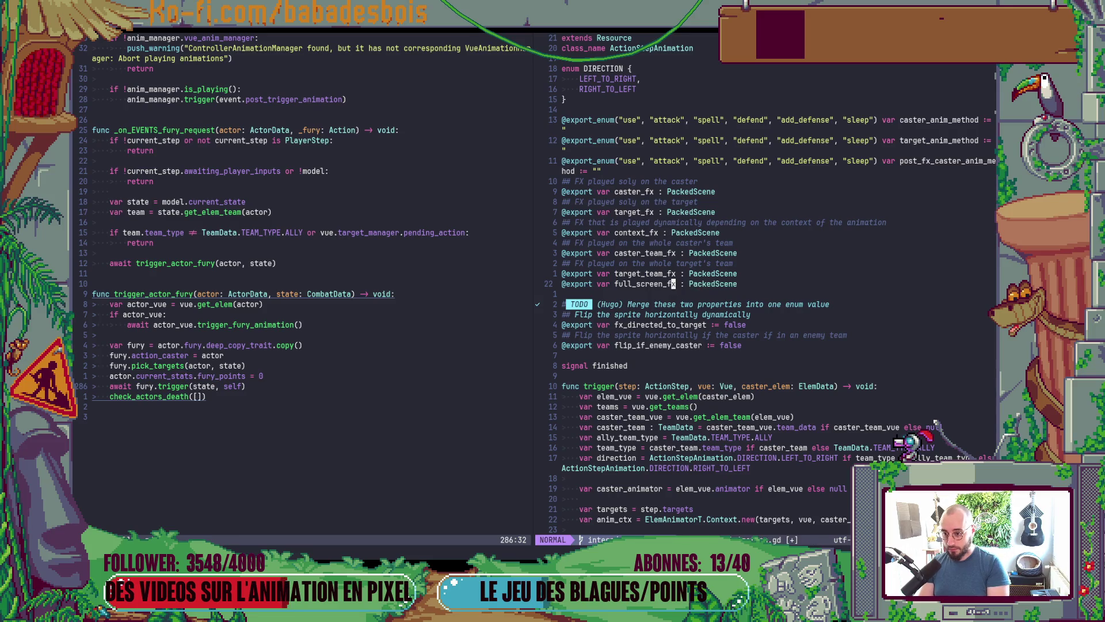
key(shift+o)
text(## )
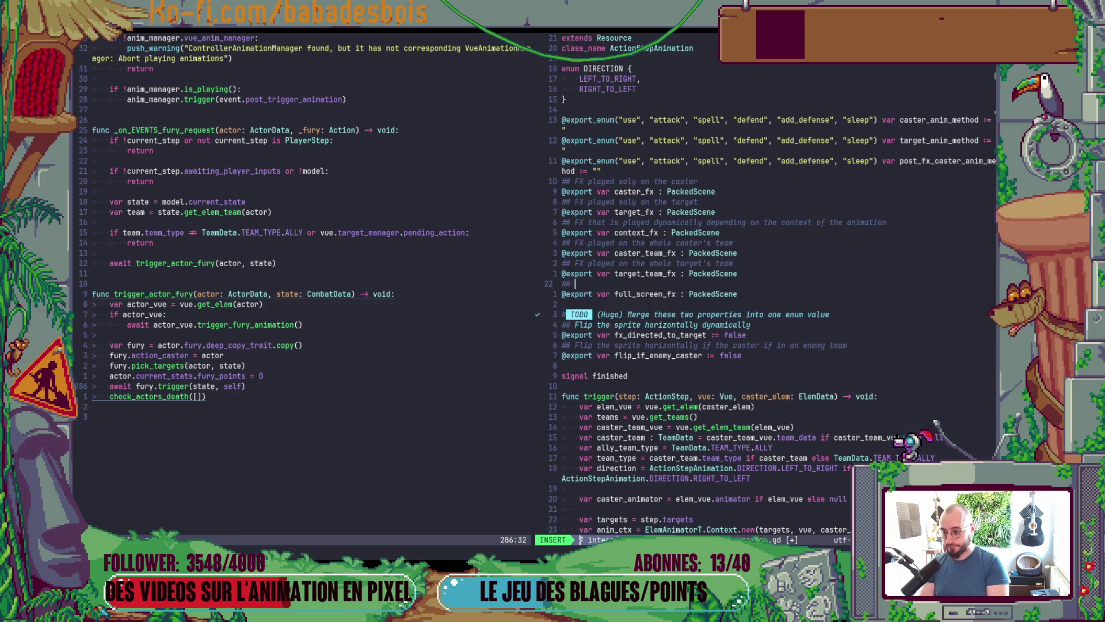
text(FX played)
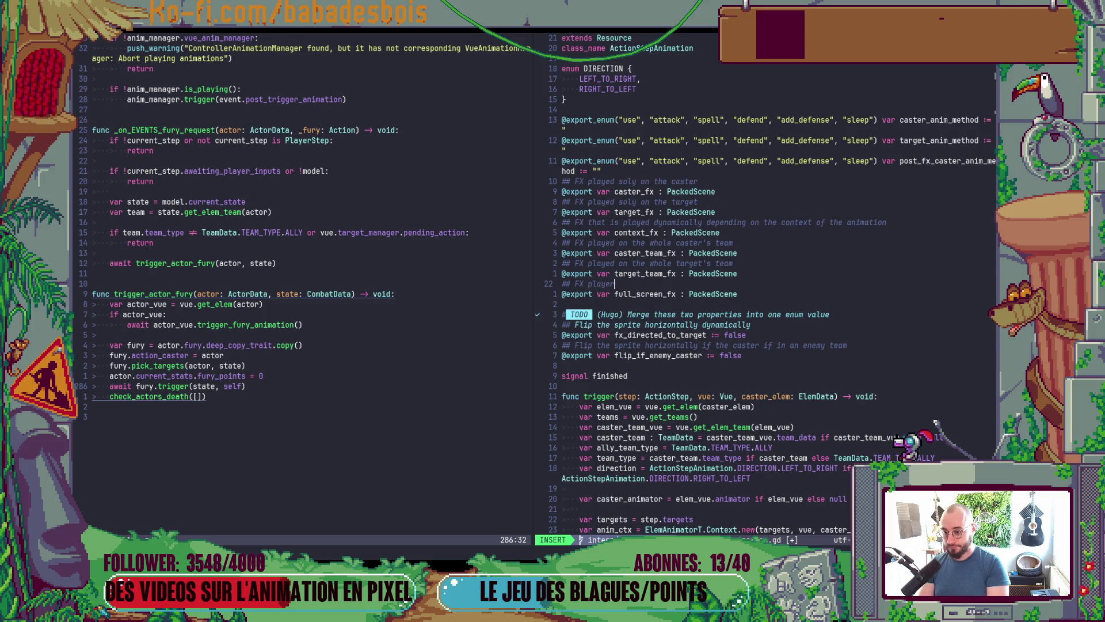
text( on the )
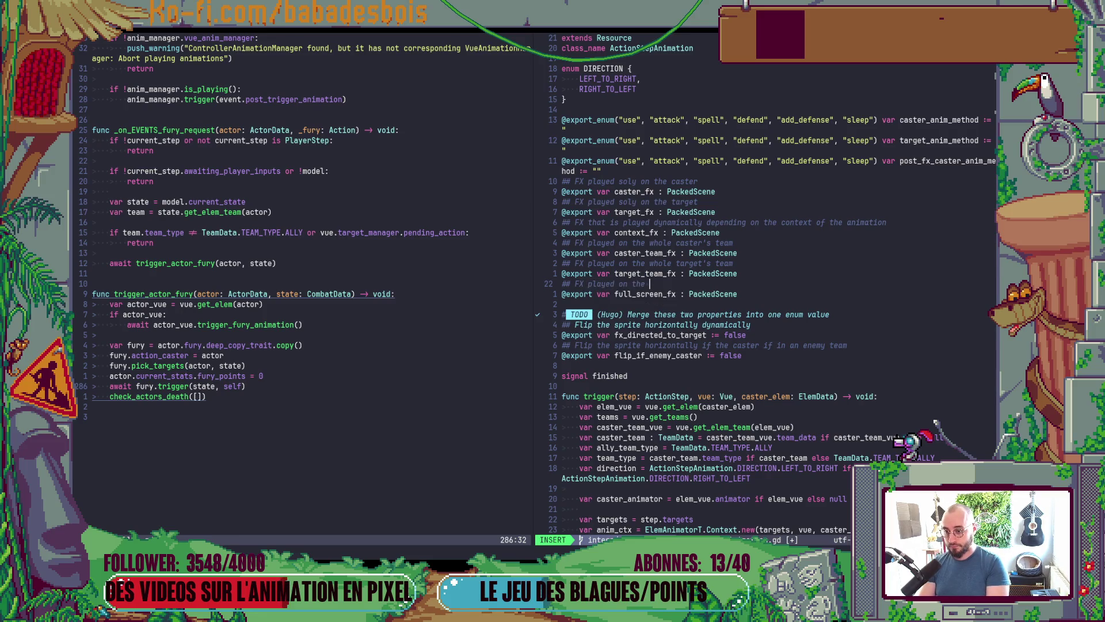
text(whole screen)
key(Escape)
text(:w)
key(Return)
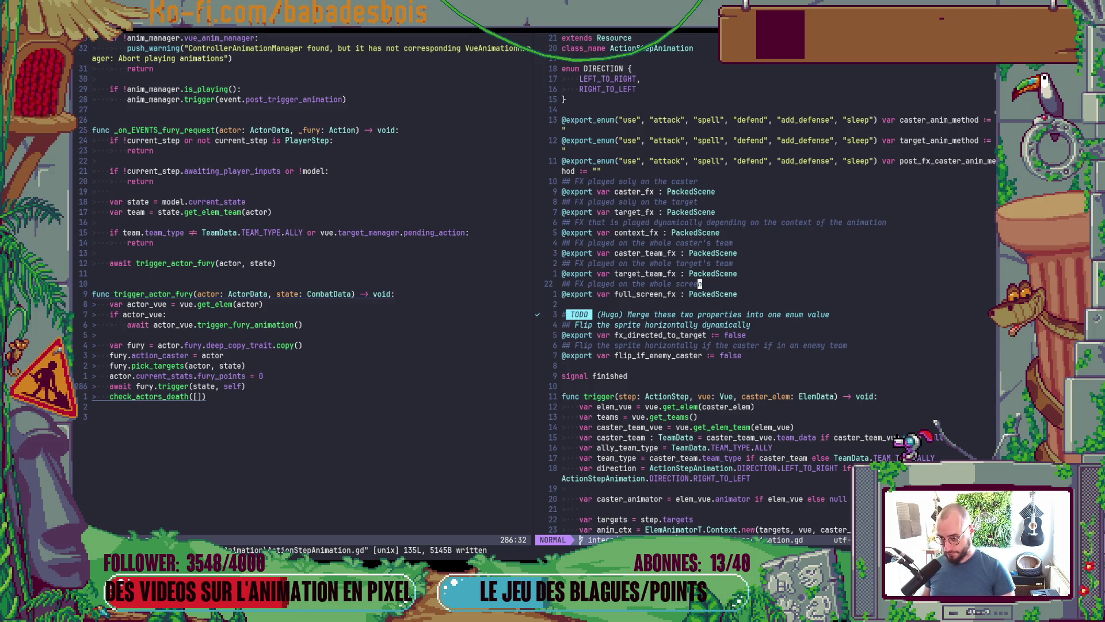
scroll(878, 347, down, 12)
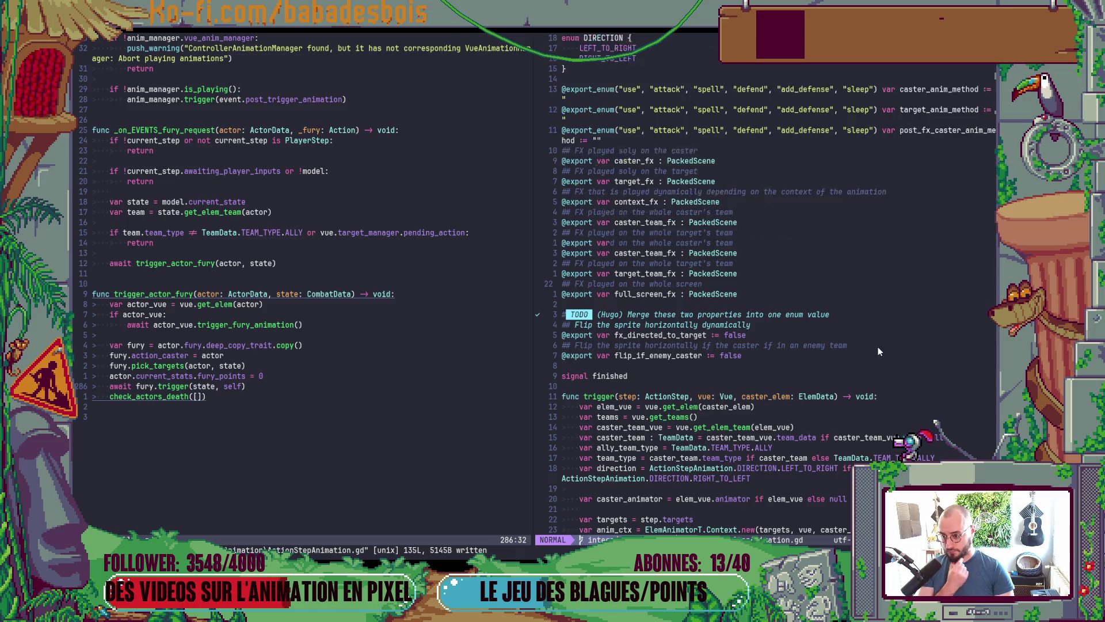
Insert an 'if full_screen_fx:' condition above finished.emit()
scroll(872, 338, down, 3)
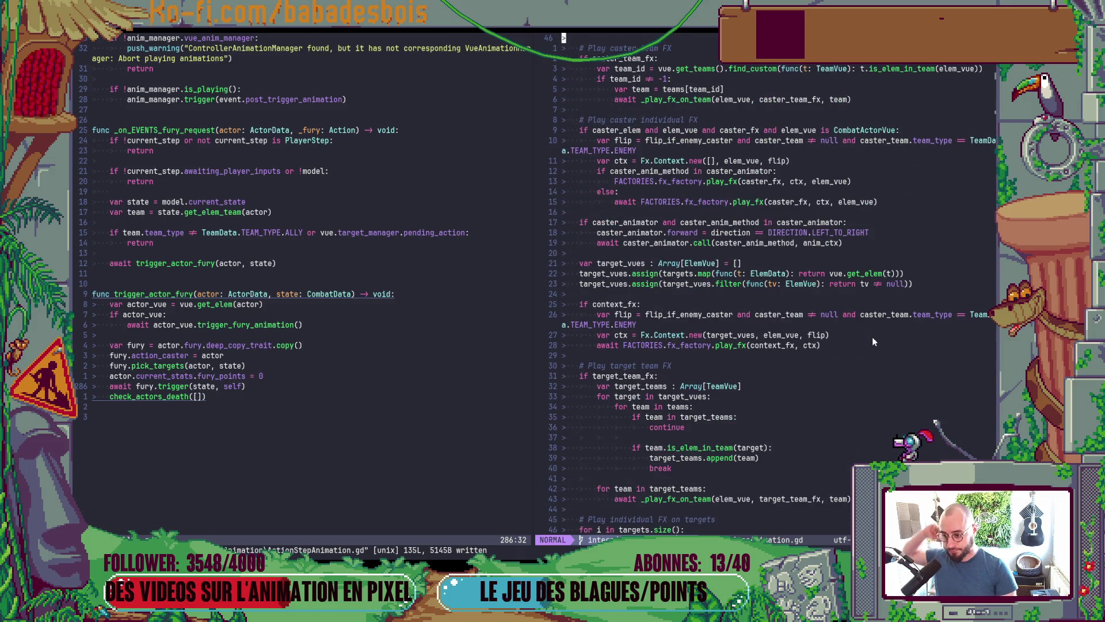
scroll(872, 340, down, 8)
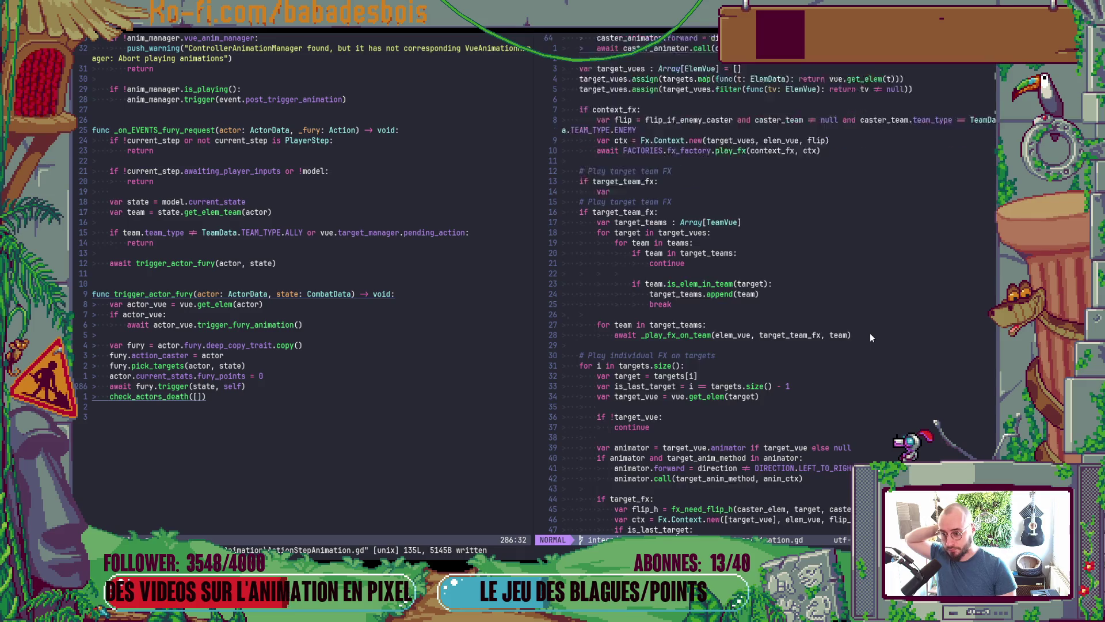
scroll(869, 338, down, 3)
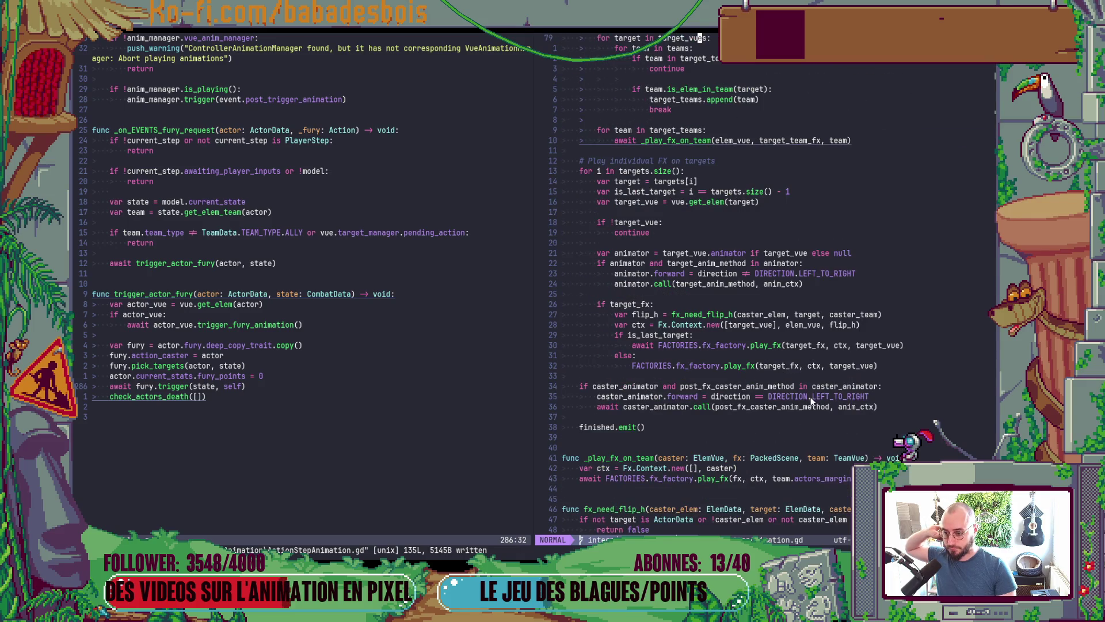
key(shift+o)
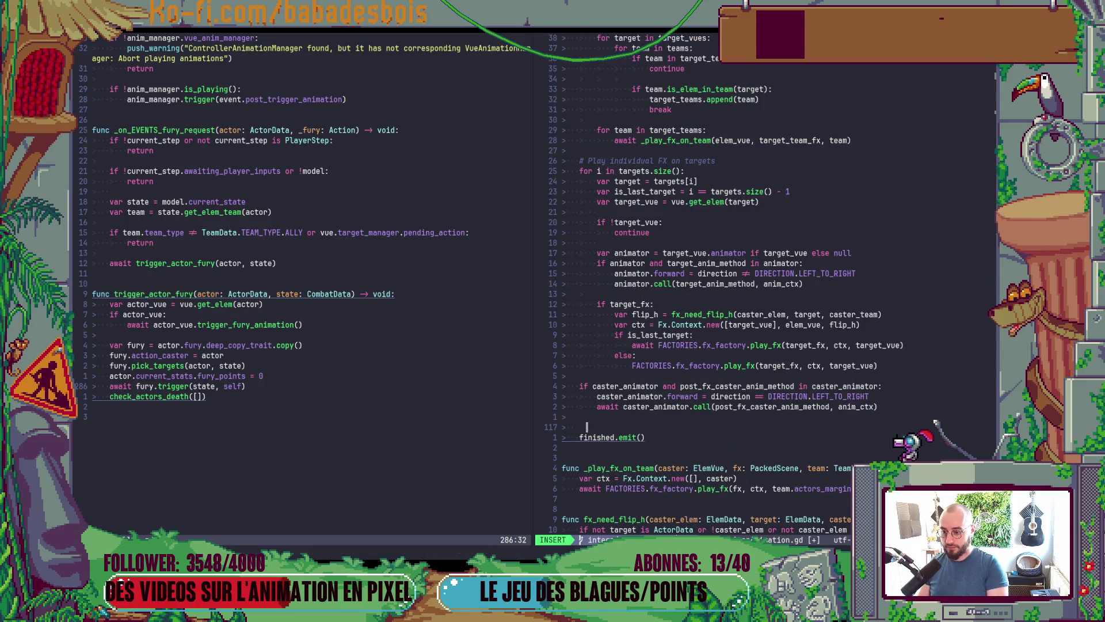
key(Return)
key(Up)
text(if)
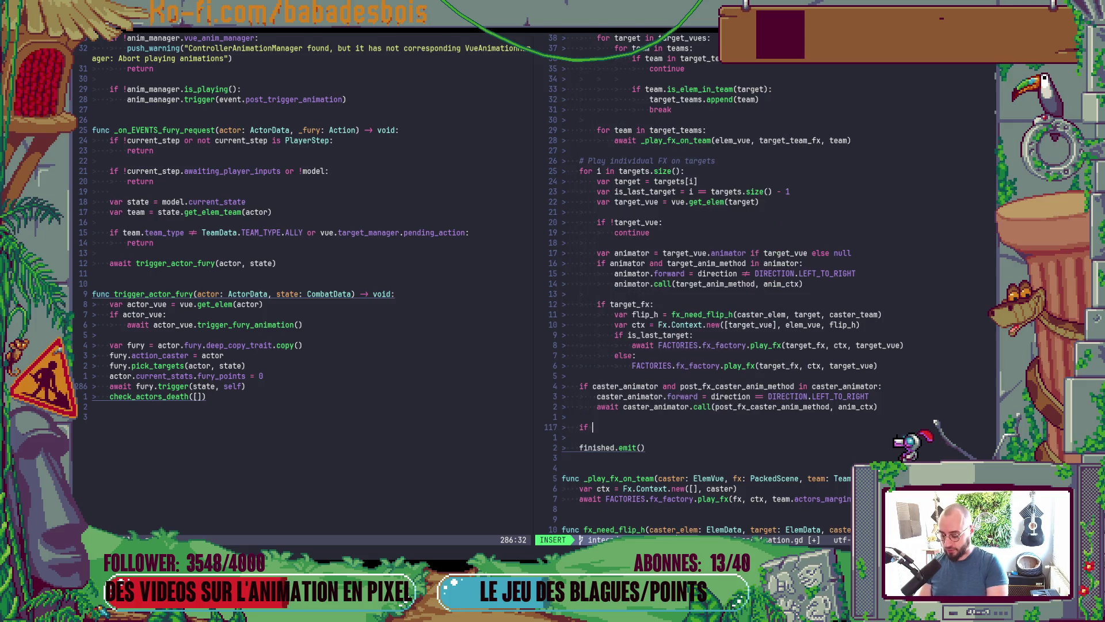
text( full_screen_fx:)
key(Return)
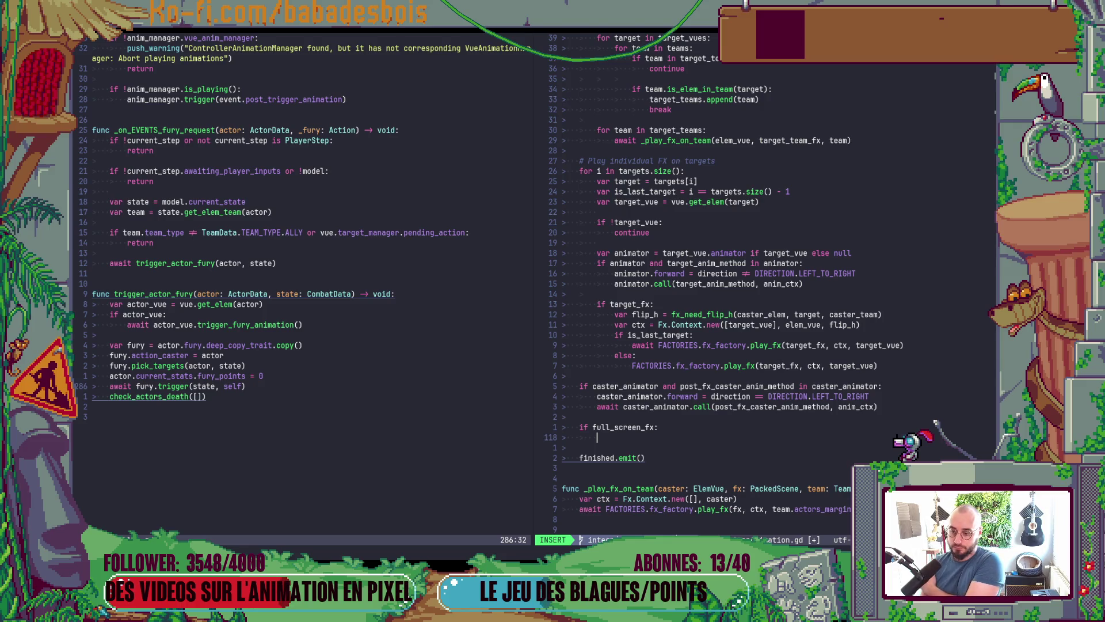
Begin its body with FACTORIES.fx_factory.play_fx(full_screen_fx, using completion
text(FACTORIES)
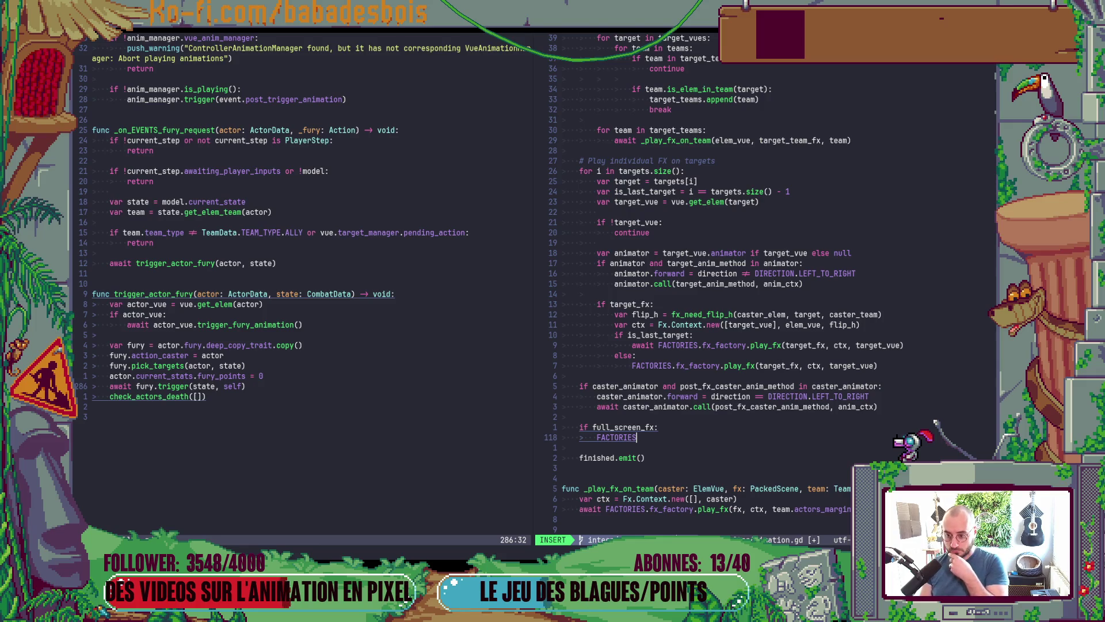
text(.)
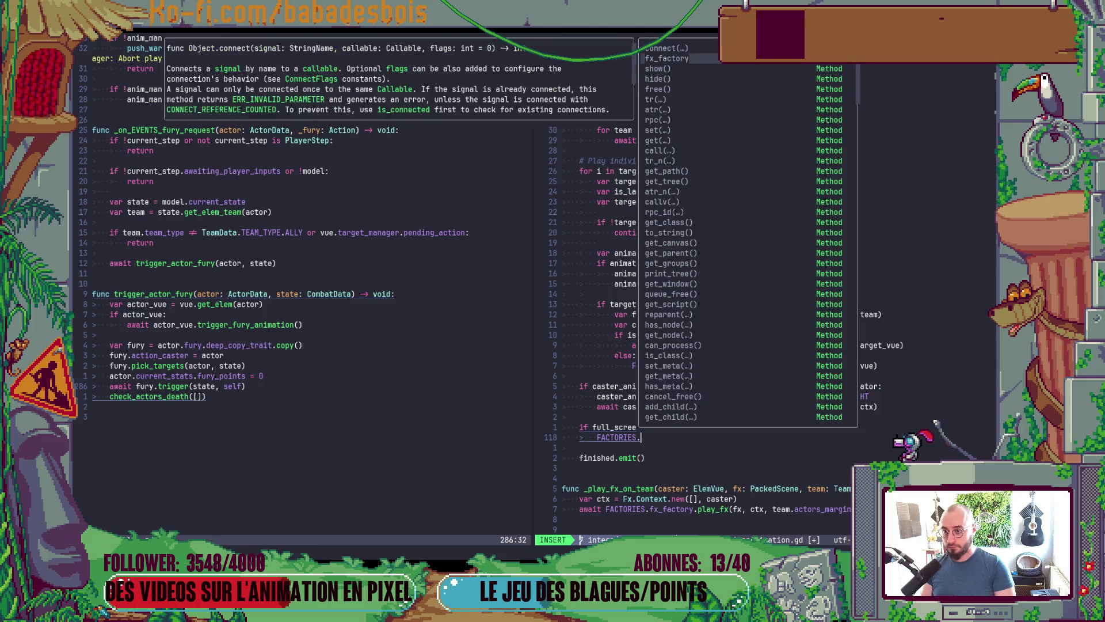
text(fx_factory.pl)
key(Tab)
key(Return)
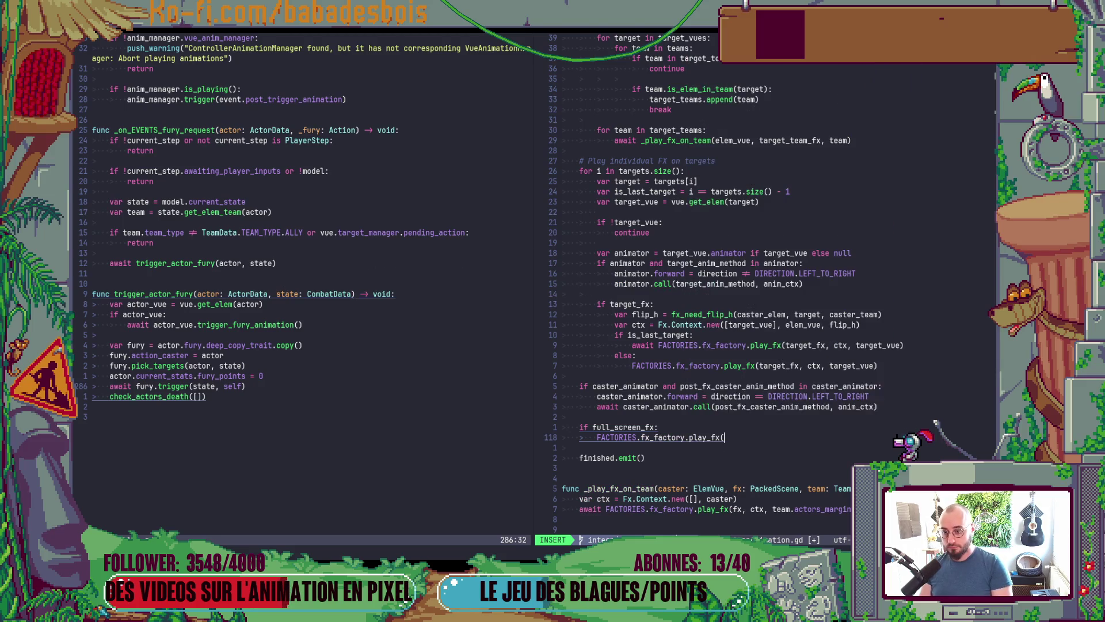
text(full_screen_fx)
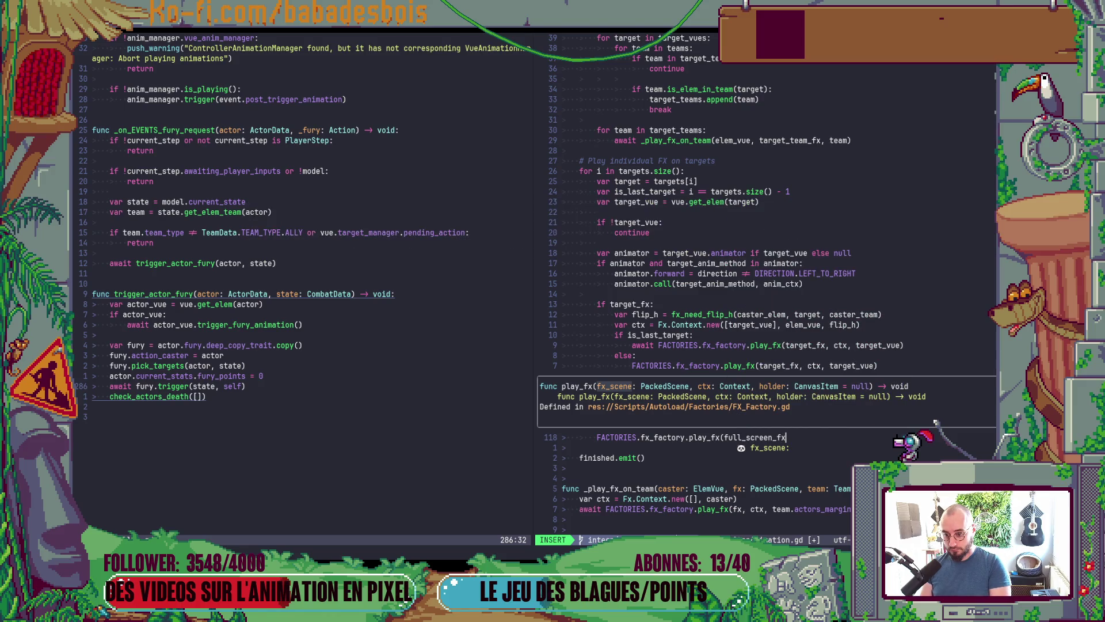
text(,)
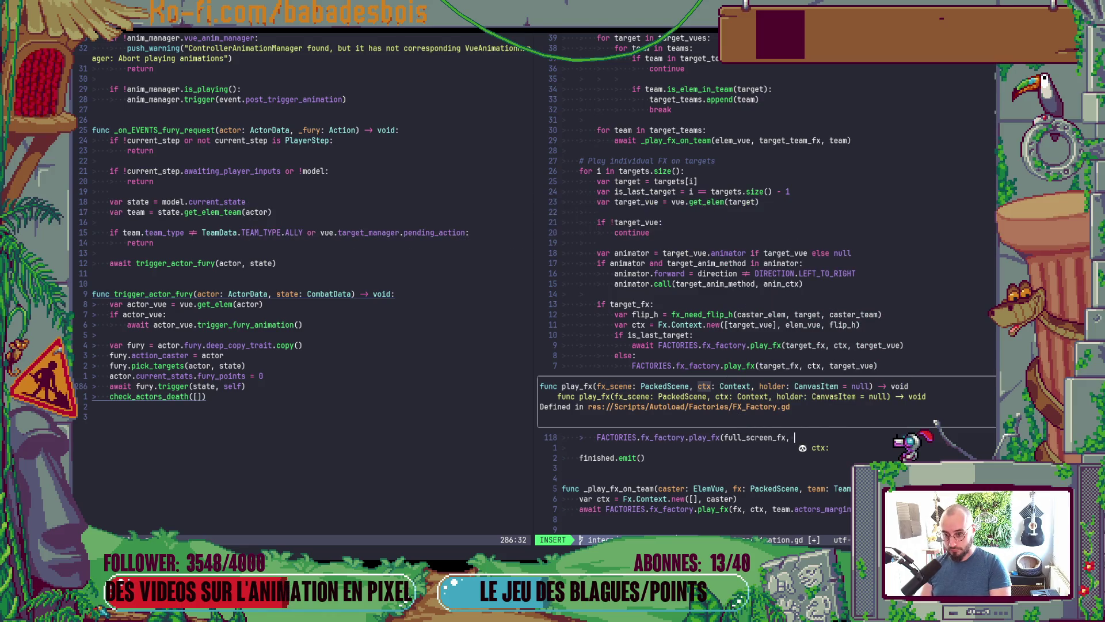
key(Escape)
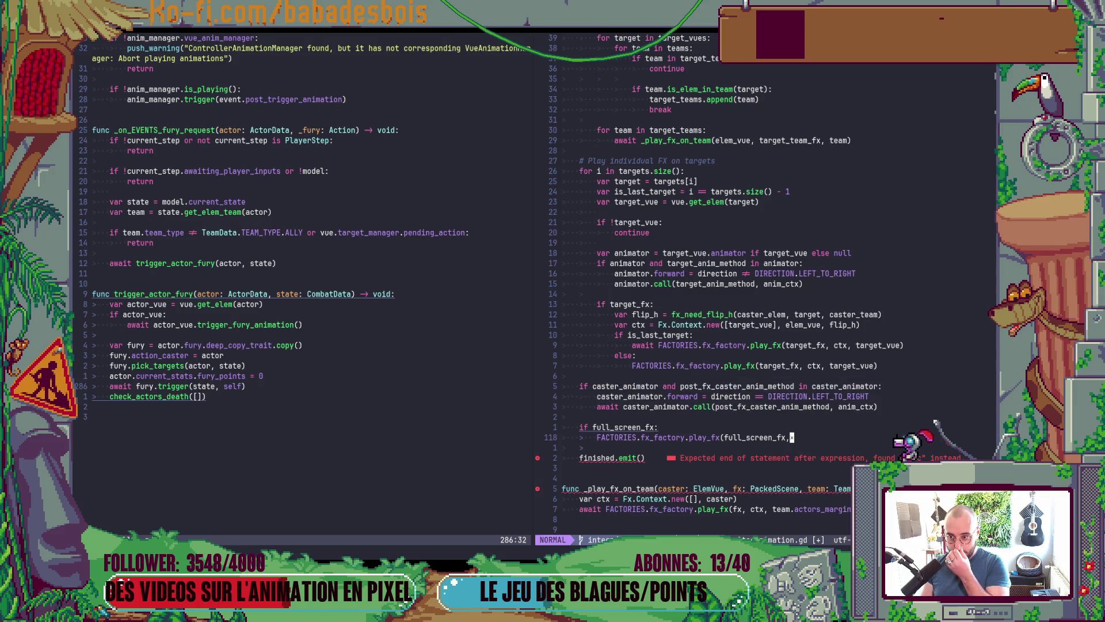
scroll(835, 367, up, 11)
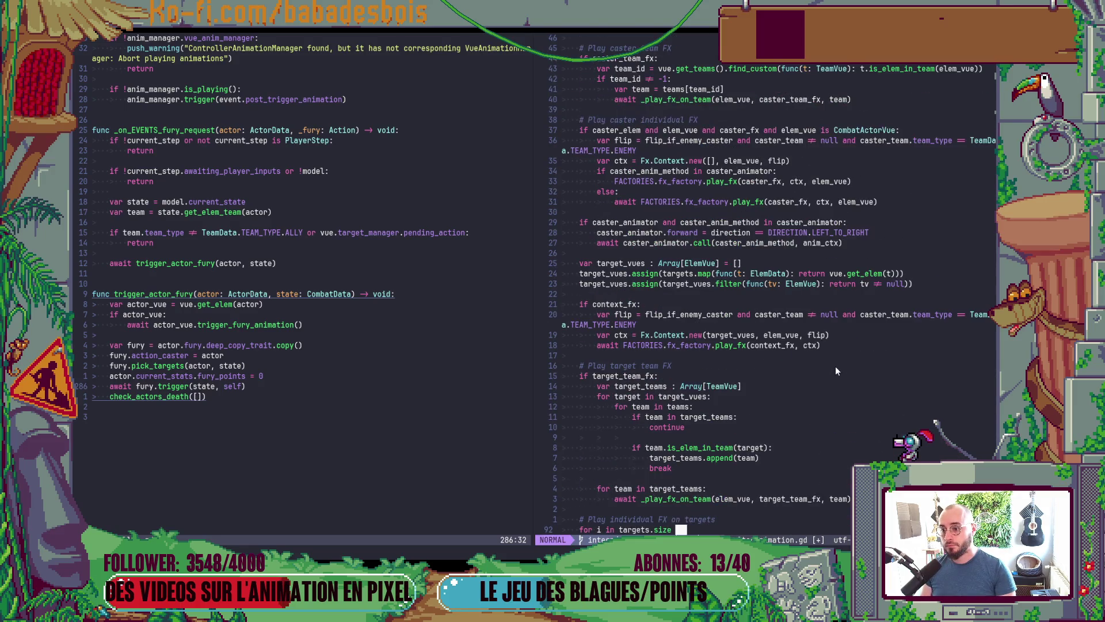
Copy the 'var ctx = Fx.Context.new' line into the full_screen_fx block and check the constructor's docs
scroll(827, 361, down, 12)
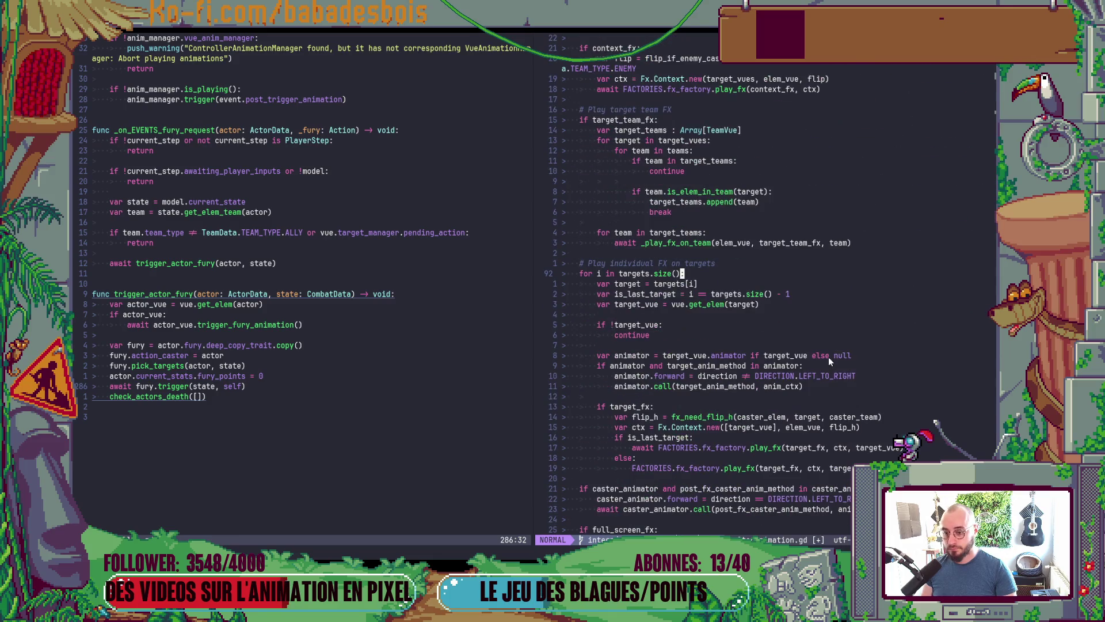
click(816, 367)
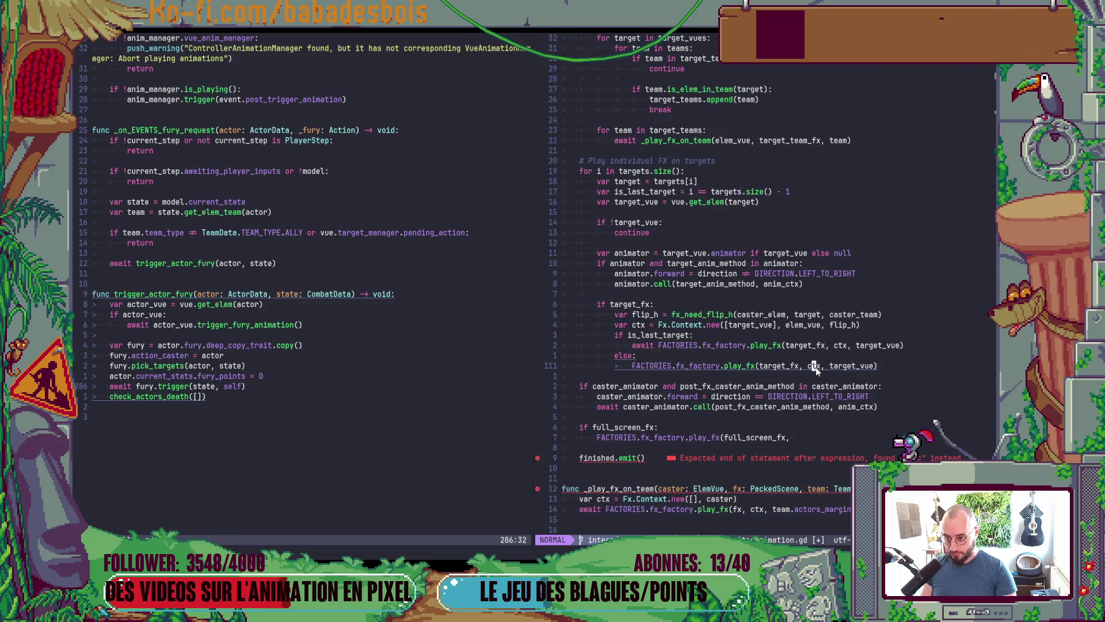
click(662, 326)
key(j)
key(j)
key(j)
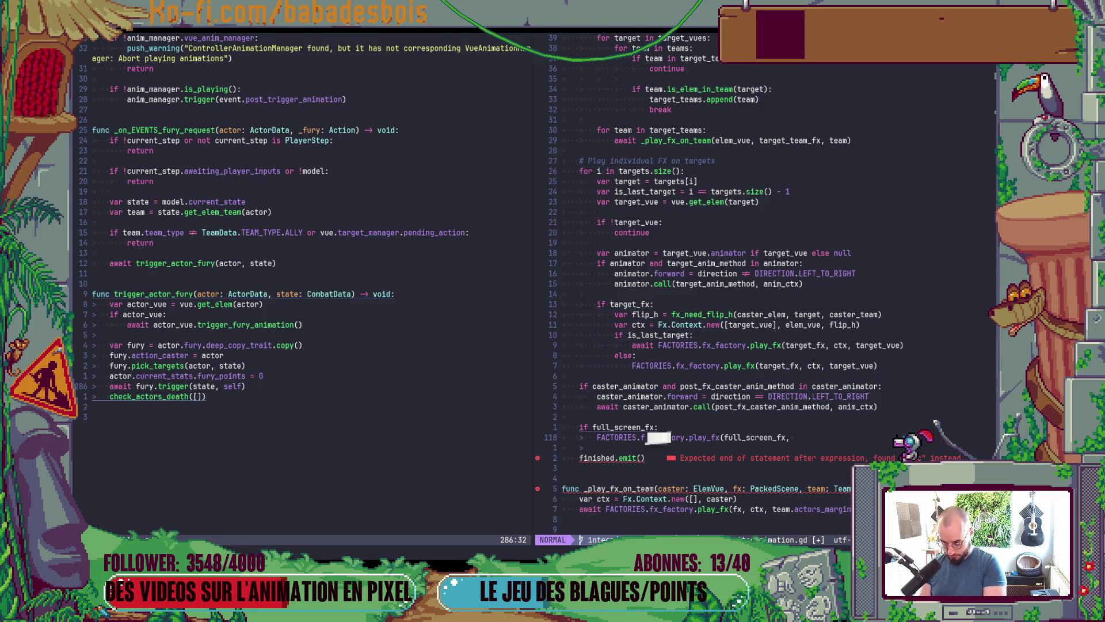
key(P)
key(V)
key(less)
key(dollar)
key(b)
key(b)
key(b)
key(b)
key(b)
key(b)
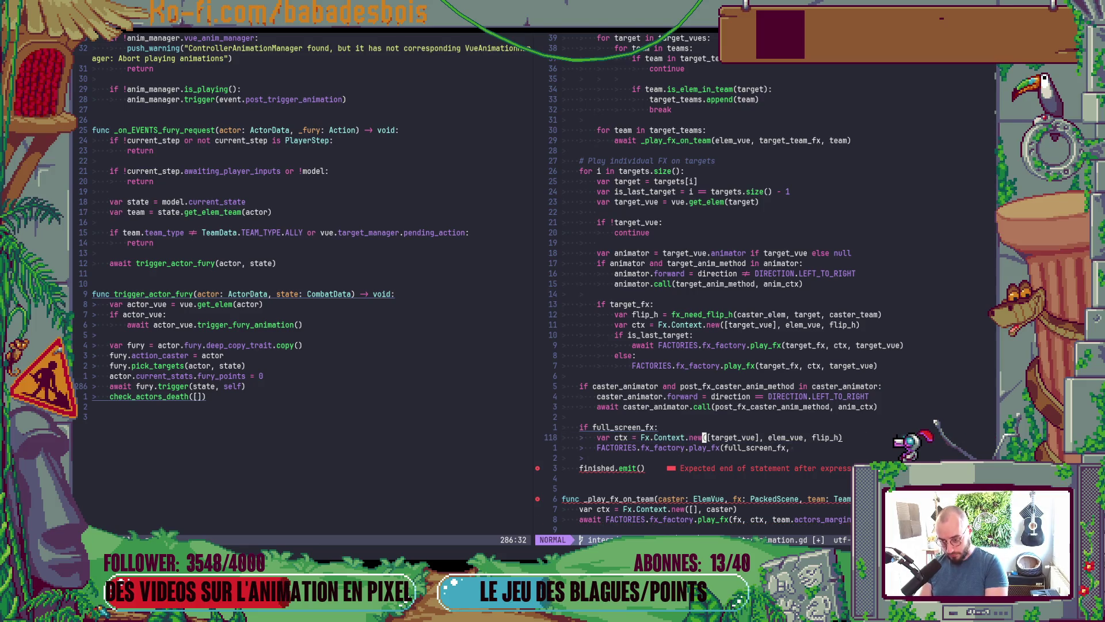
key(w)
key(w)
key(K)
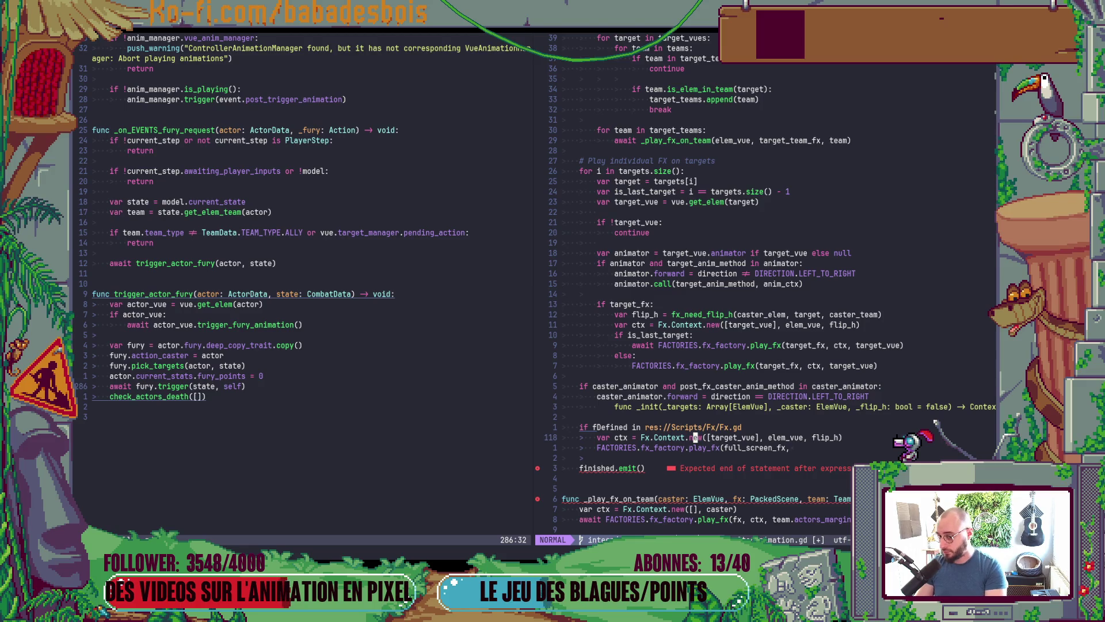
Remove target_vue from the context's targets, pass ctx to play_fx, and save the script
key(w)
key(w)
key(c)
key(i)
key(w)
key(Escape)
key(dollar)
key(b)
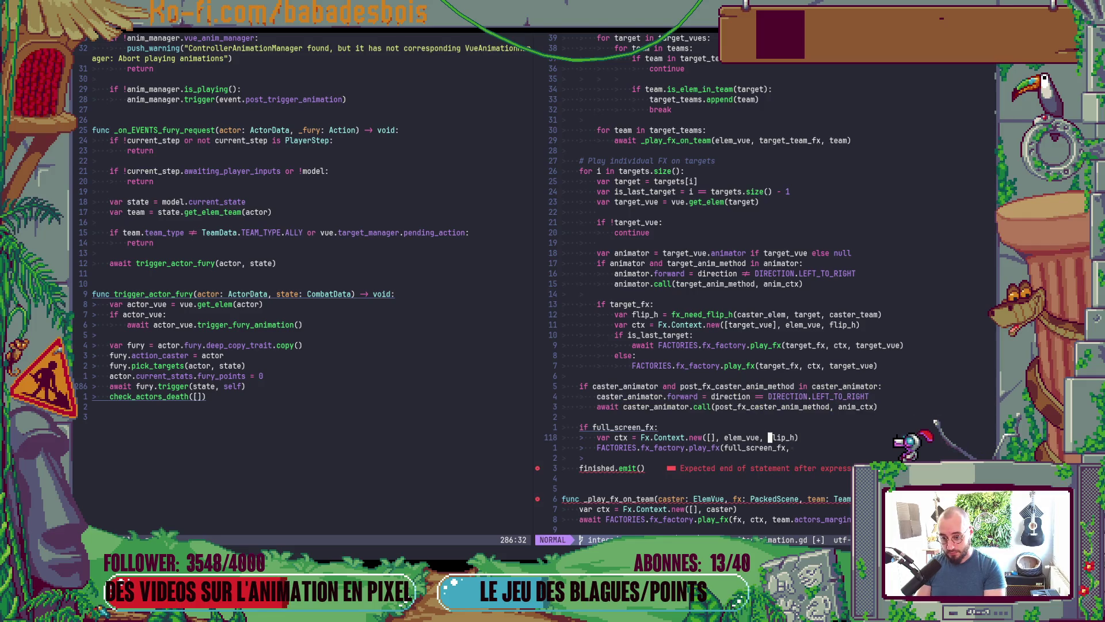
text(jA)
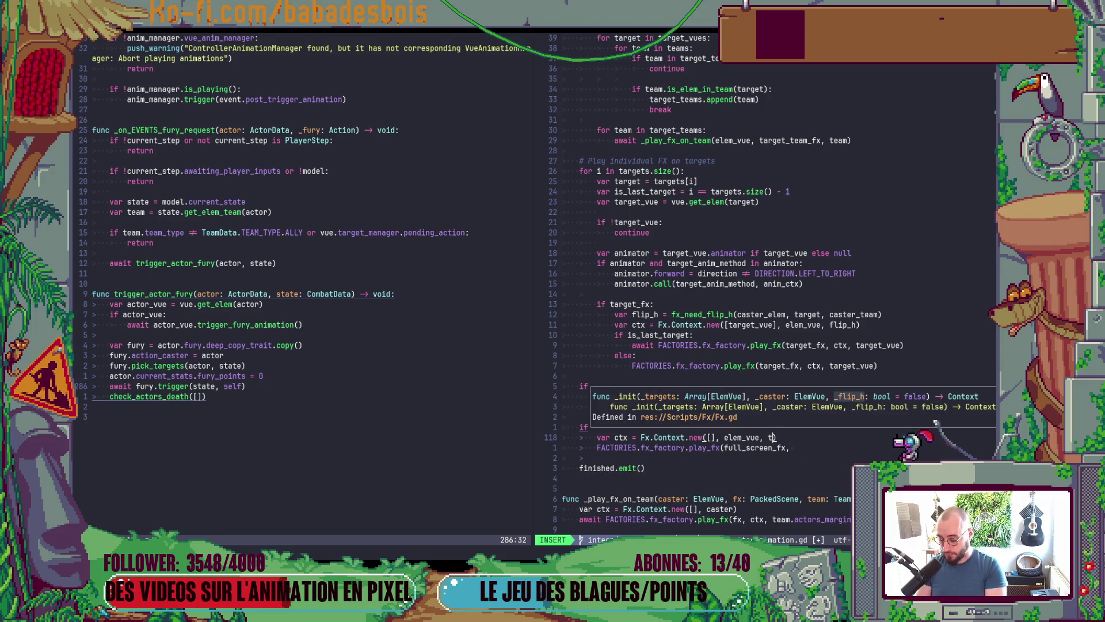
text( ctx)
key(Escape)
text(:w)
key(Return)
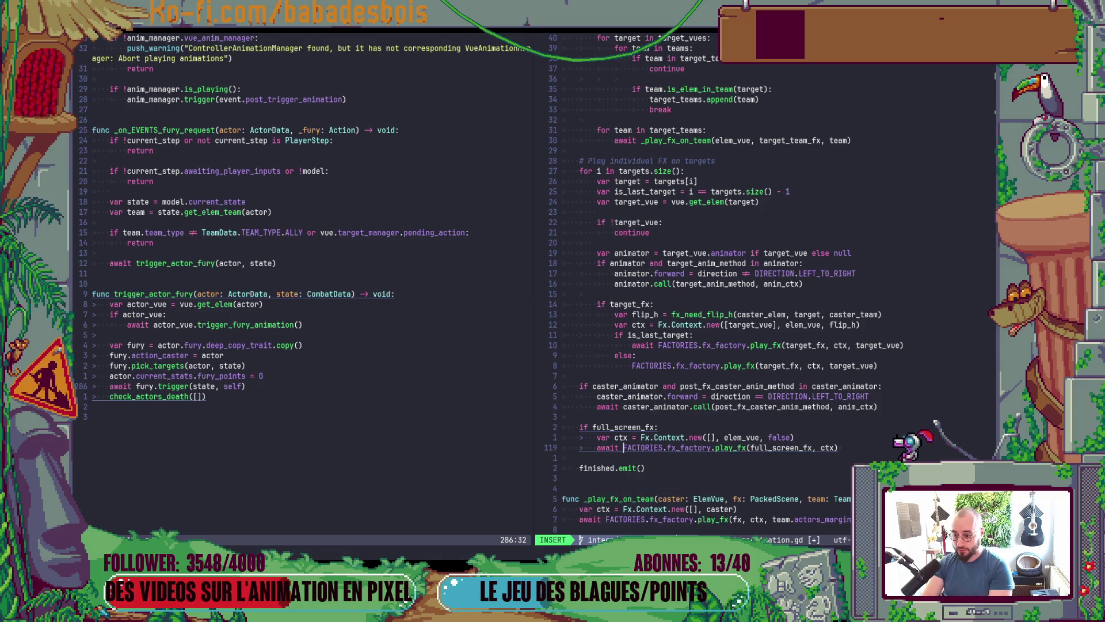
key(alt+Tab)
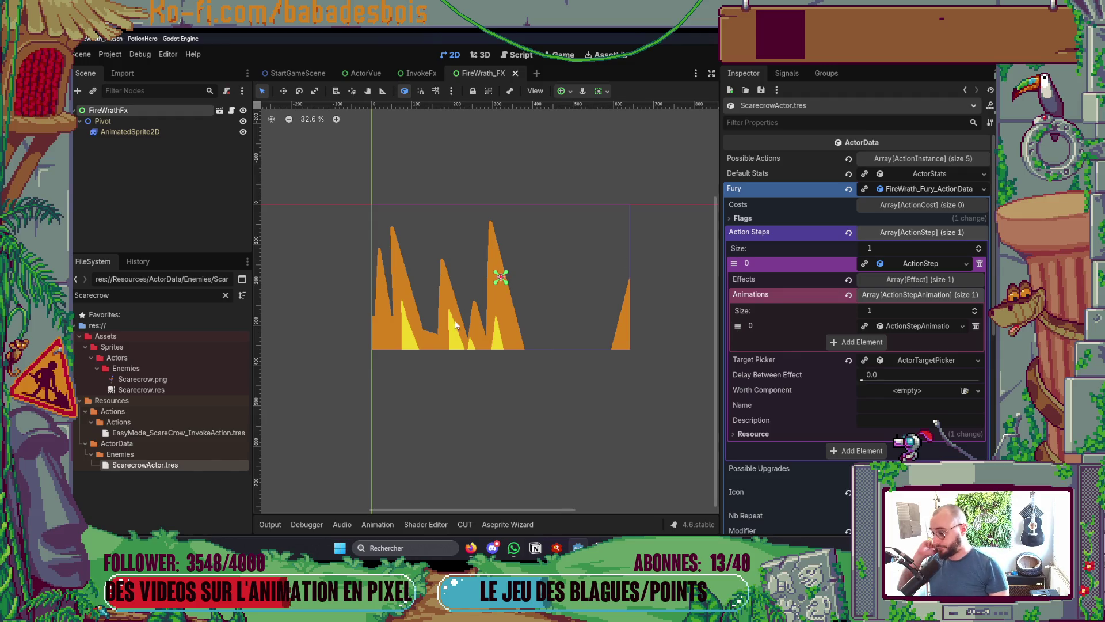
Expand Fury > Action Steps > 0 > Animations > 0 to reveal the Fx slots
click(939, 280)
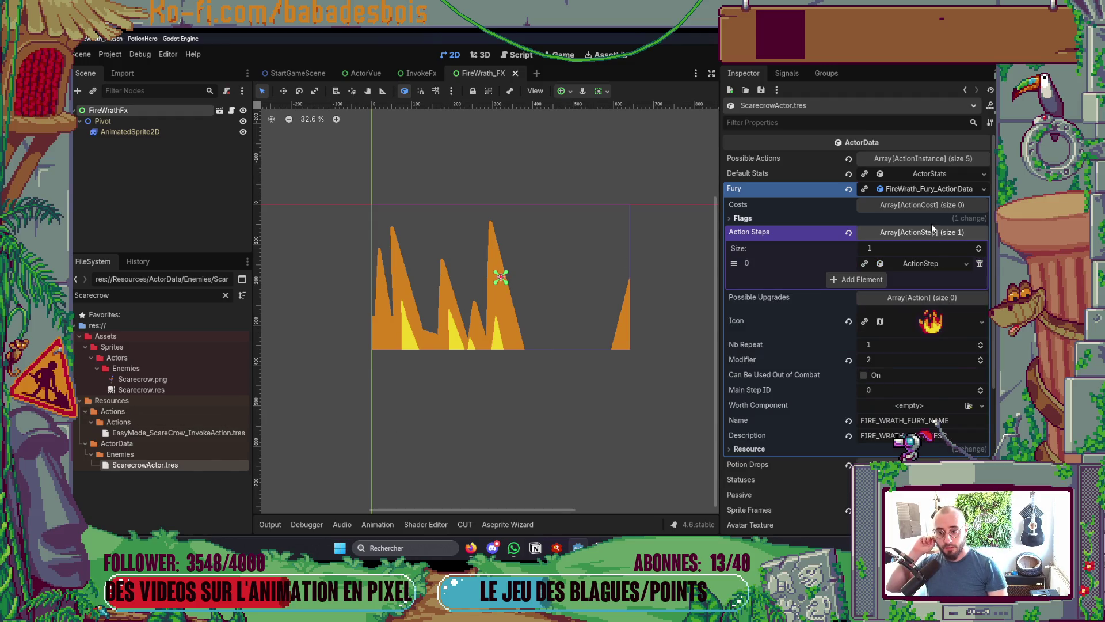
click(923, 231)
click(927, 193)
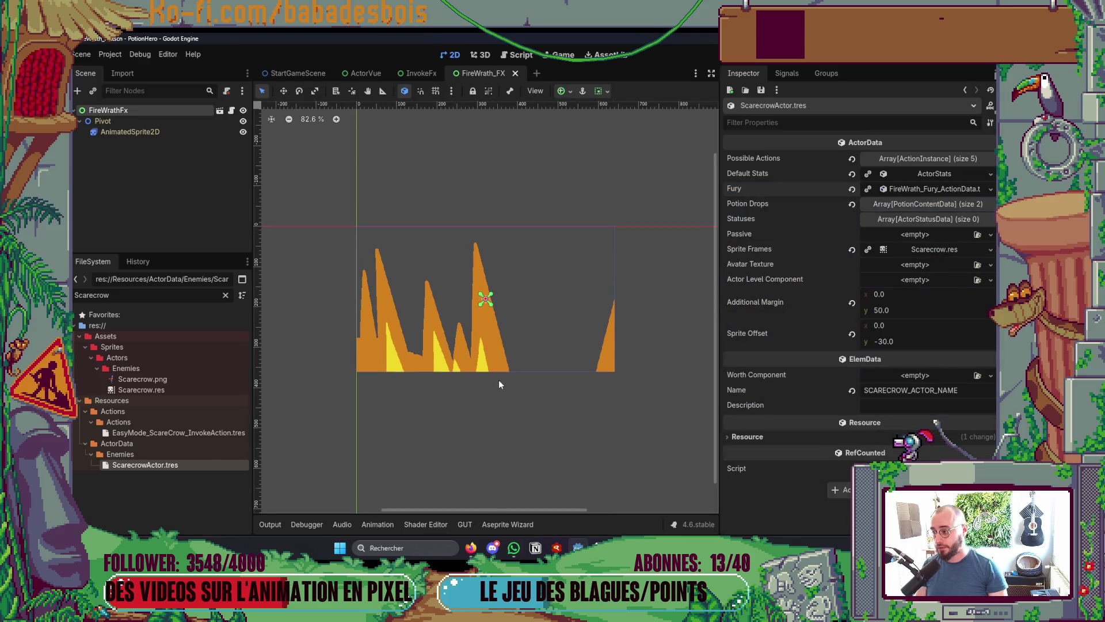
click(931, 191)
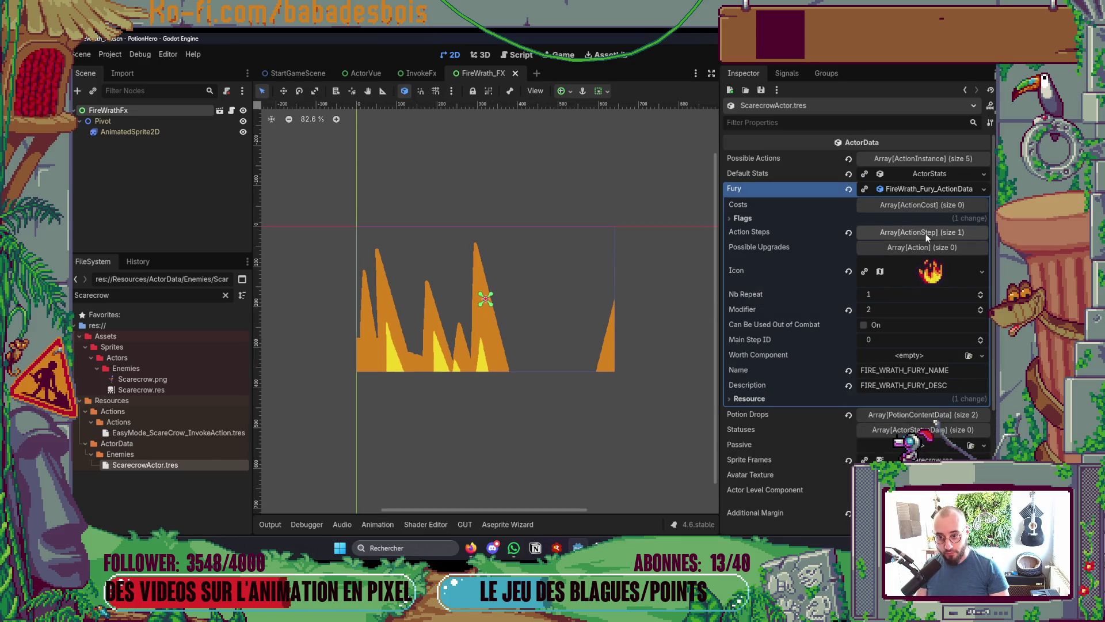
click(928, 233)
click(927, 264)
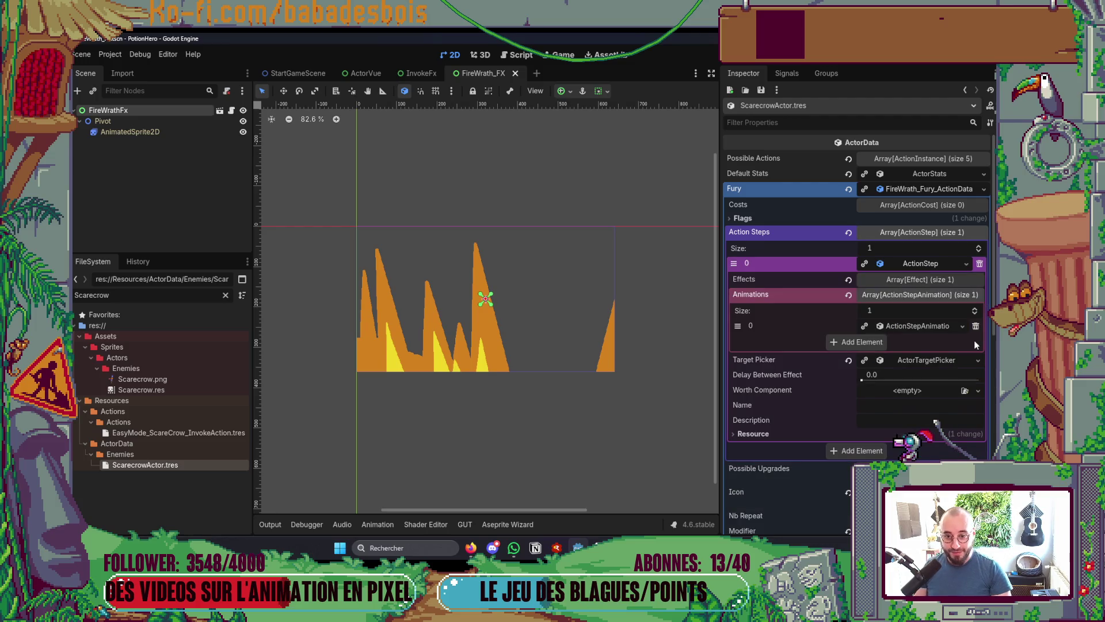
click(928, 327)
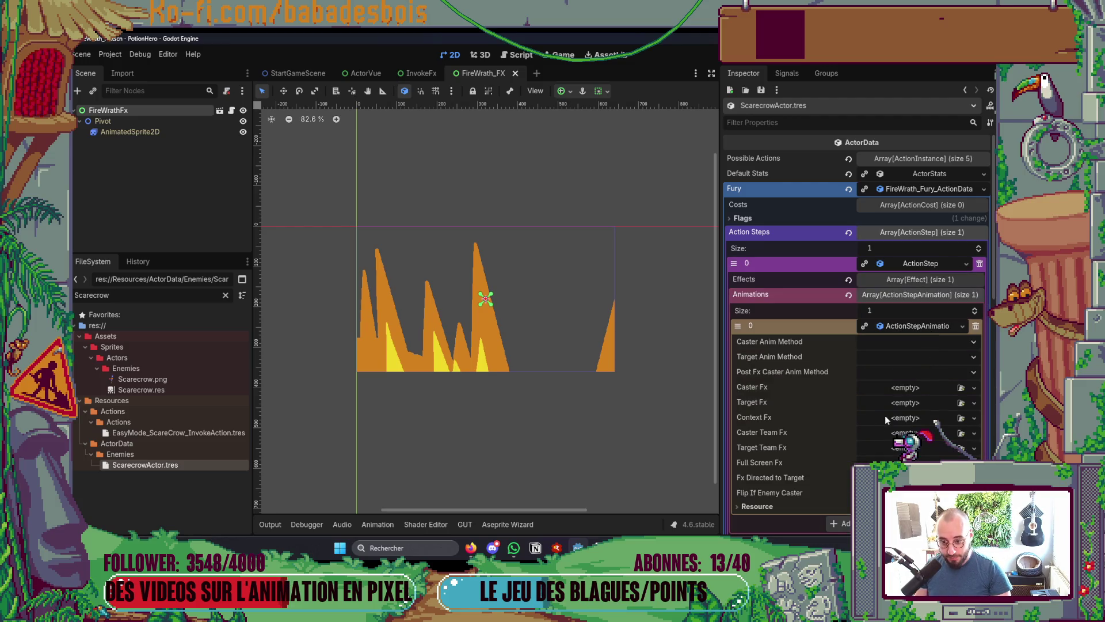
Filter for 'FireW', drop FireWrath_FX.tscn into Full Screen Fx, and run the game with F5
double_click(136, 298)
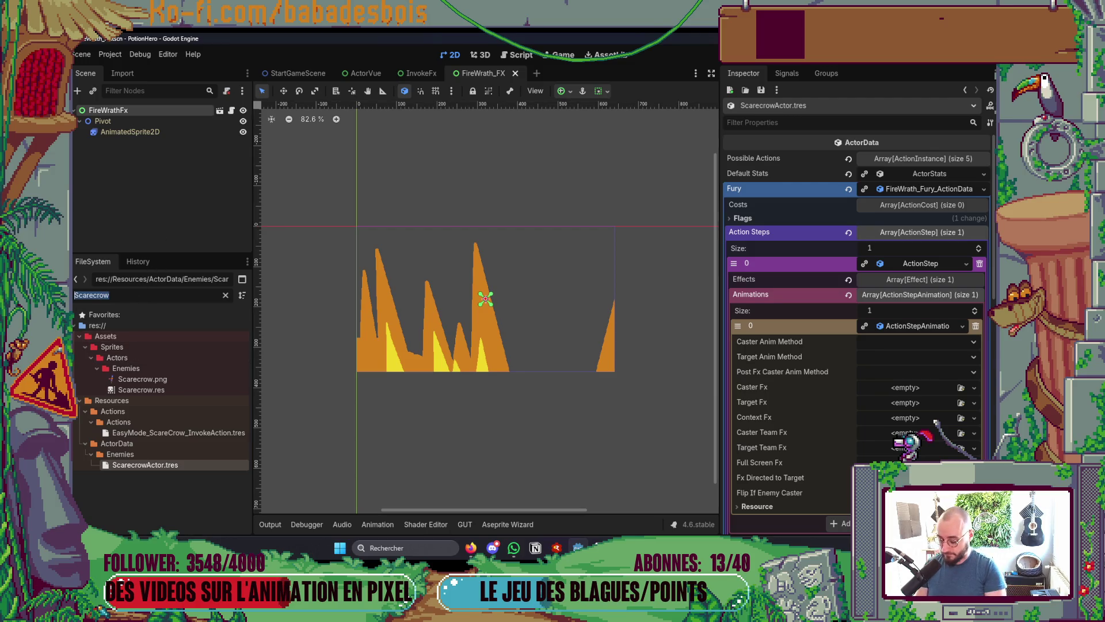
text(FireWra)
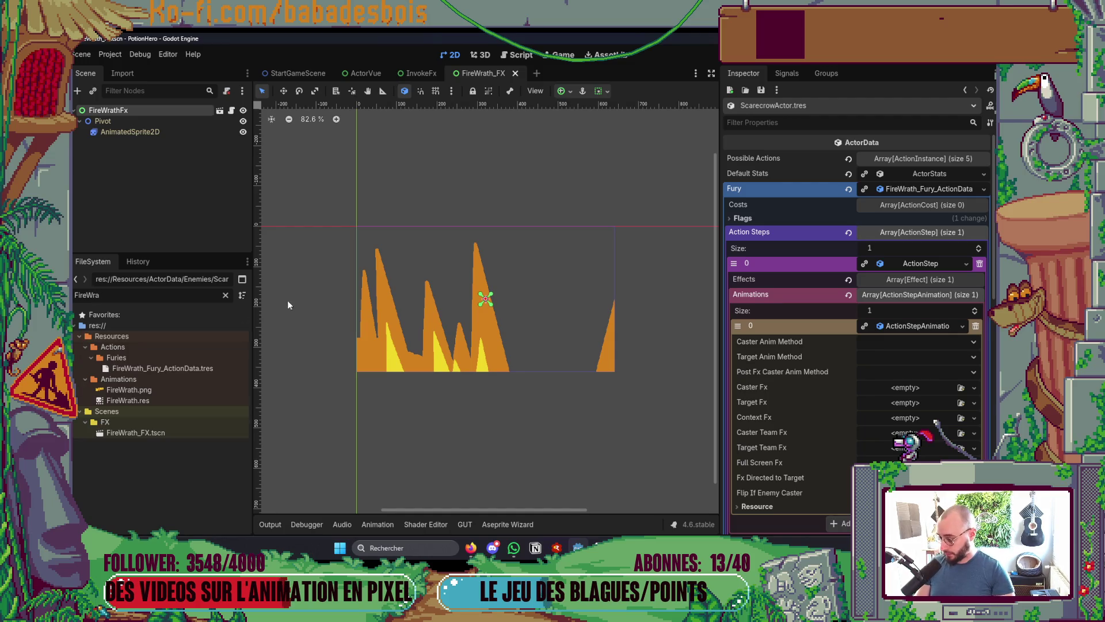
mouse_move(171, 432)
mouse_down()
mouse_move(288, 500)
mouse_move(955, 403)
mouse_up()
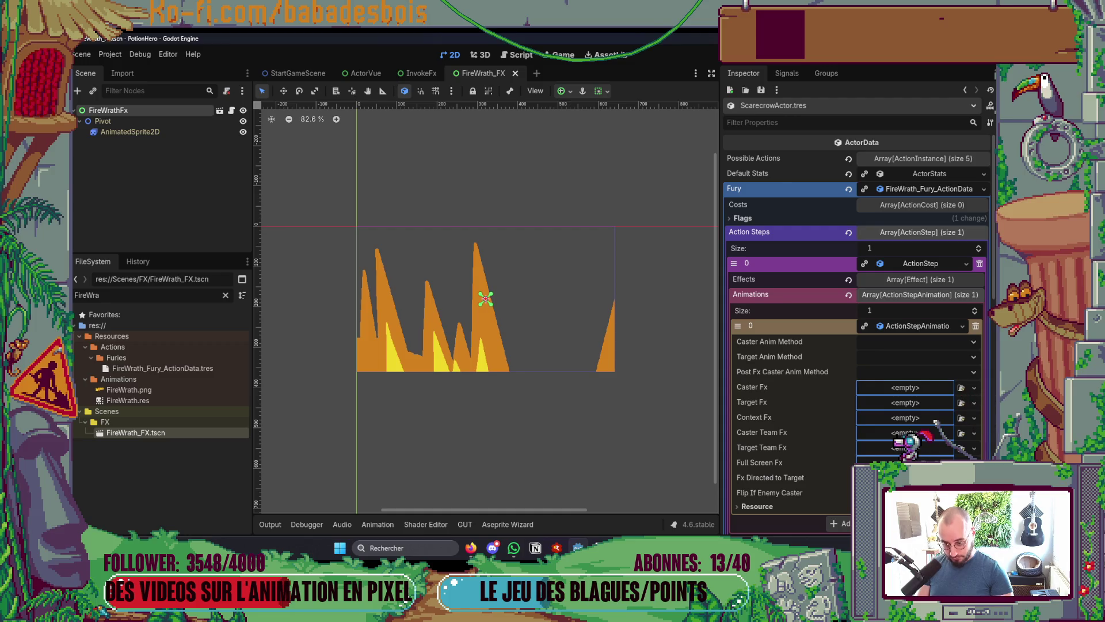
drag(906, 455, 904, 463)
scroll(613, 320, down, 2)
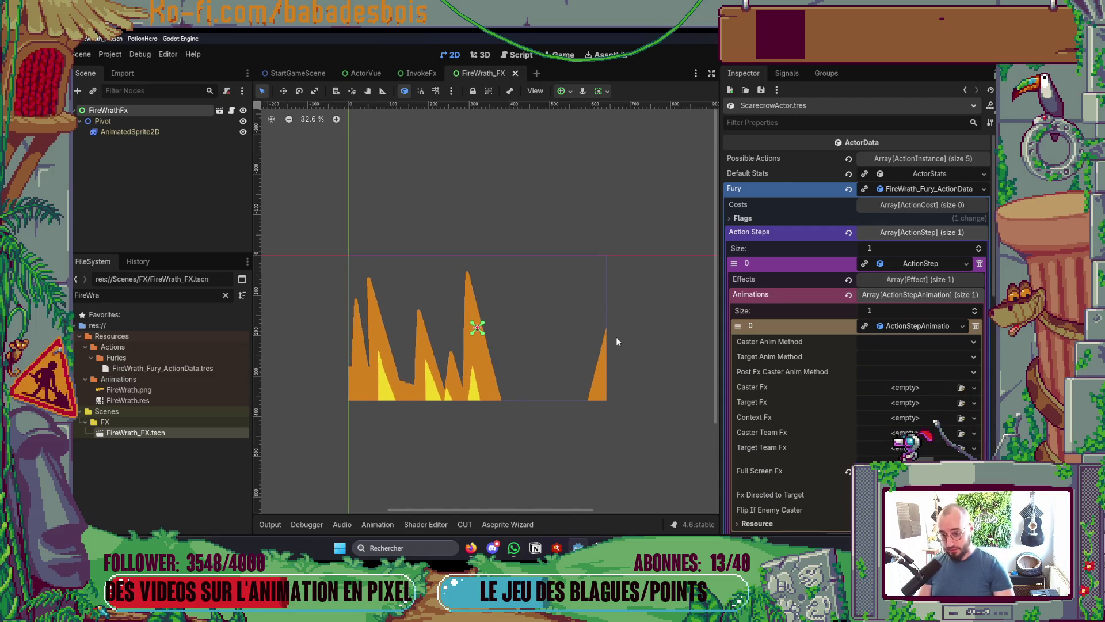
key(F5)
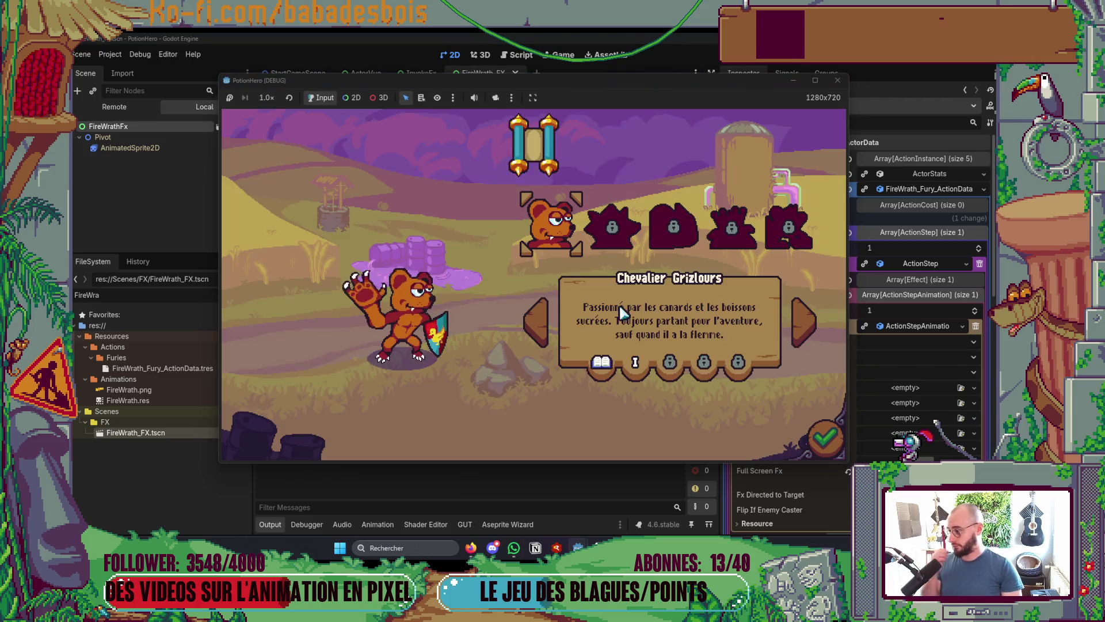
Start a battle on the bear's second level and dismiss the tutorial dialogue
click(633, 232)
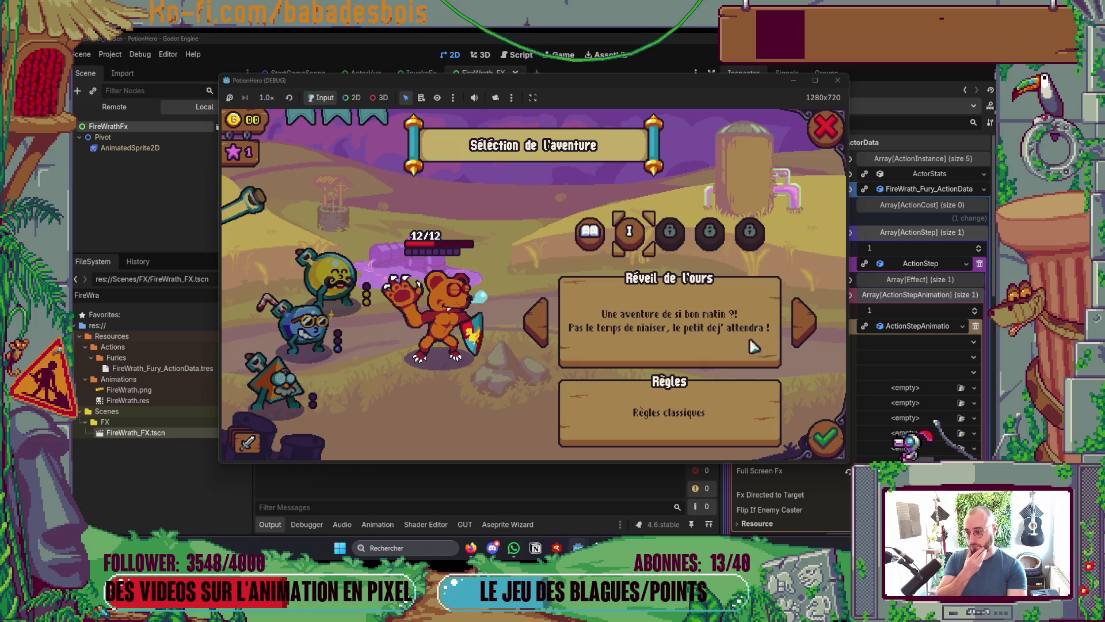
click(829, 437)
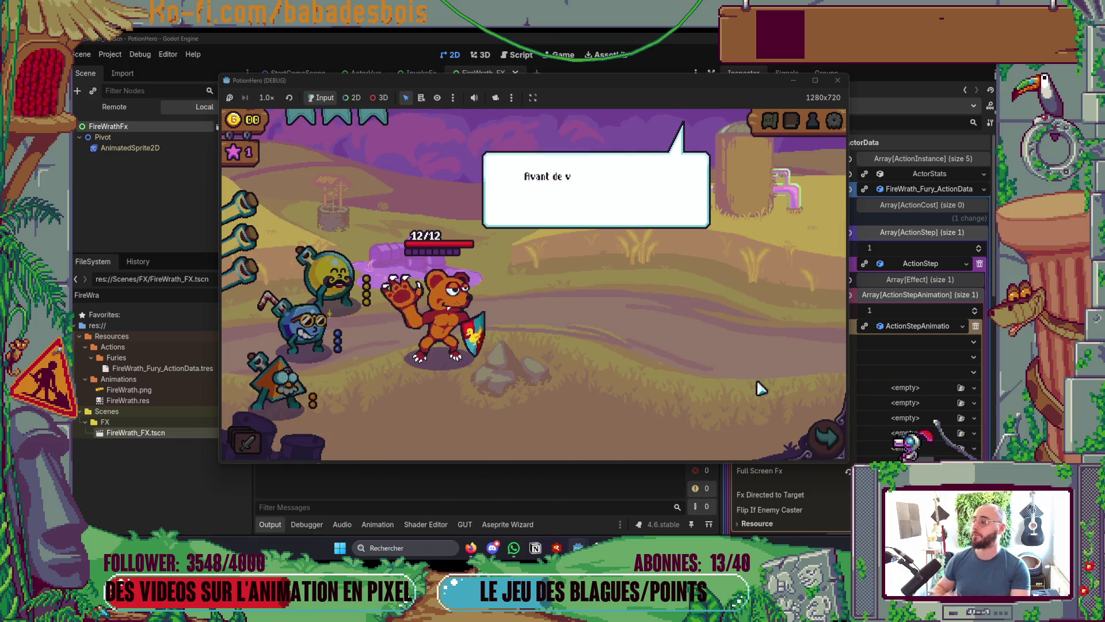
click(748, 354)
click(739, 305)
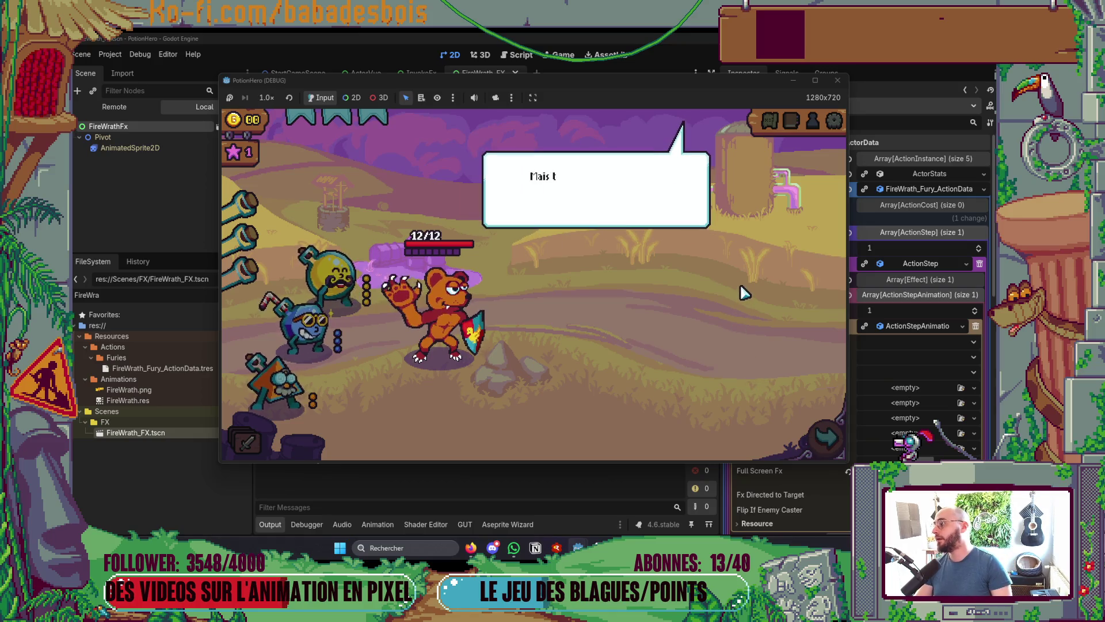
click(742, 291)
Enter the next battle room, end two turns, then feed the bear a potion to unleash its Fury
click(839, 436)
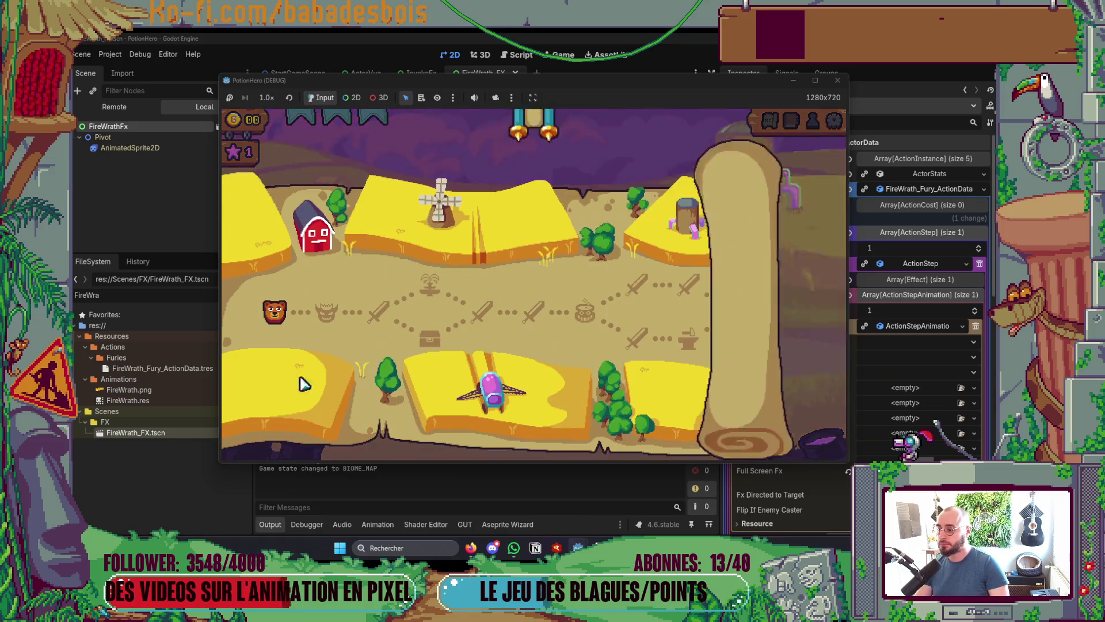
click(321, 322)
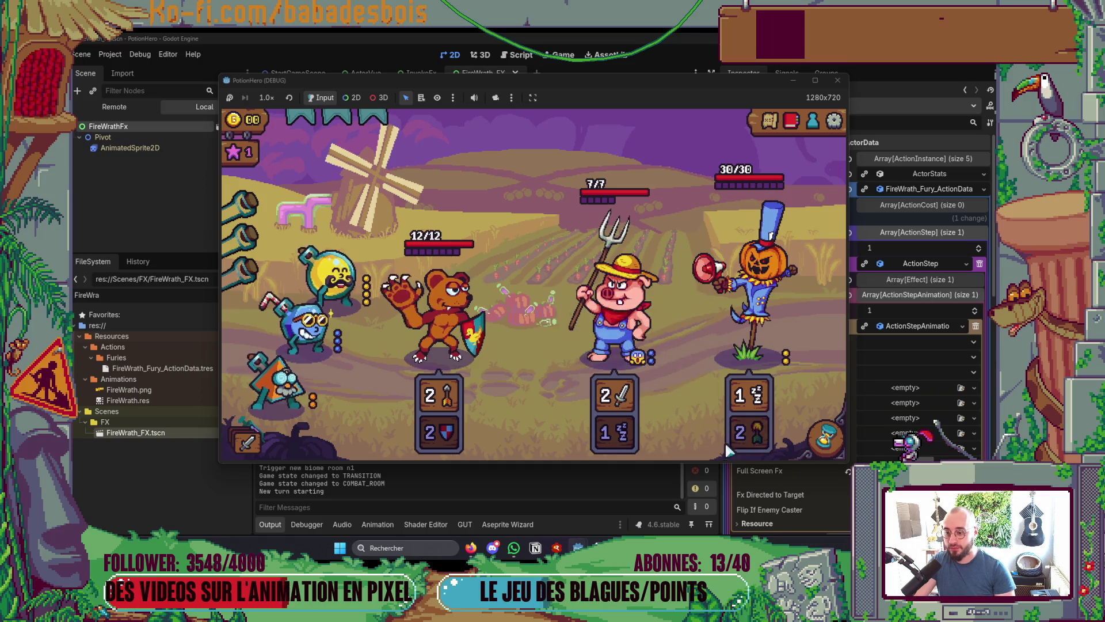
mouse_move(610, 424)
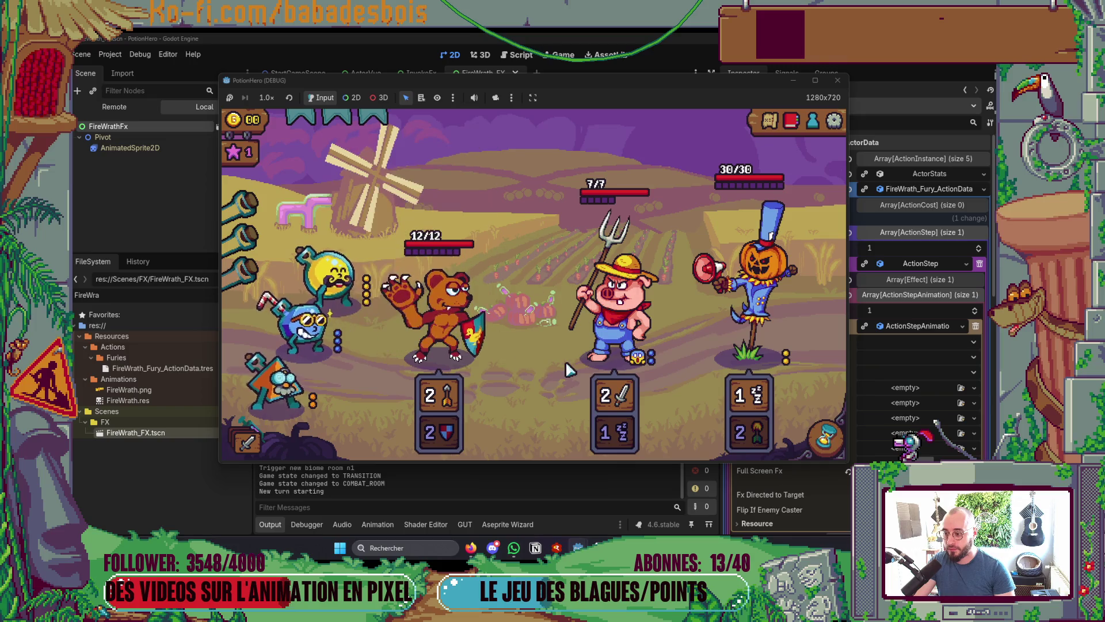
click(826, 437)
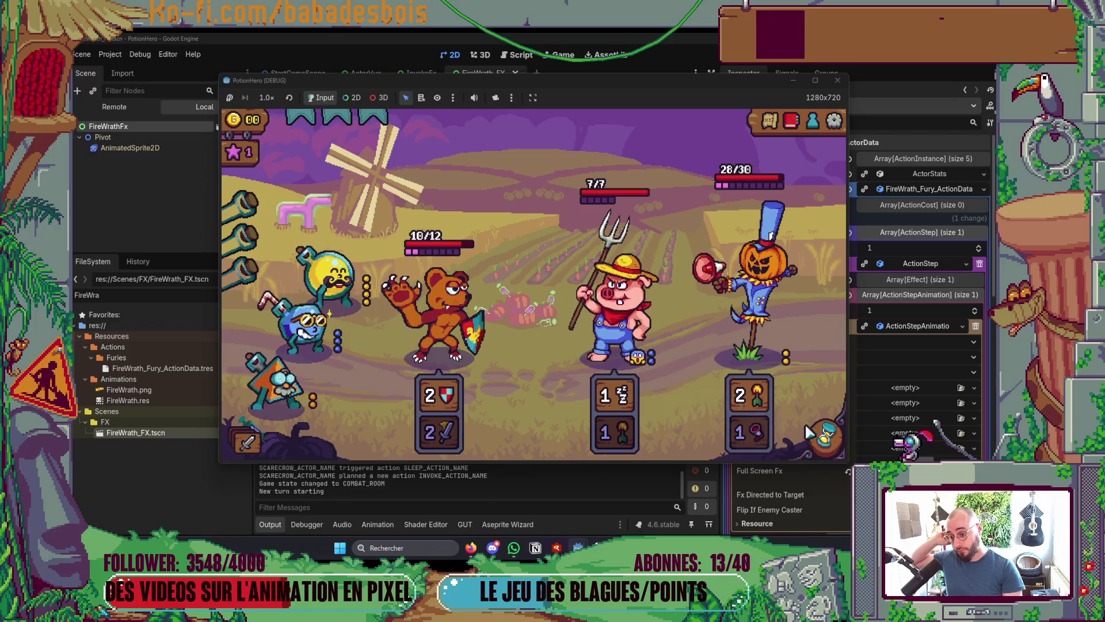
click(826, 438)
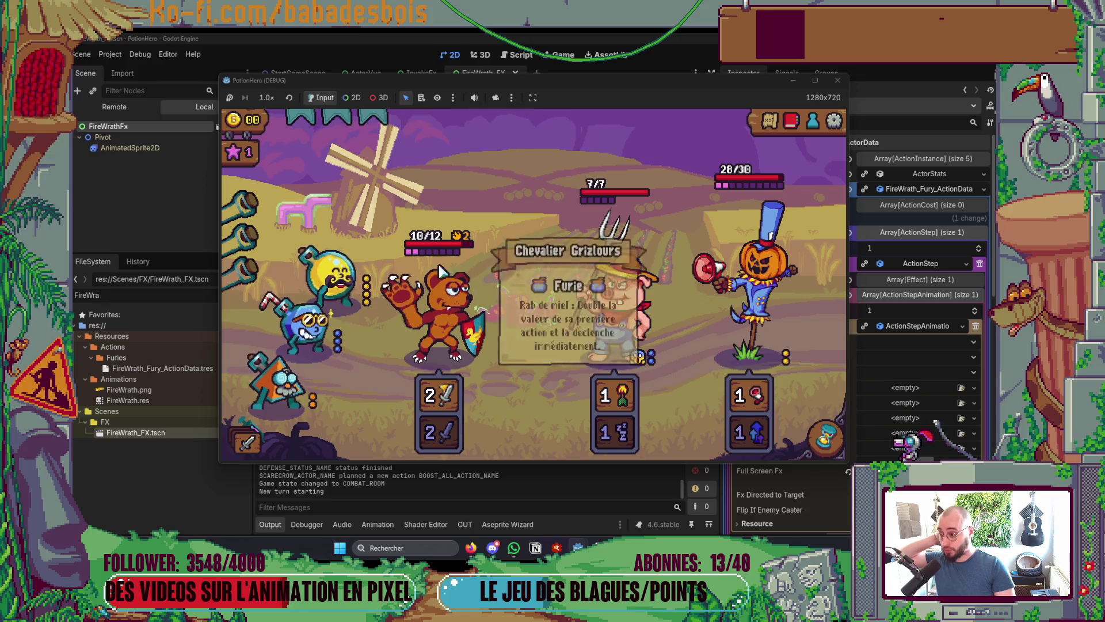
click(334, 282)
click(437, 311)
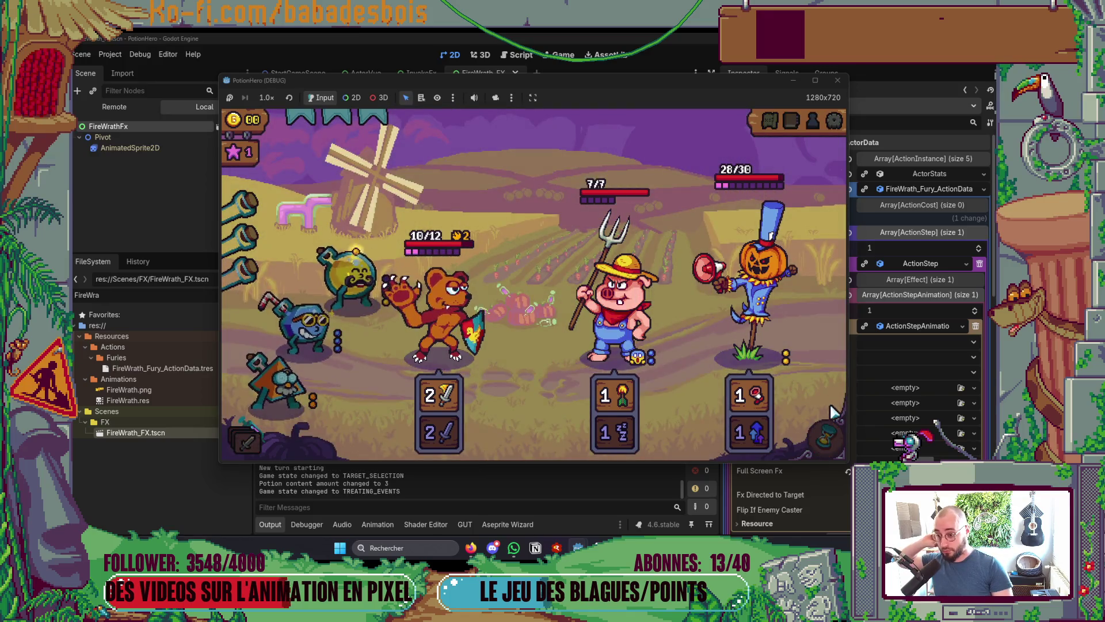
click(824, 439)
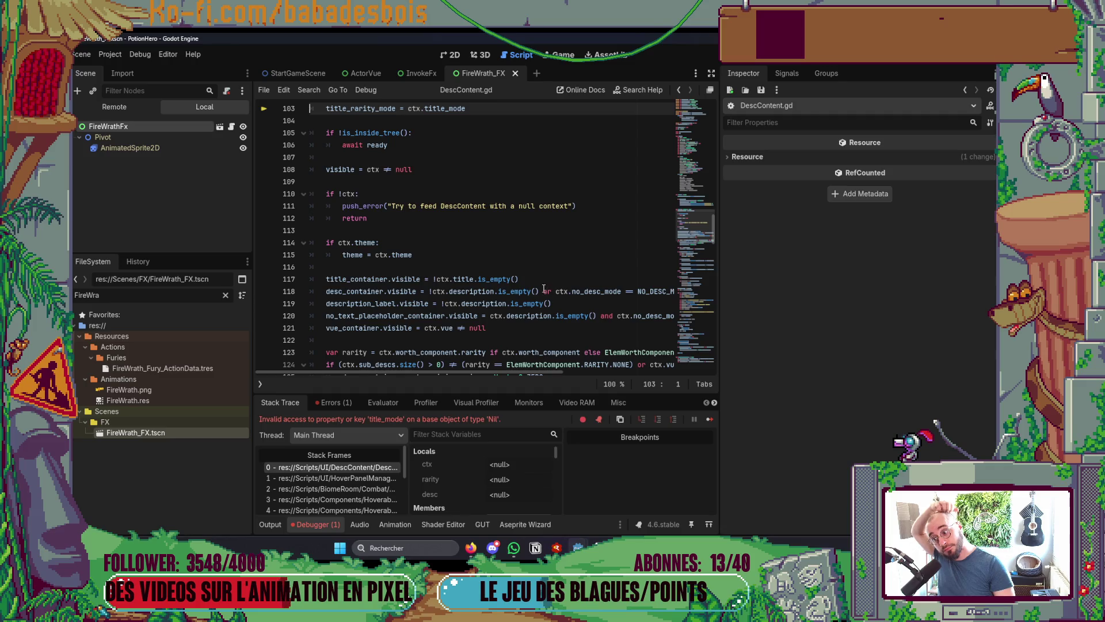
Scroll the DescContent.gd error up to the feed function, then leave the closing debug session
scroll(546, 263, up, 2)
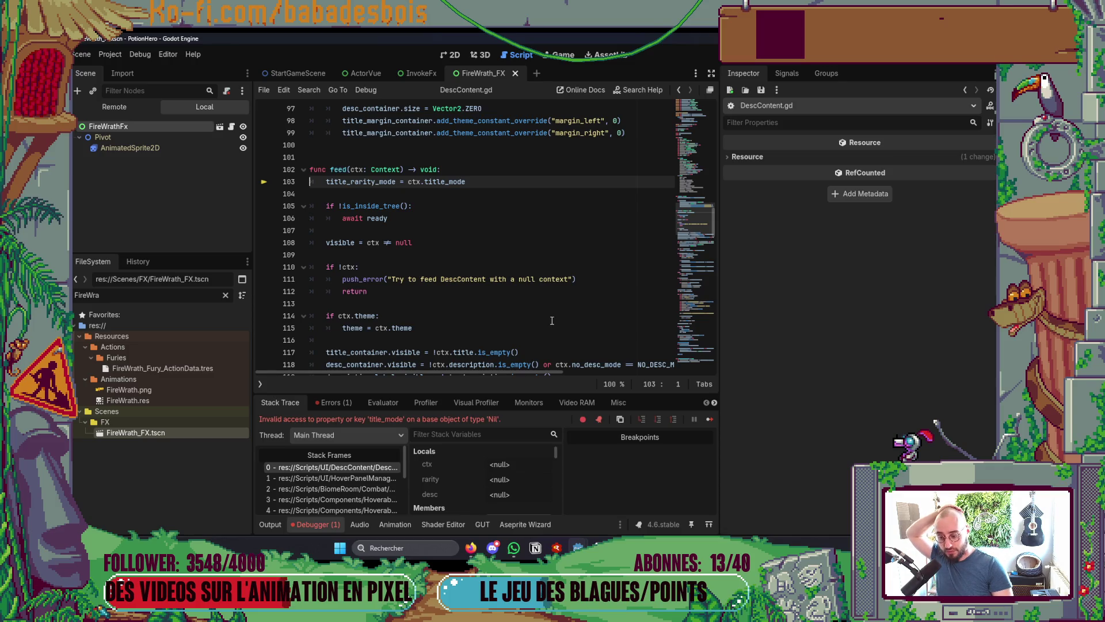
key(alt+Tab)
In a terminal pane, check the git status and stage all changes
key(ctrl+grave)
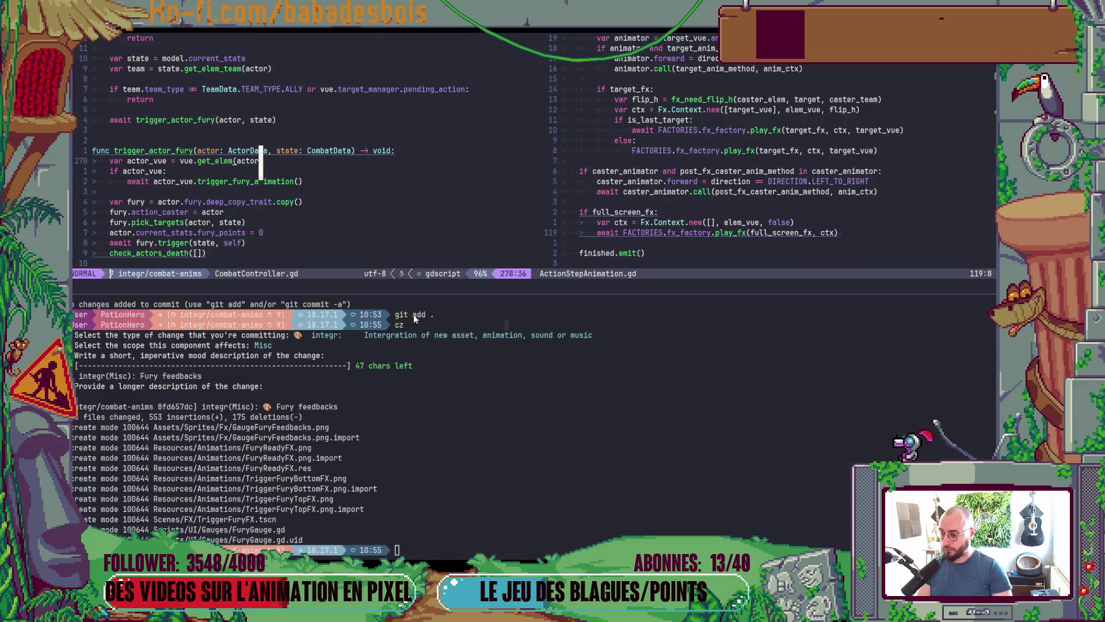
text(git s)
key(Return)
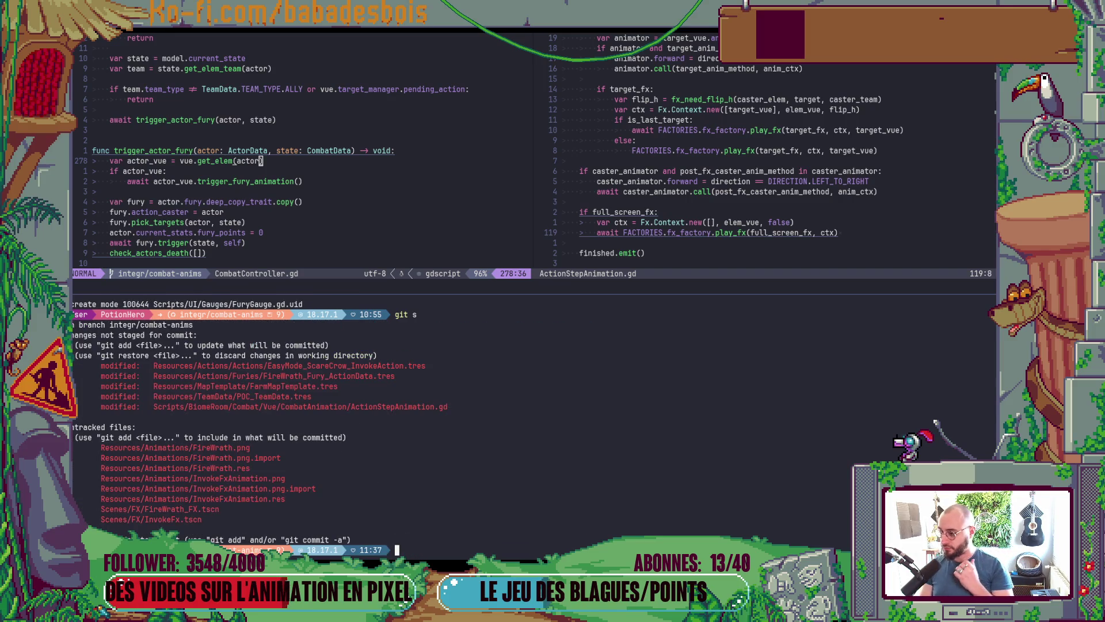
text(git add .)
key(Return)
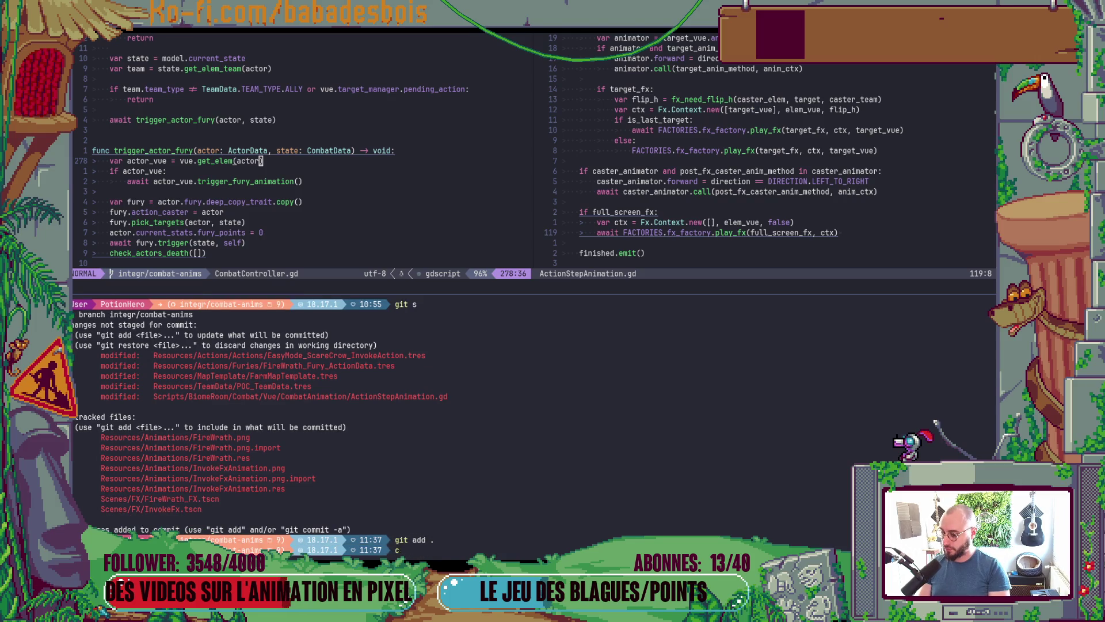
Commit the changes with cz as integr(Misc): 'Fire wrath FX', skipping the long description
text(cz)
key(Return)
key(Down)
key(Down)
key(Down)
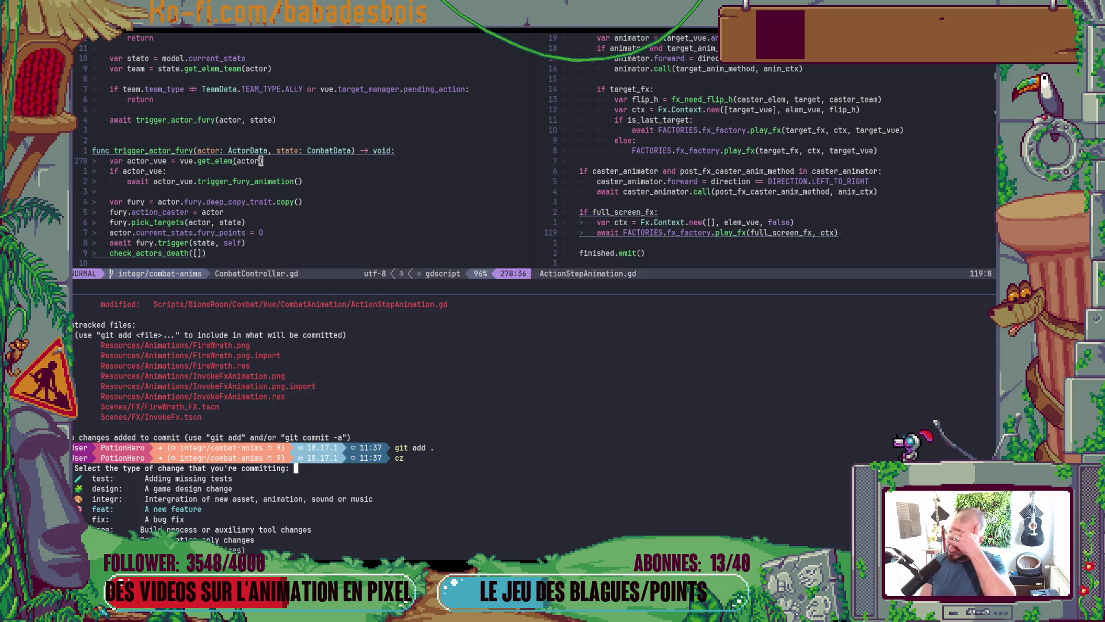
key(Down)
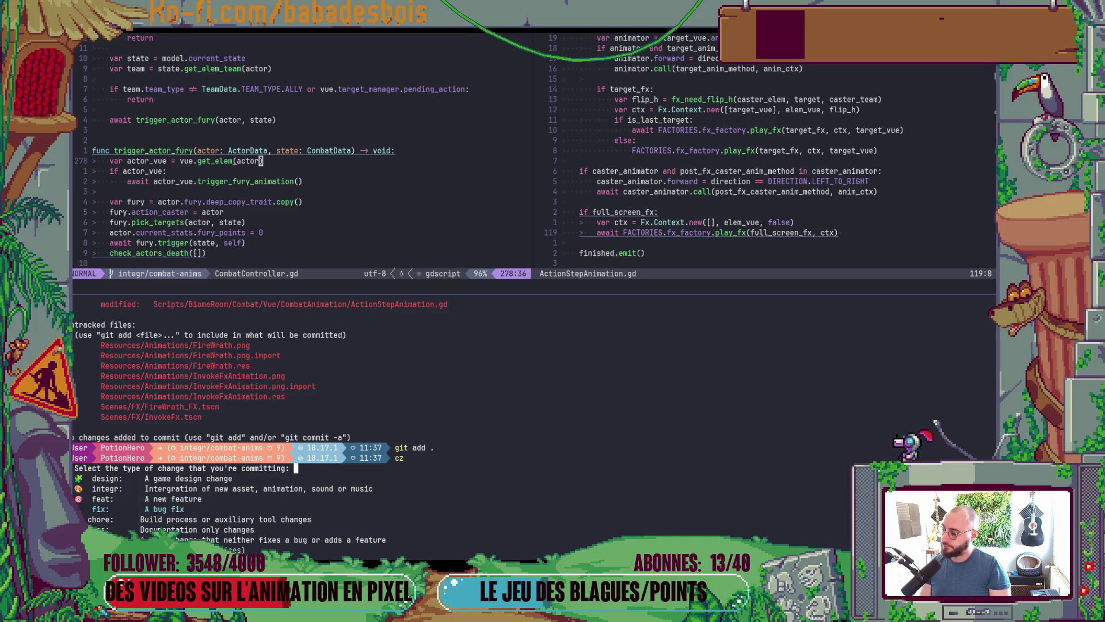
key(Up)
key(Up)
key(Return)
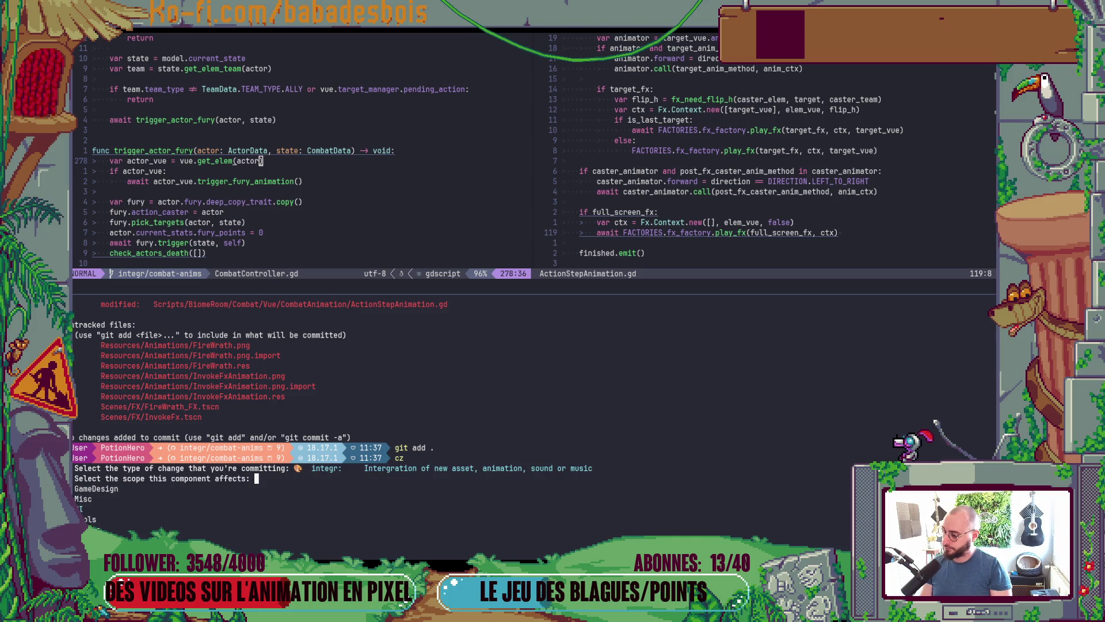
key(Return)
text(Fir)
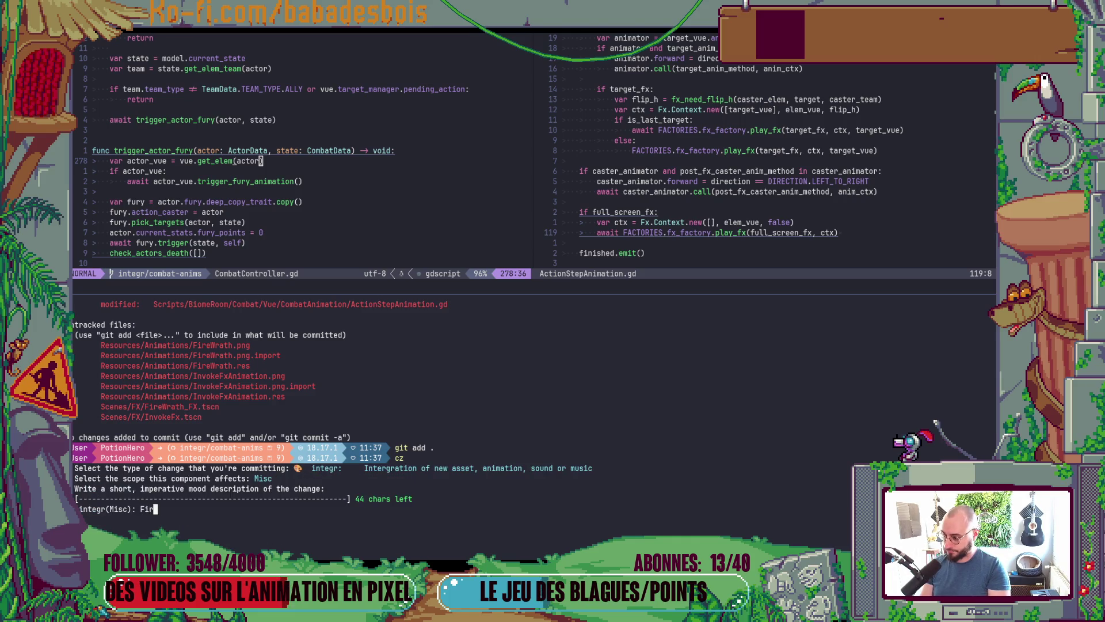
text(e wrath )
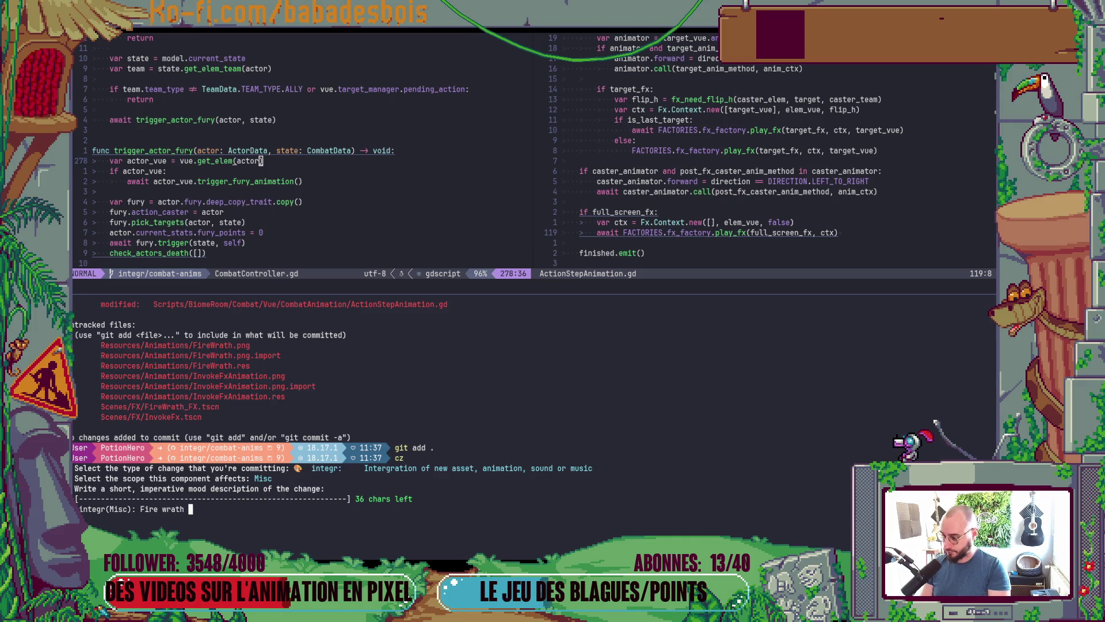
text(FX)
key(Return)
key(Return)
text(git)
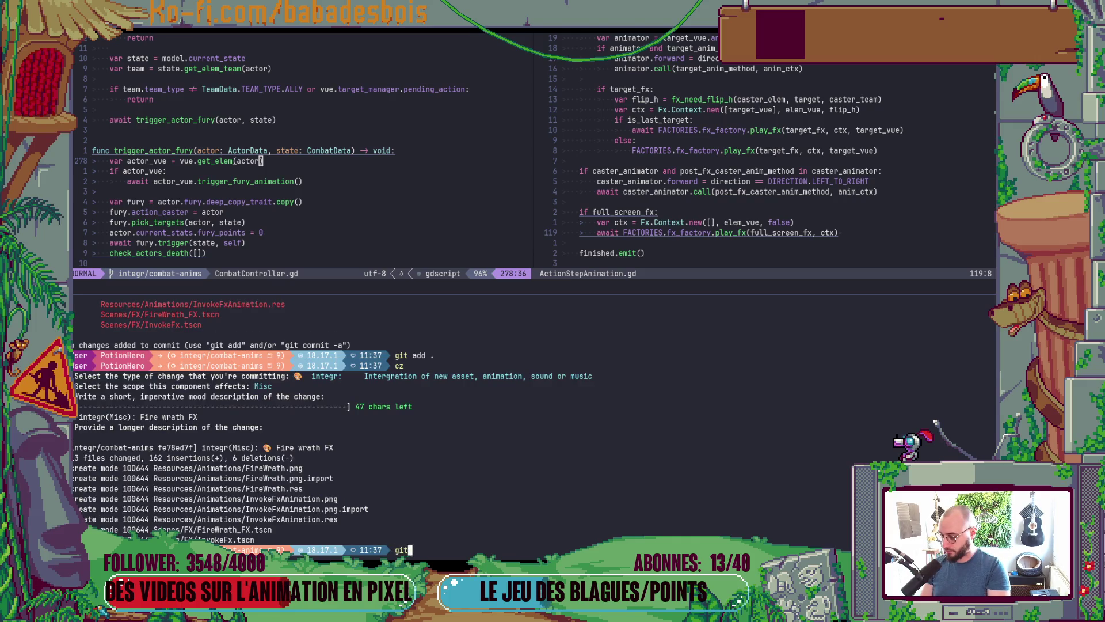
text( co dev)
key(Return)
Pull the latest dev, return to integr/combat-anims, and rebase it onto dev
text(git pull)
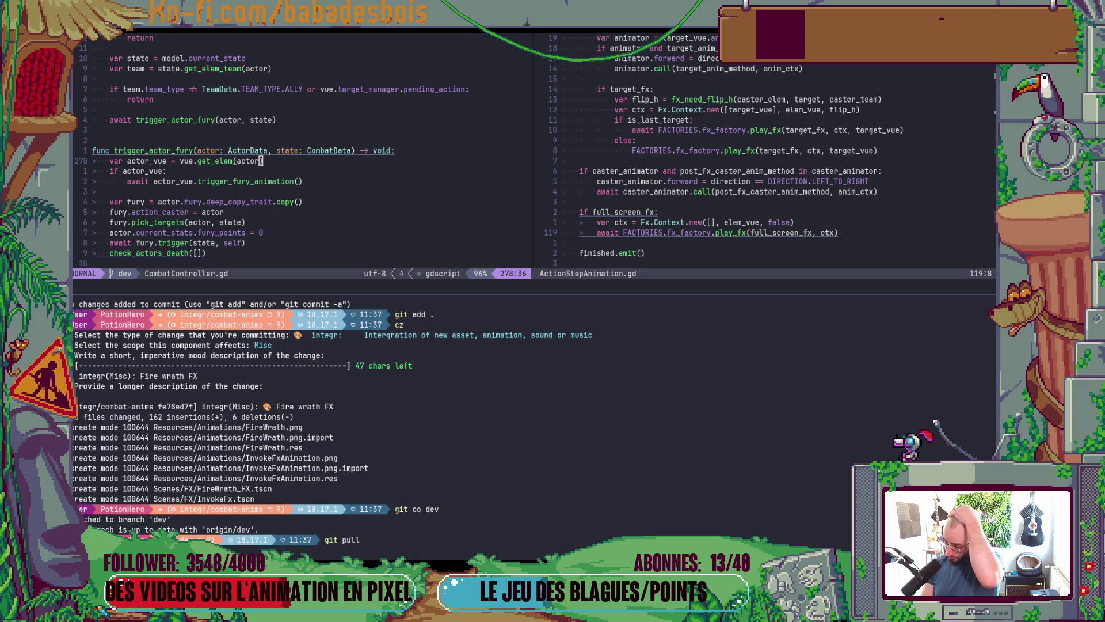
key(Return)
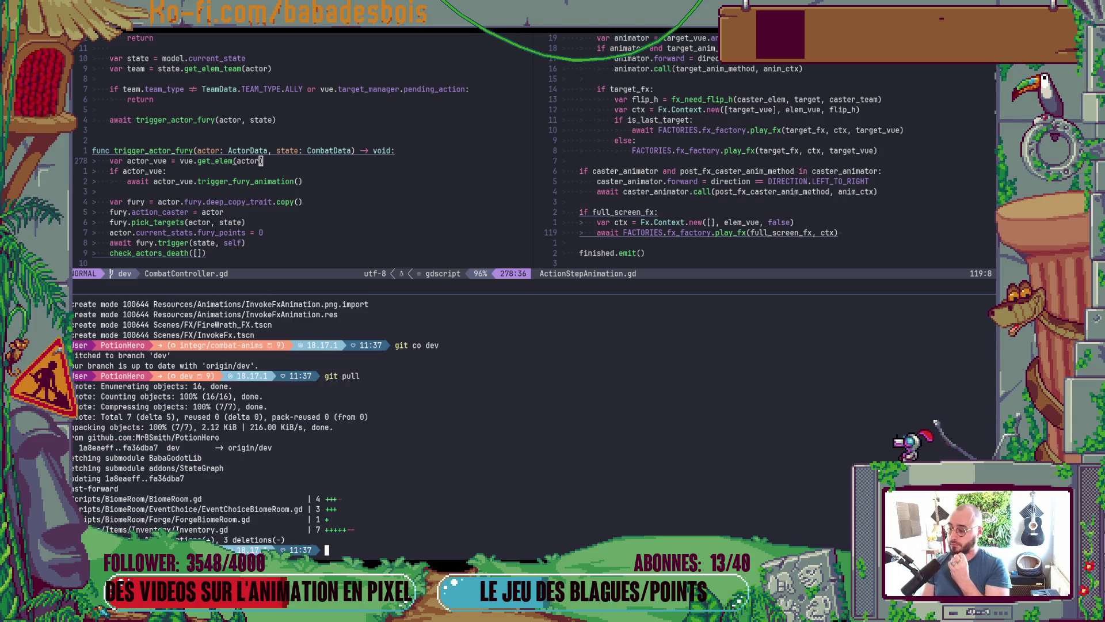
text(git rebase d)
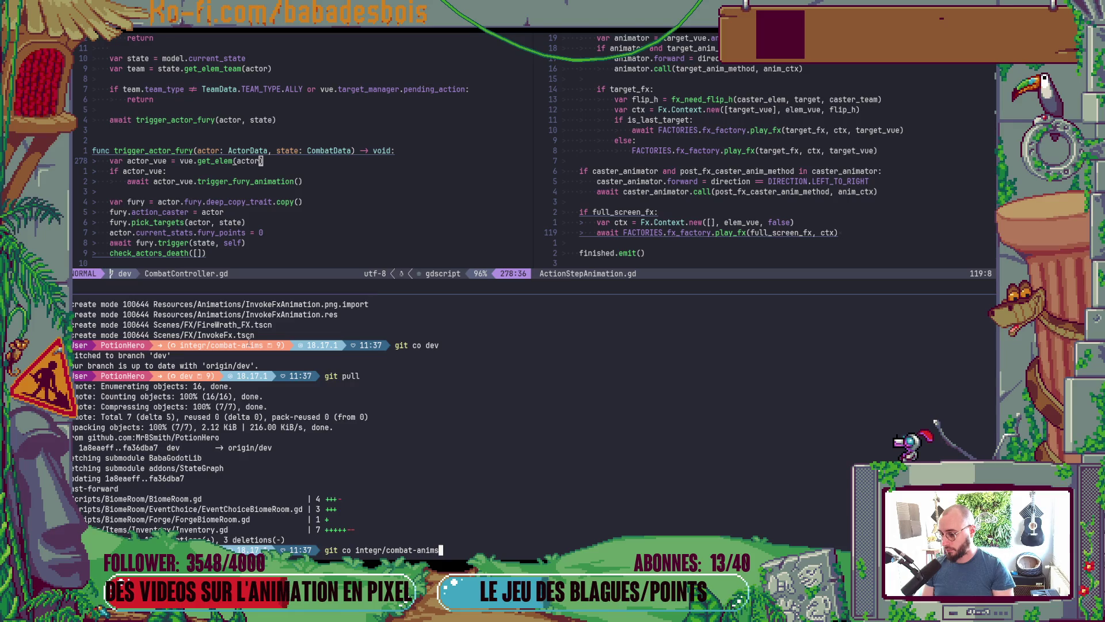
key(Return)
text(git rebase d)
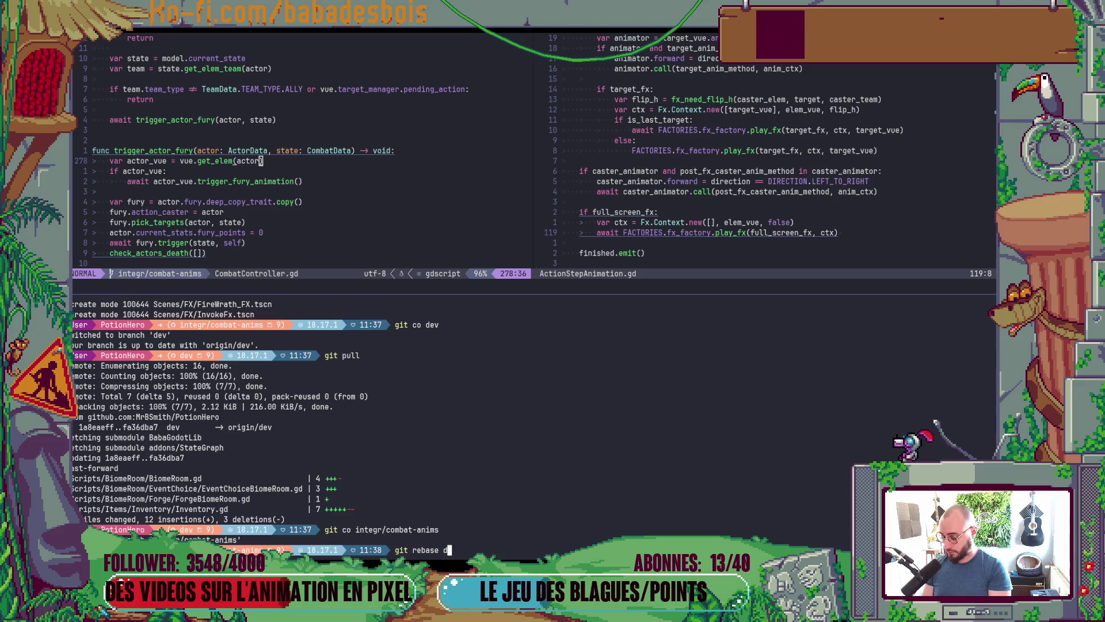
text(ev)
key(Return)
key(alt+Tab)
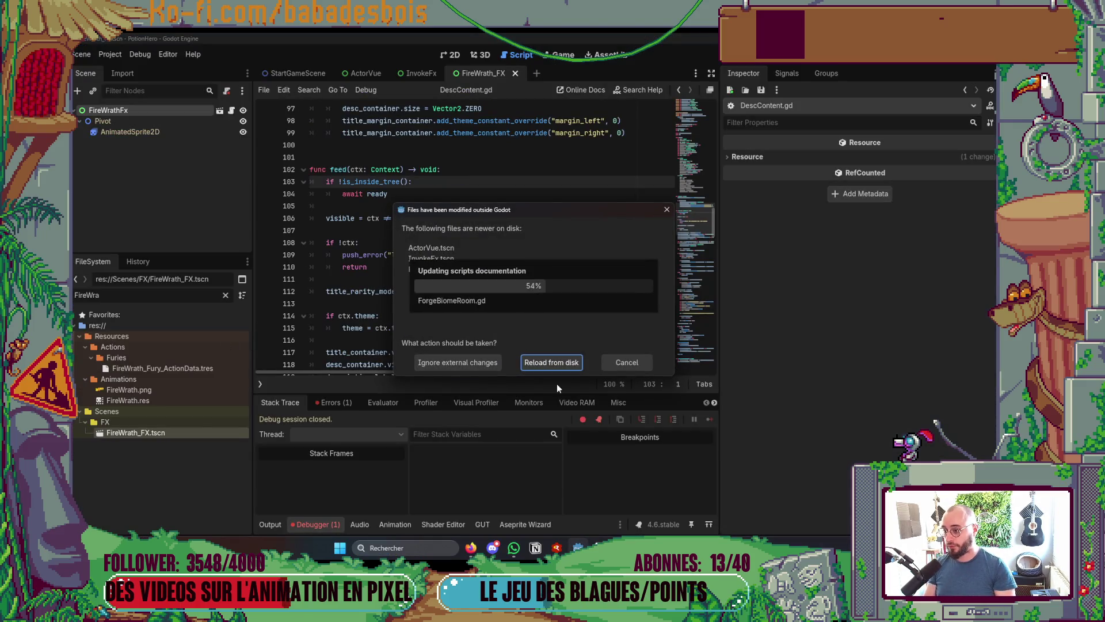
Reload the externally changed files from disk and run the game with F5
click(553, 364)
click(456, 54)
key(F5)
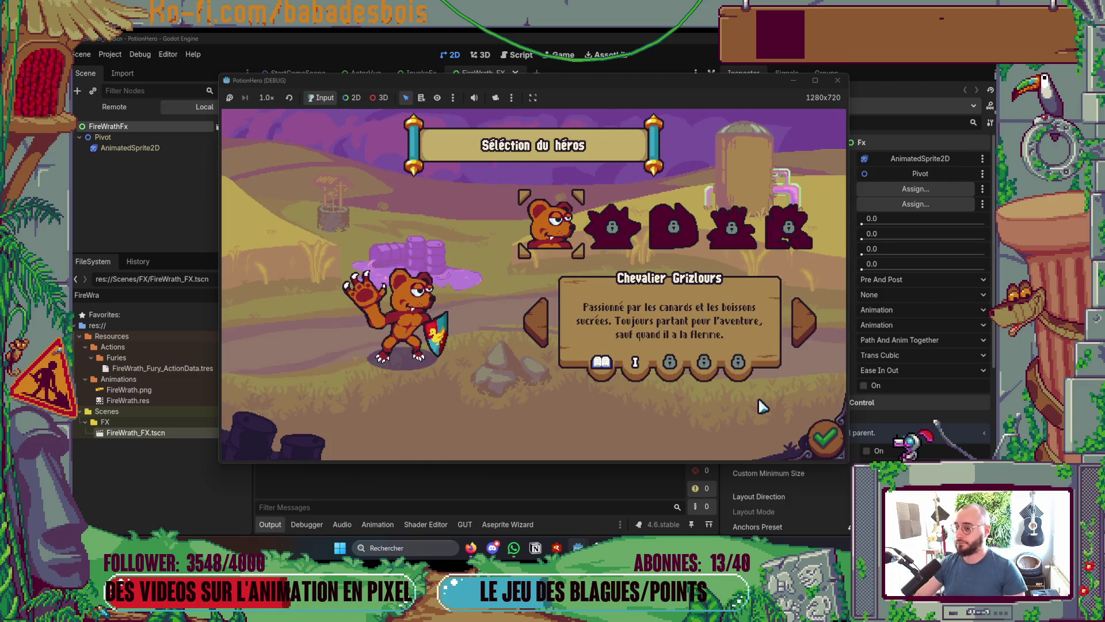
Pick the bear hero and its adventure level, skip the dialogue, and start the battle
click(644, 256)
click(645, 256)
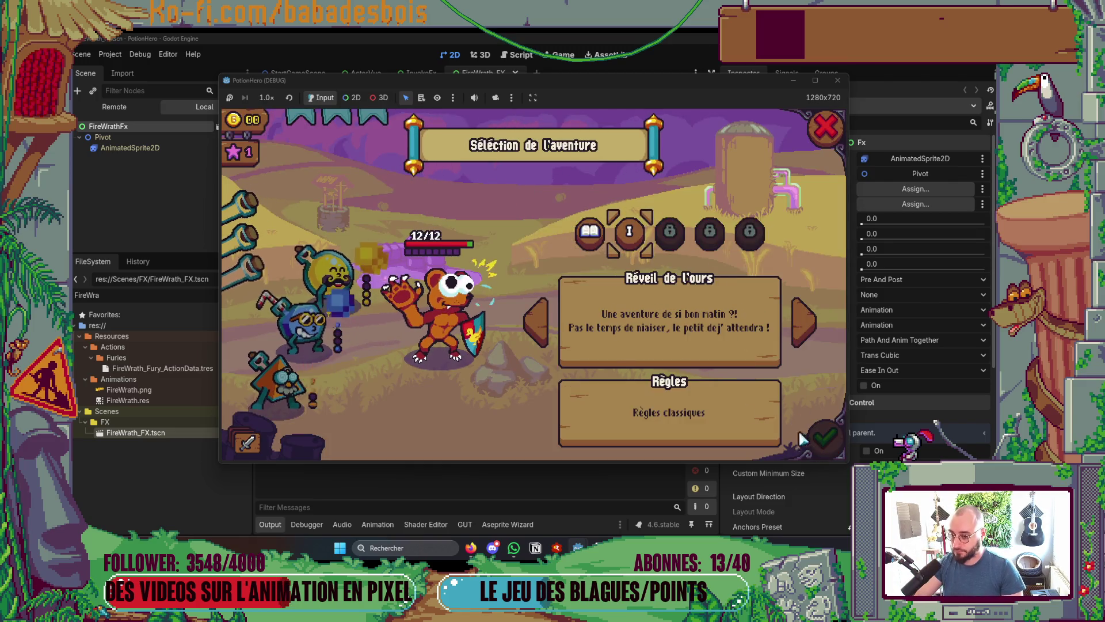
click(641, 328)
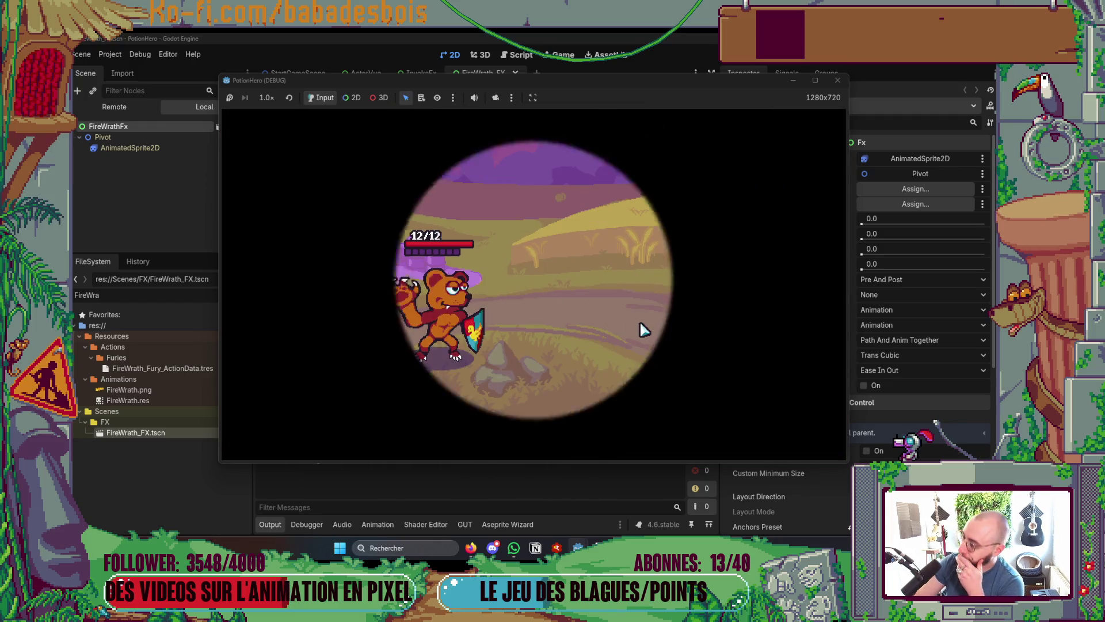
click(638, 328)
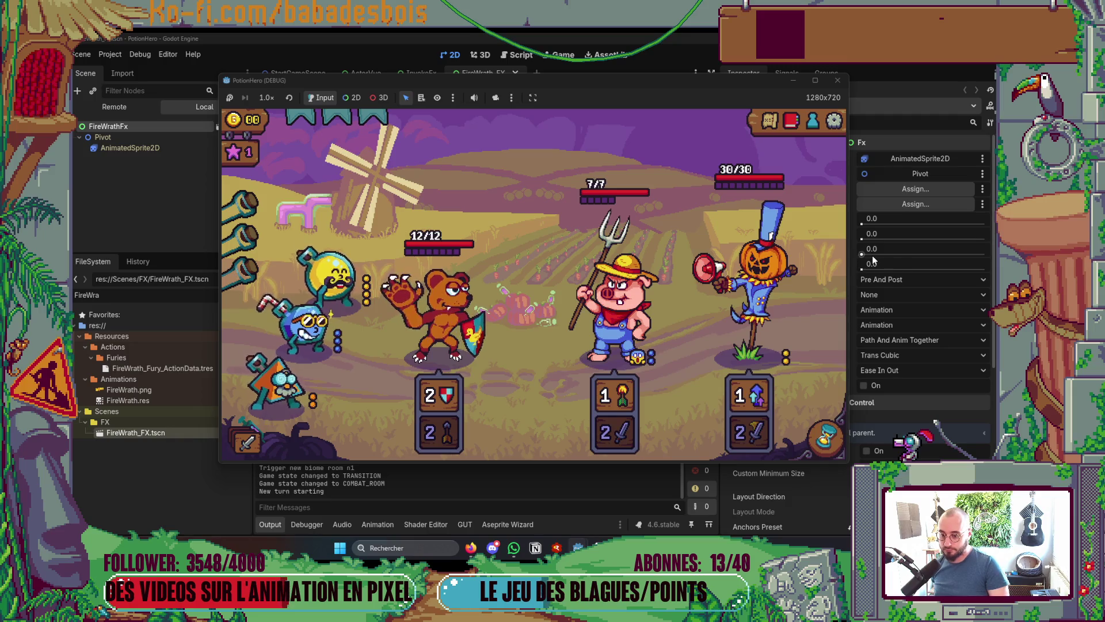
mouse_move(745, 443)
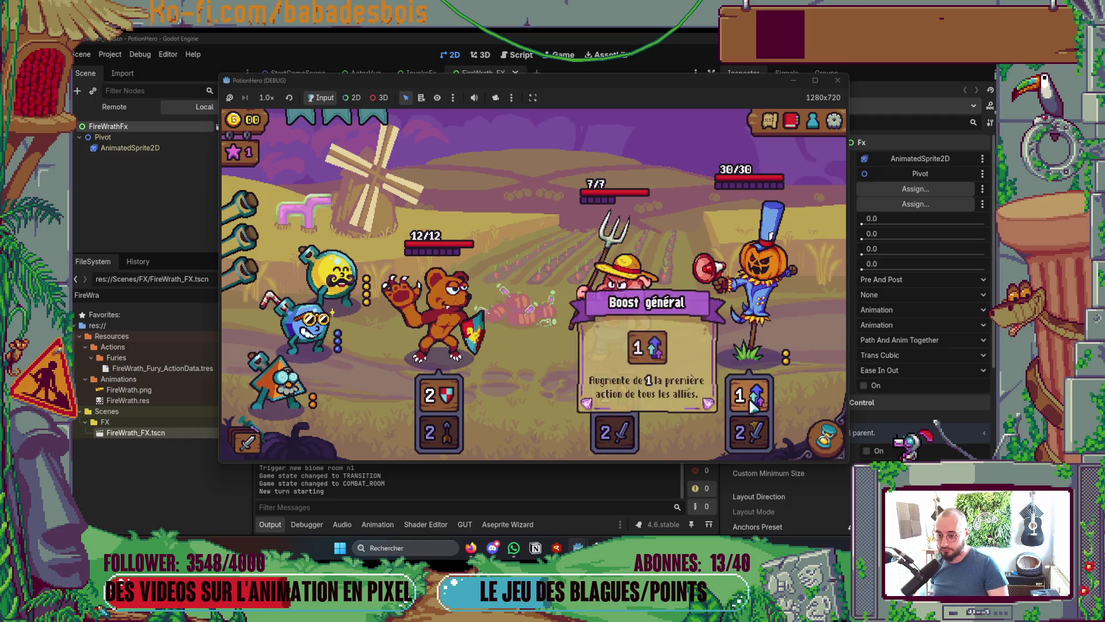
mouse_move(769, 352)
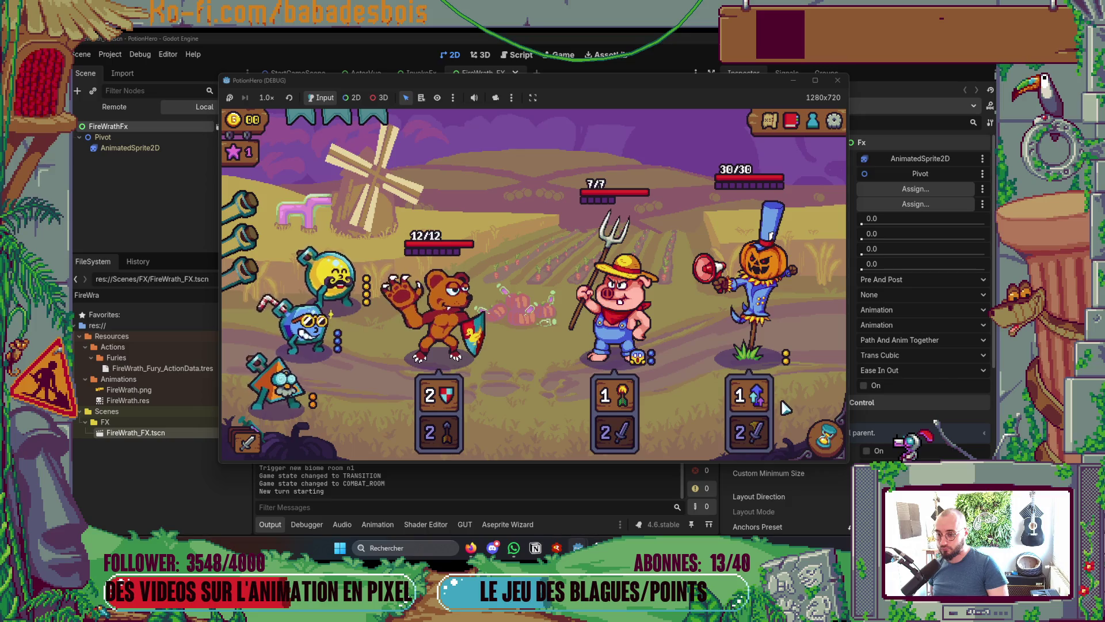
mouse_move(415, 287)
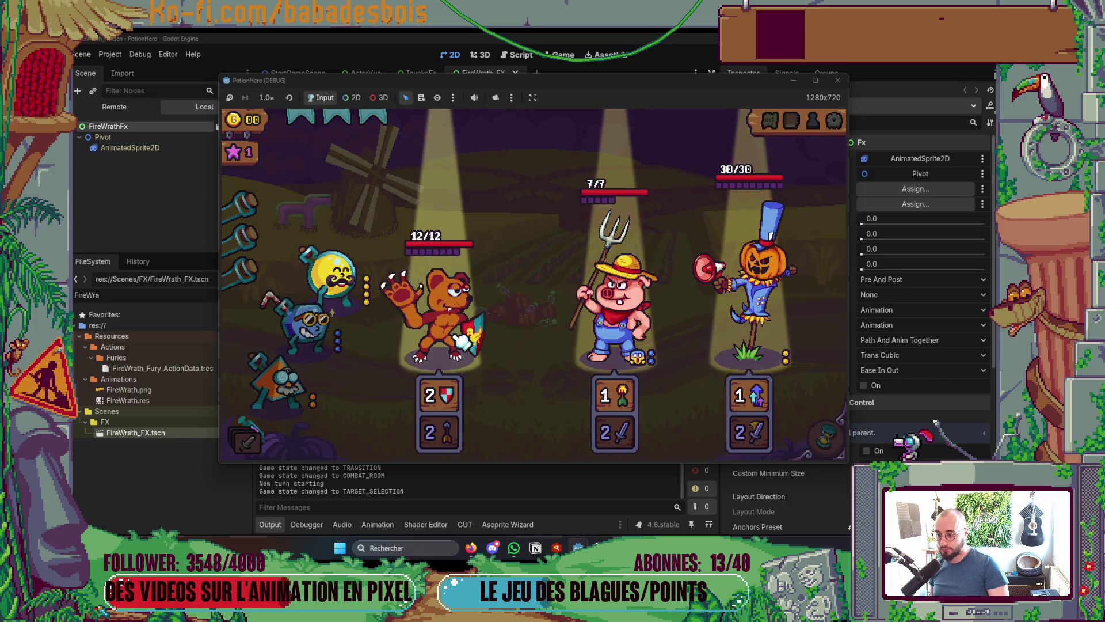
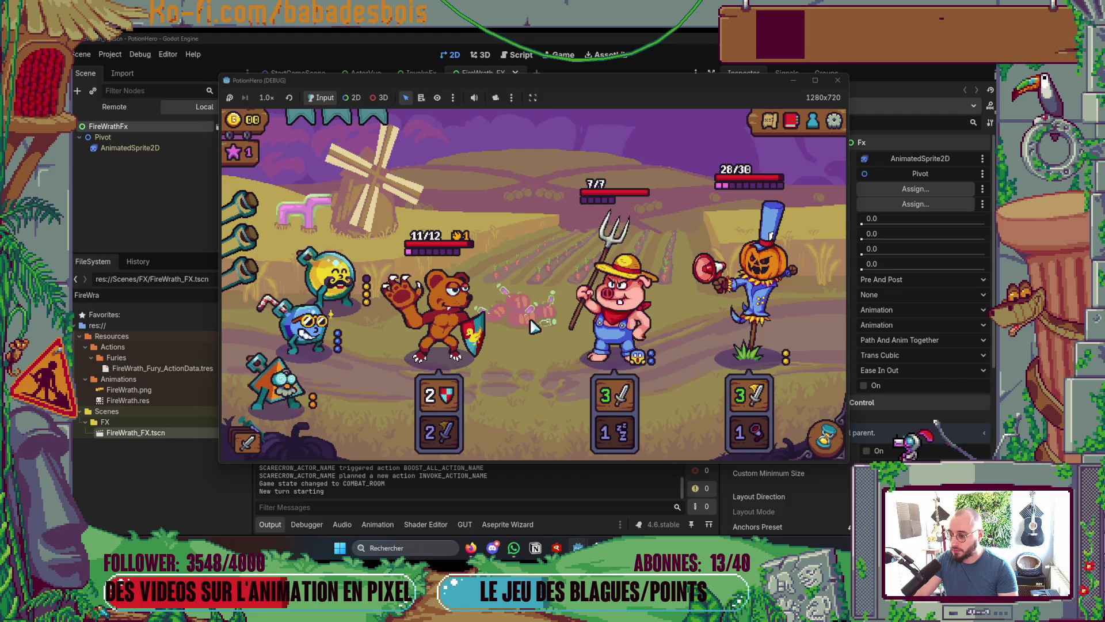
Apply flask abilities to the scarecrow and then to the pig
click(360, 288)
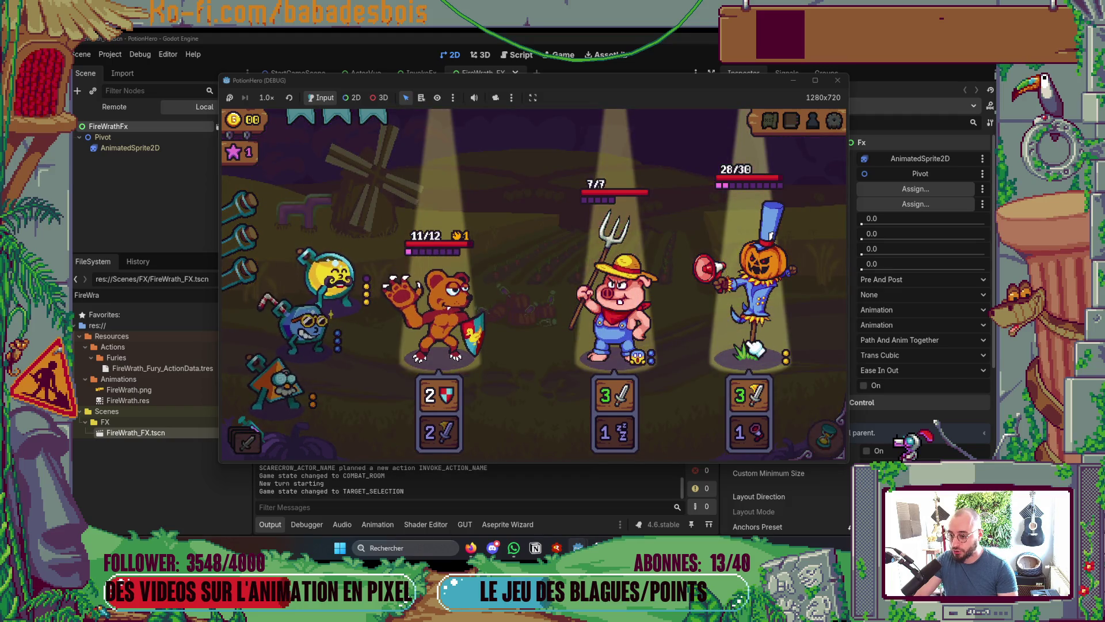
click(755, 348)
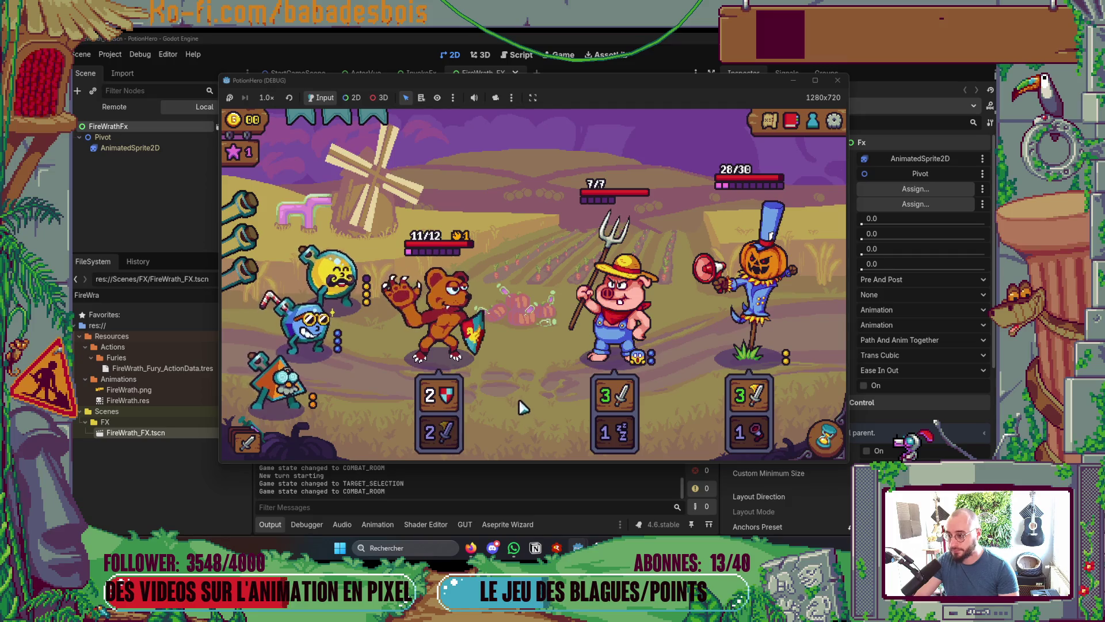
mouse_move(333, 279)
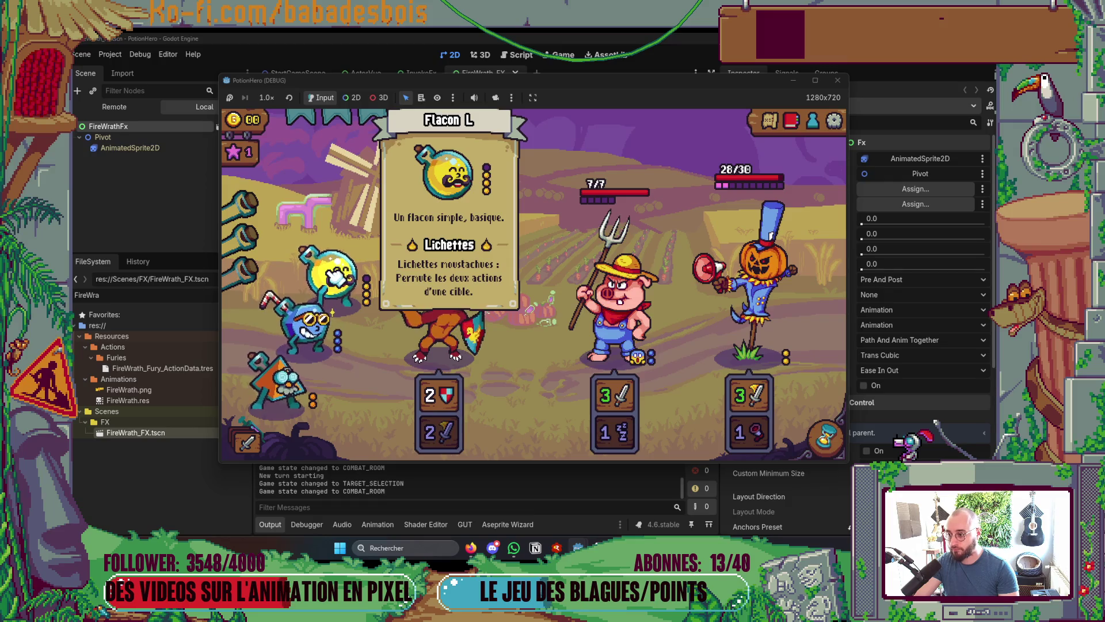
click(336, 278)
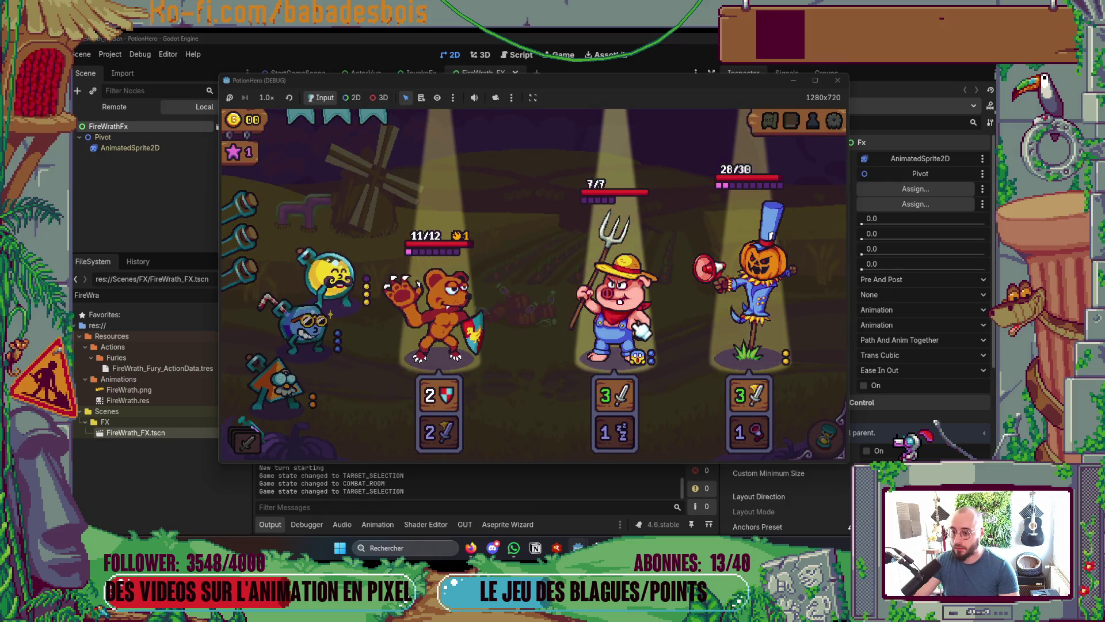
click(635, 329)
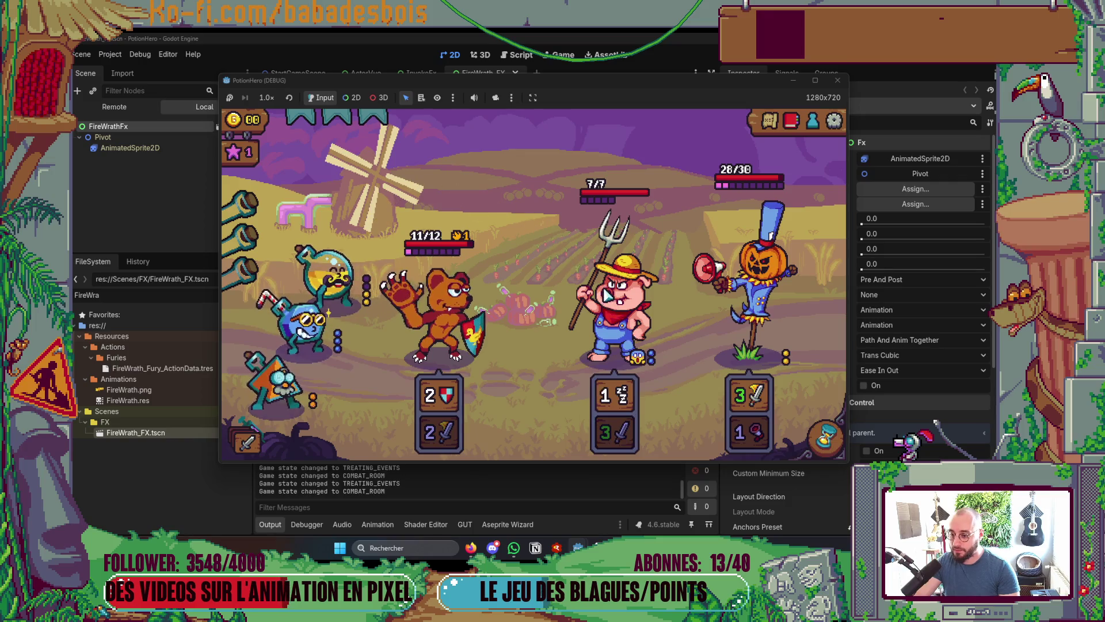
Swap the pig's actions with another potion and aim the bottom-left ally at the scarecrow
click(300, 355)
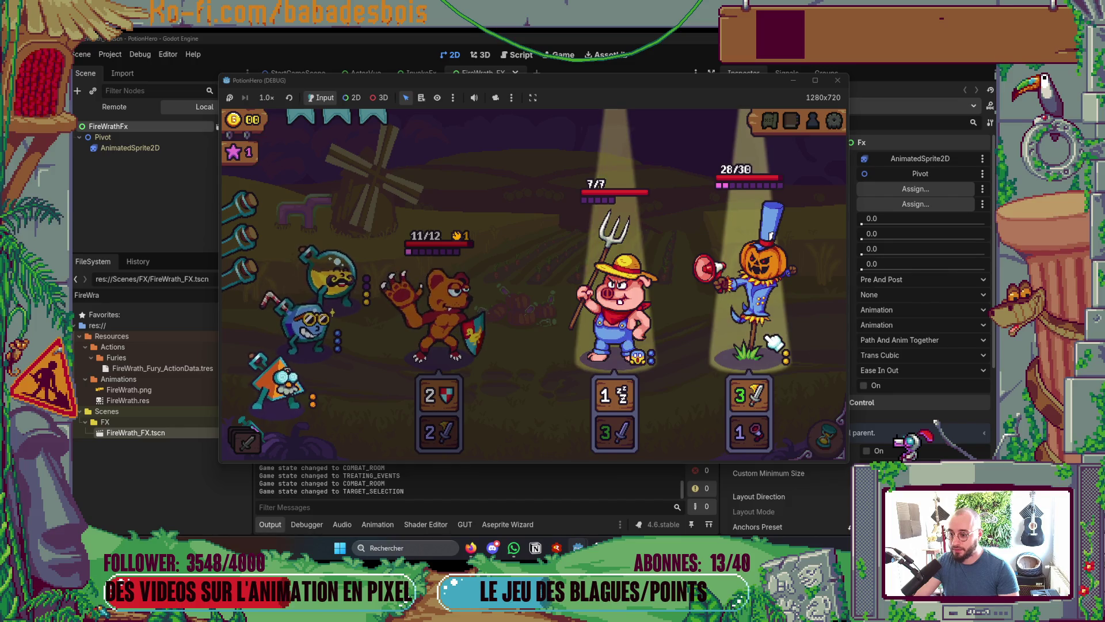
click(660, 337)
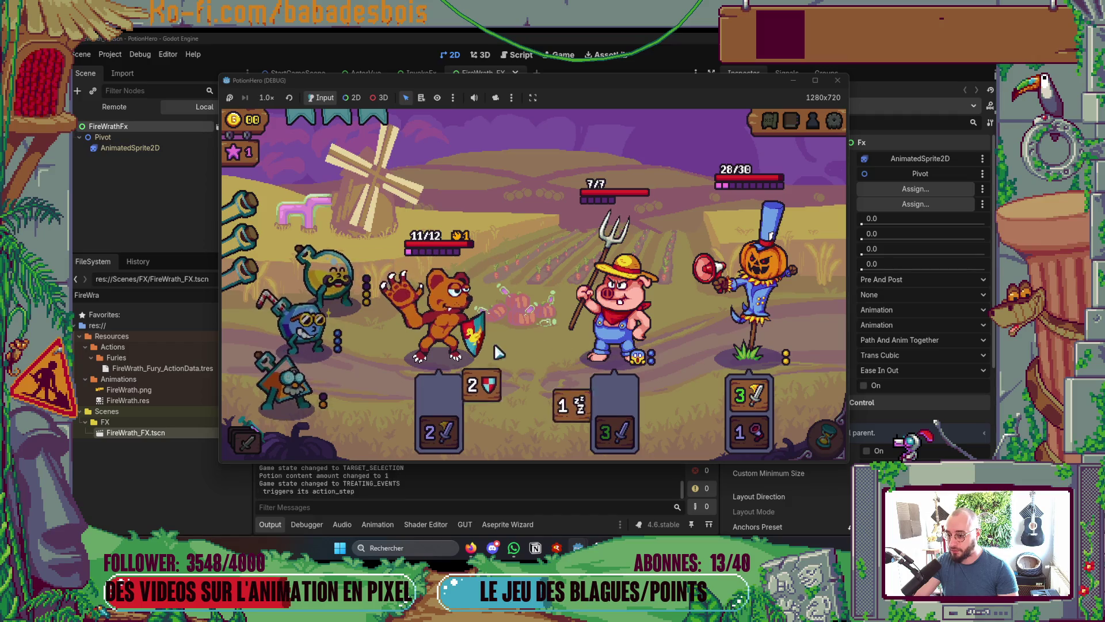
click(311, 376)
click(817, 331)
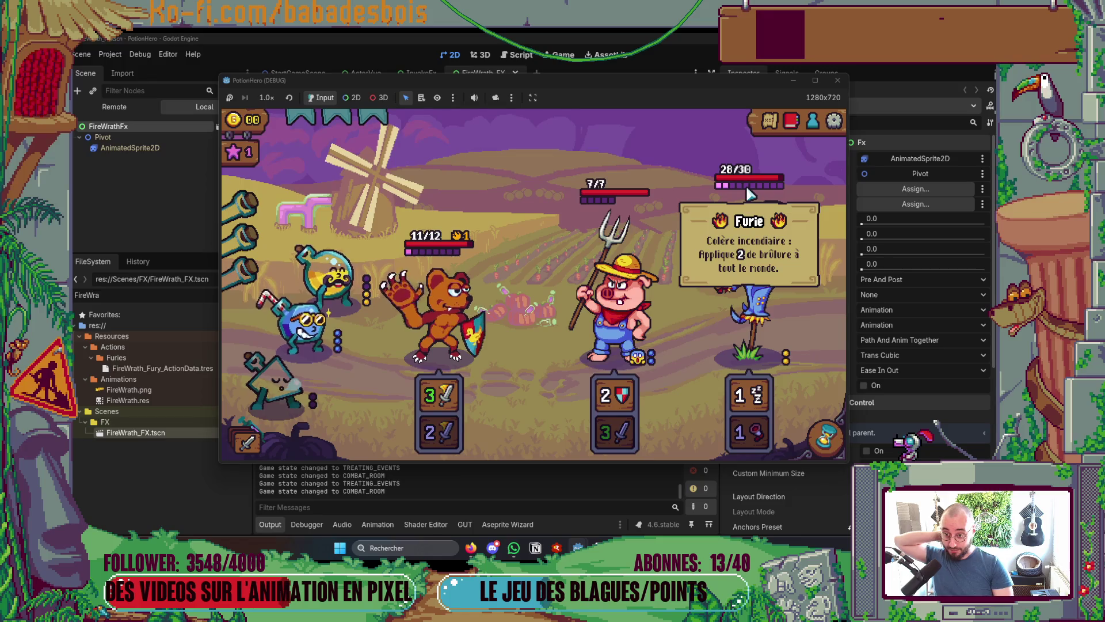
Boost the bear's attack to 4, pass turns so the fury burns everyone, then stop the game
click(813, 455)
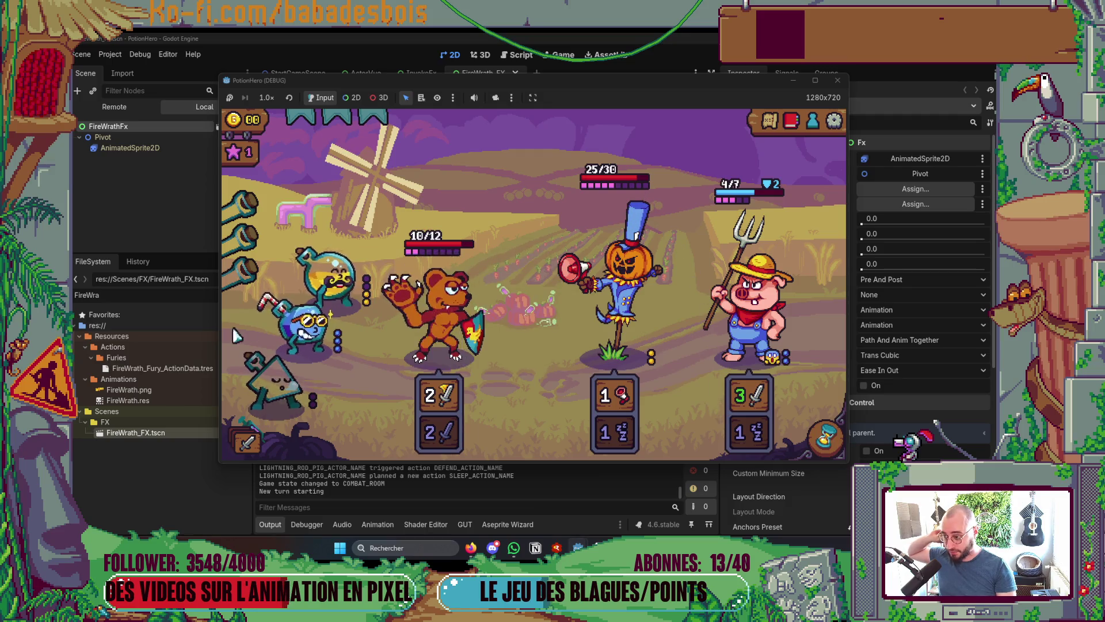
click(461, 334)
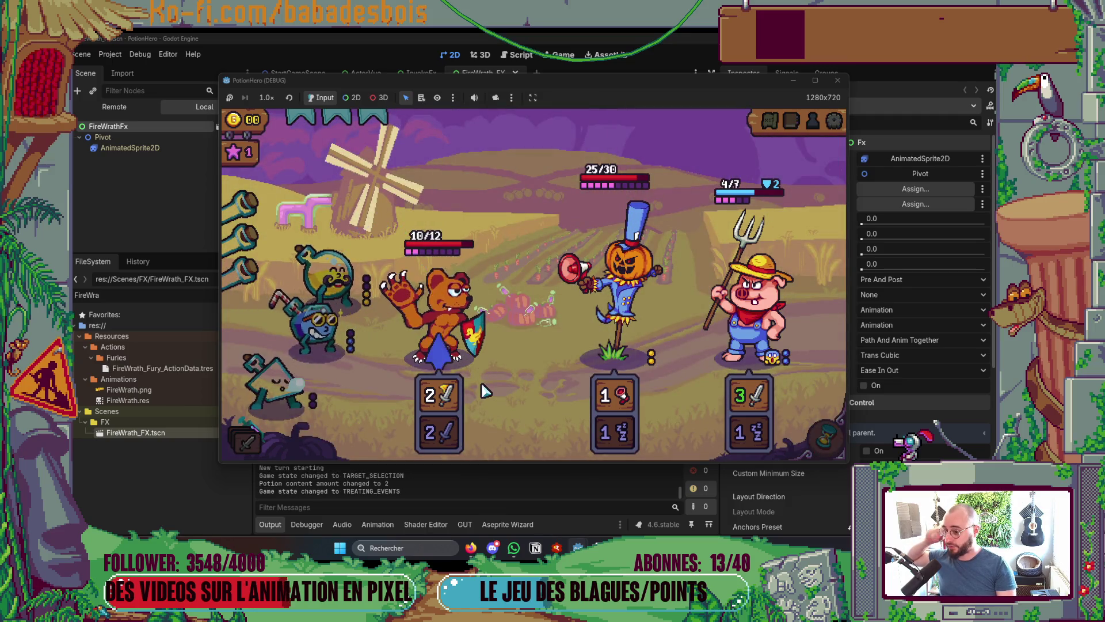
click(334, 338)
click(452, 331)
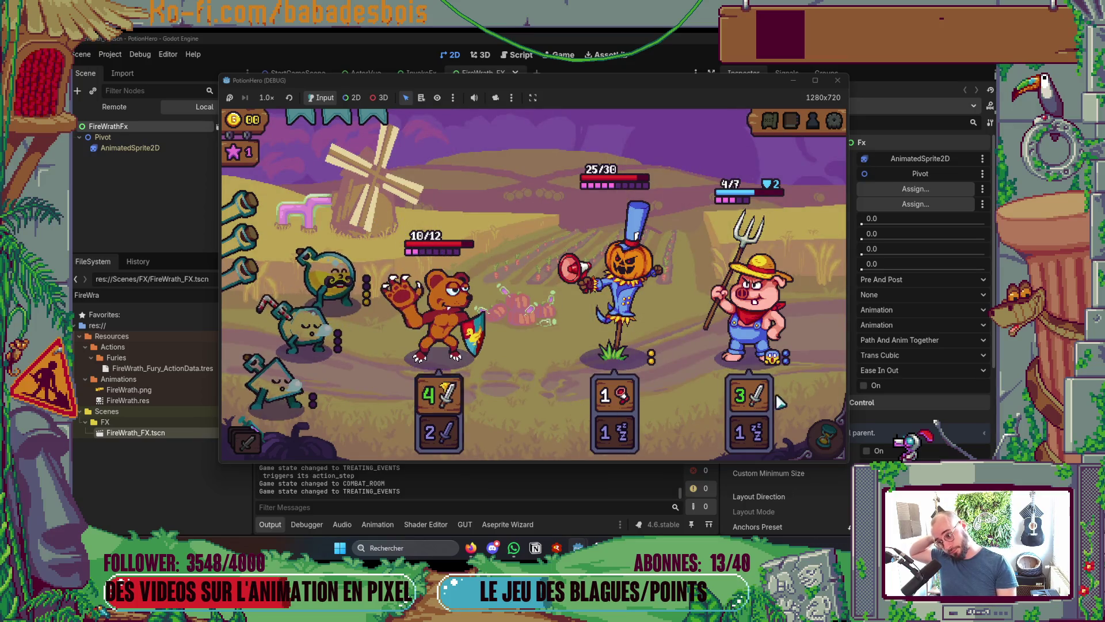
click(838, 429)
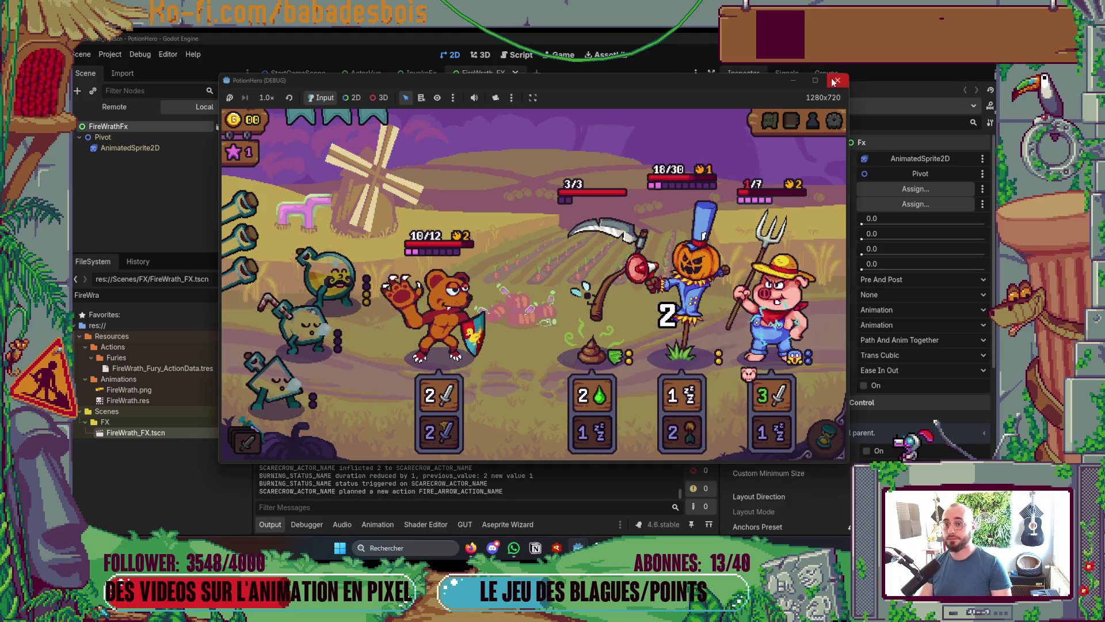
key(F8)
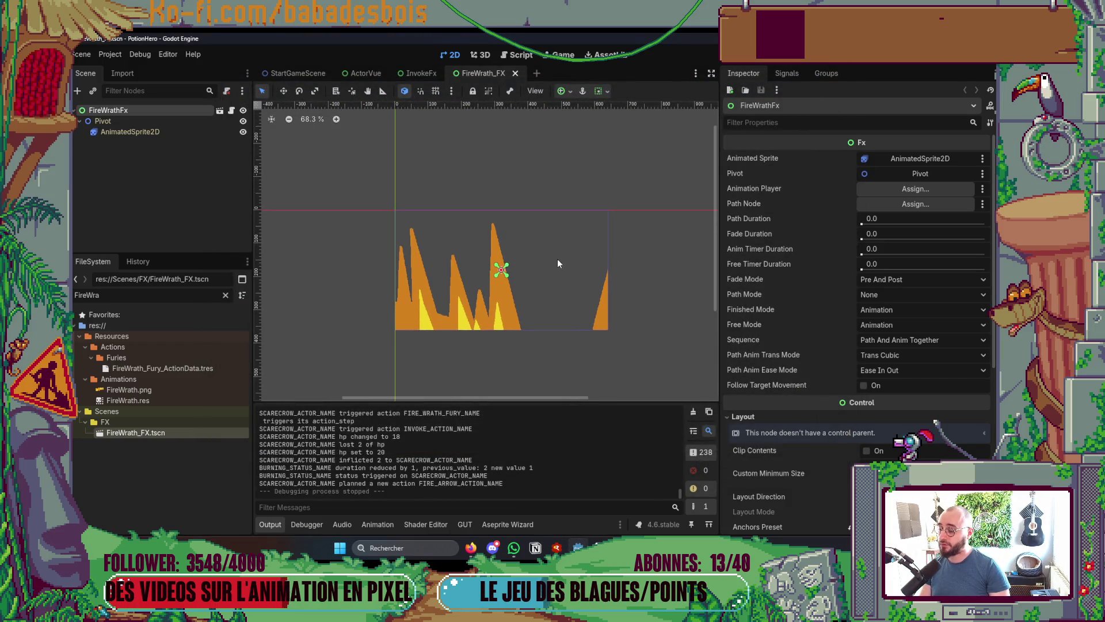
Jump from the Context usage on line 118 to its class definition in Fx.gd and close the terminal
key(alt+Tab)
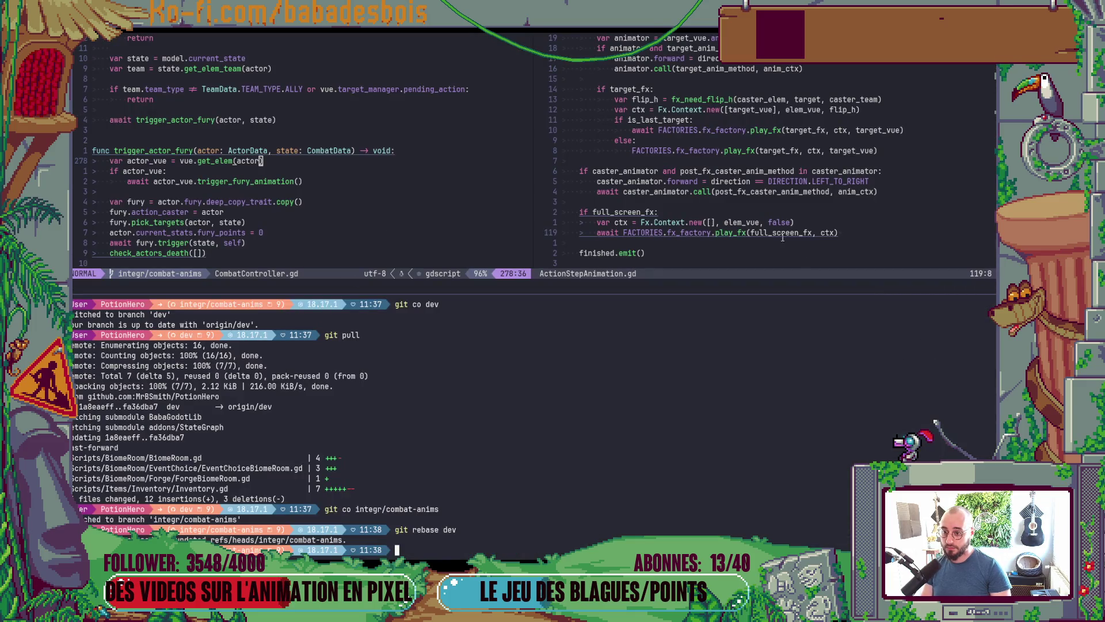
click(778, 233)
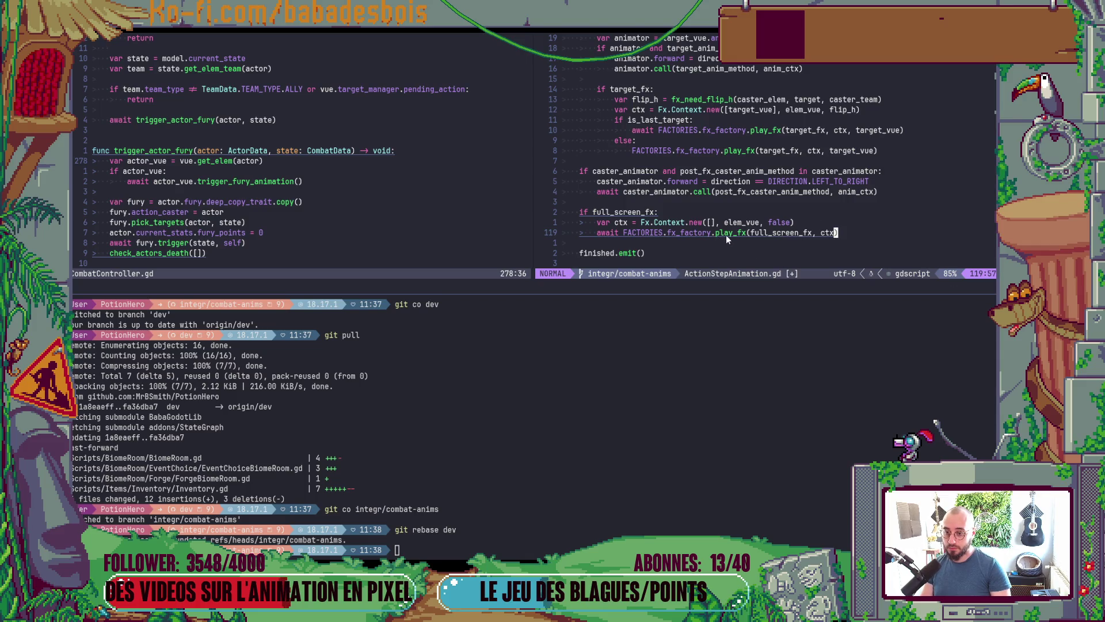
click(668, 225)
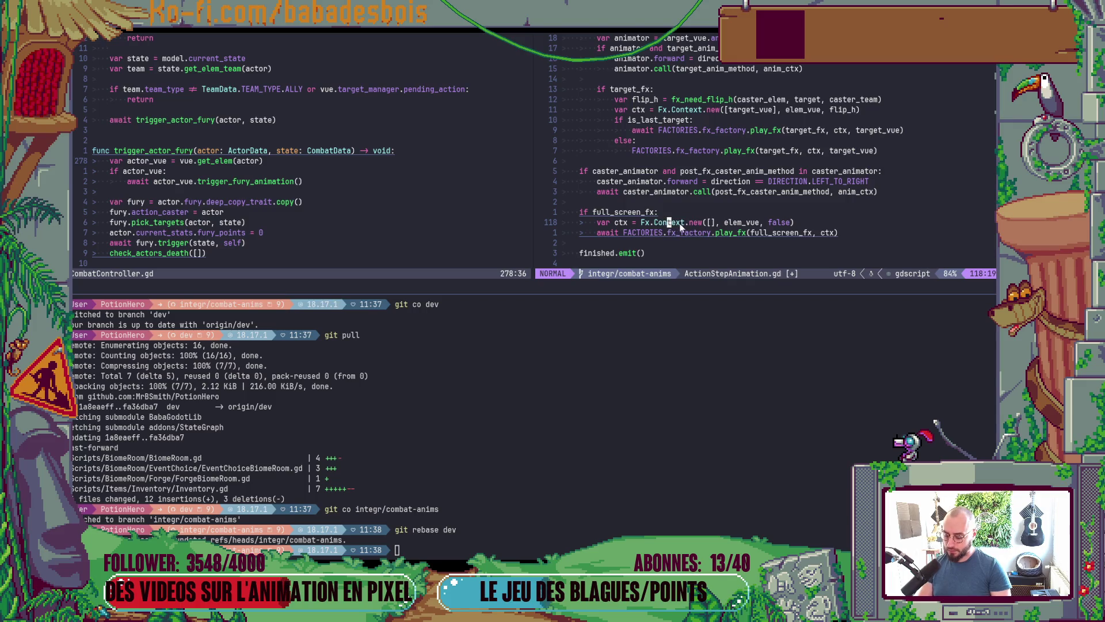
key(g)
key(d)
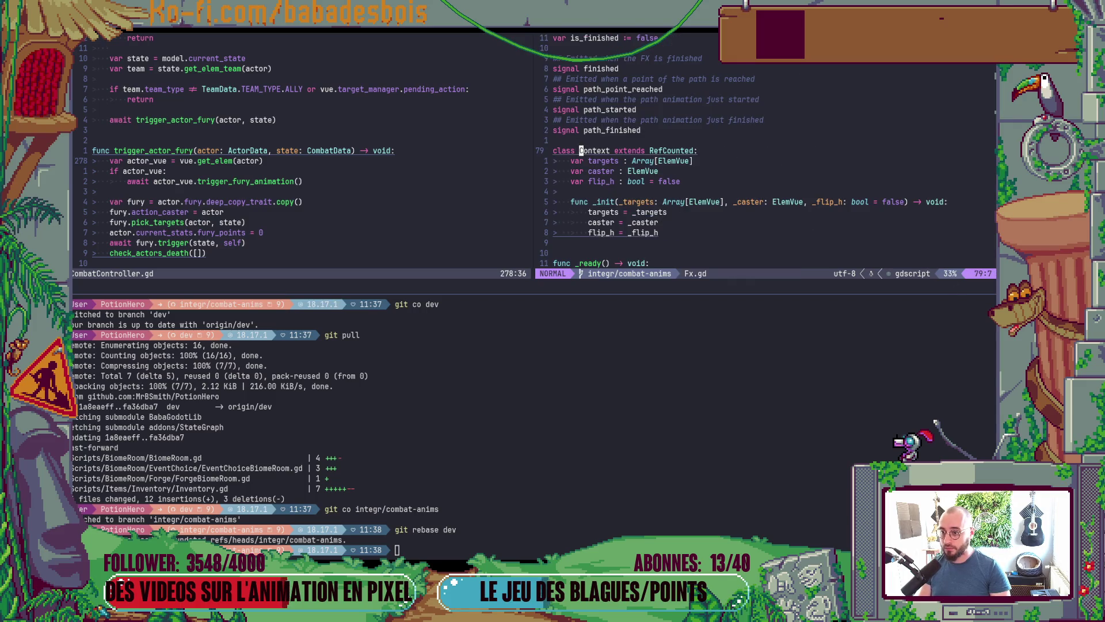
key(ctrl+b)
key(z)
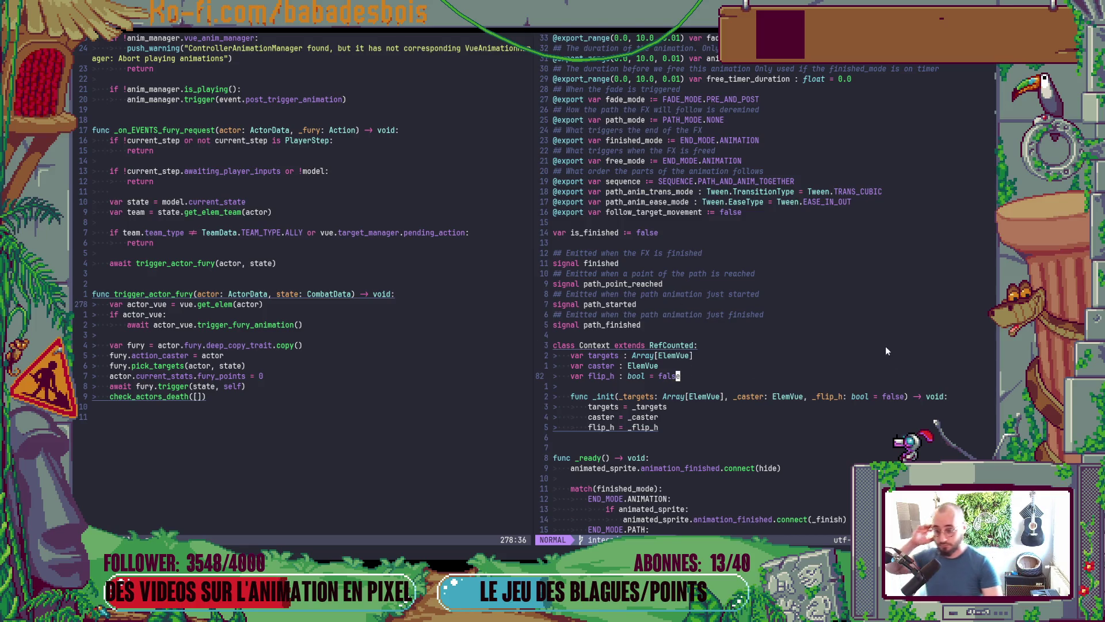
Add an offset Vector2 field defaulting to Vector2.ZERO to the Context class
text(ovar )
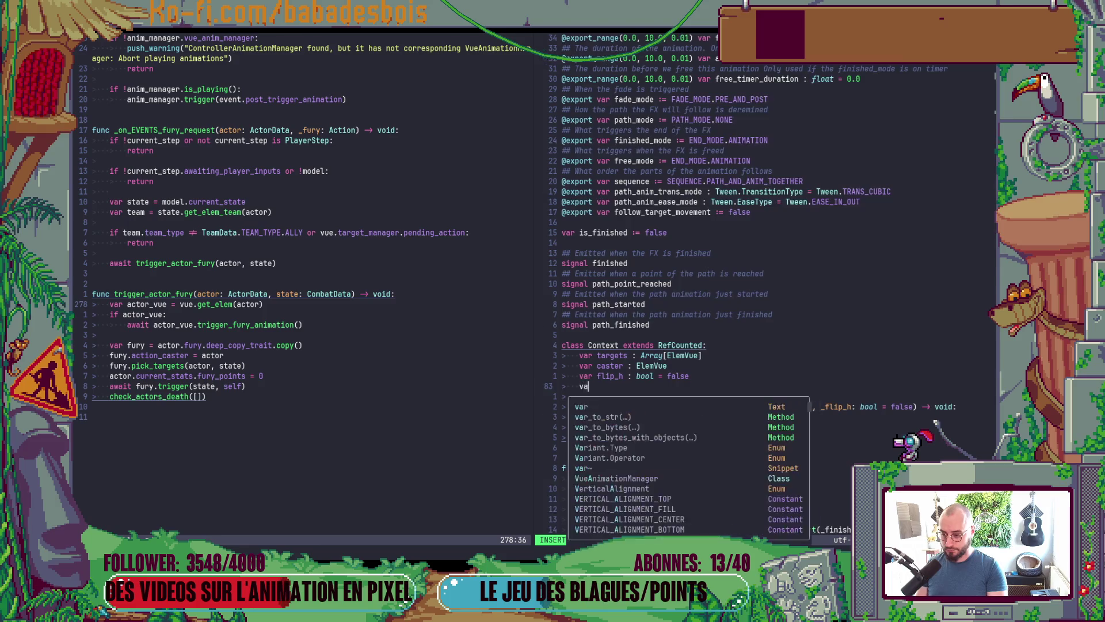
text(offsetr)
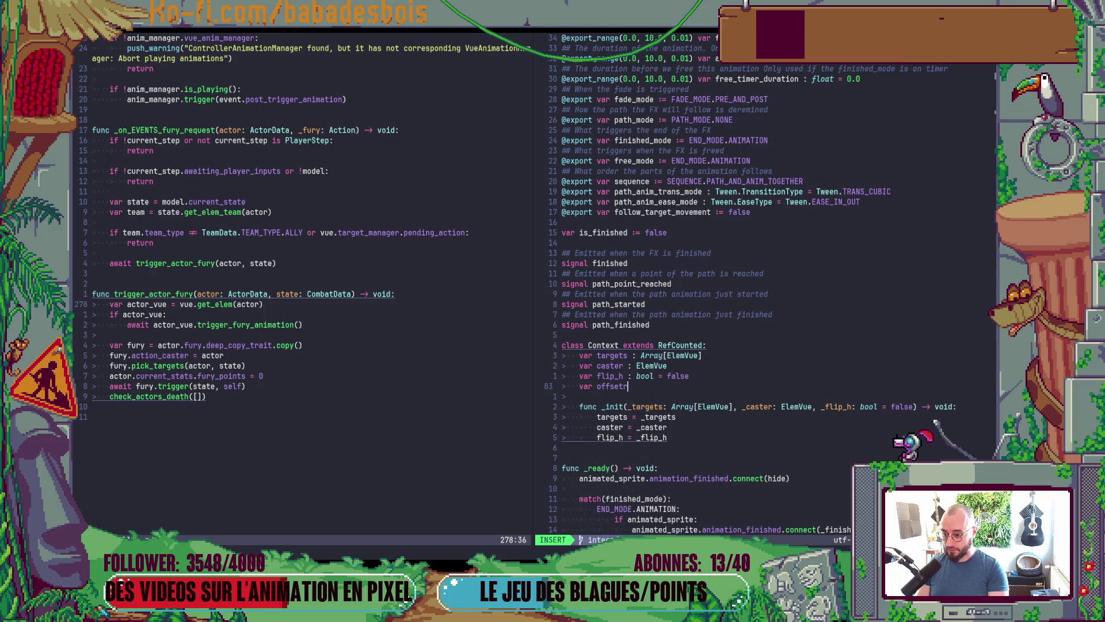
text(Vector2 = fa)
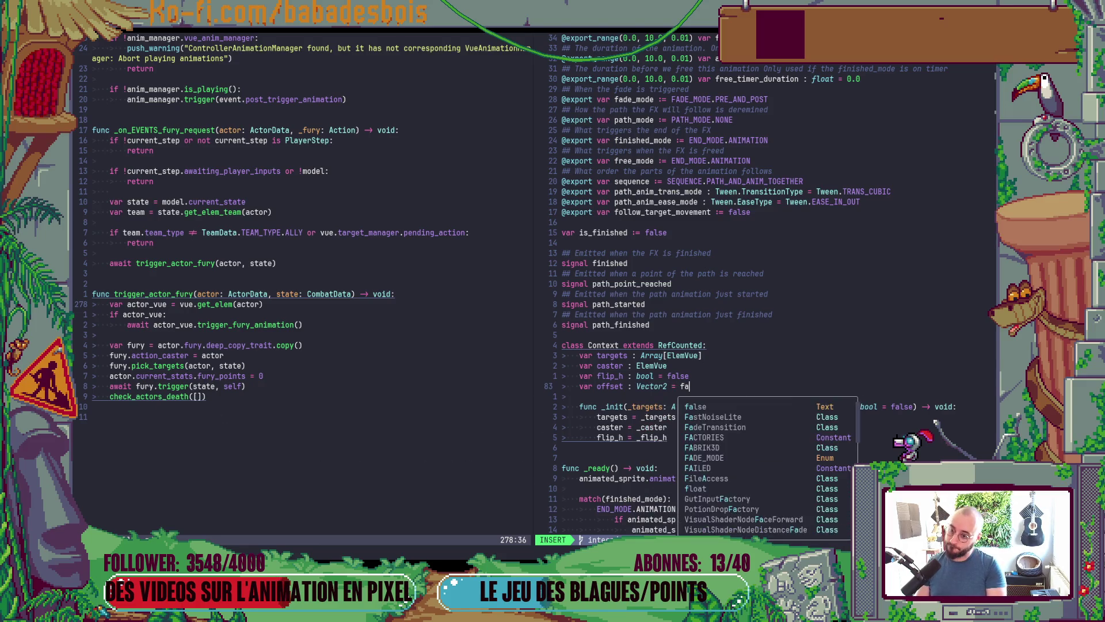
key(BackSpace)
key(BackSpace)
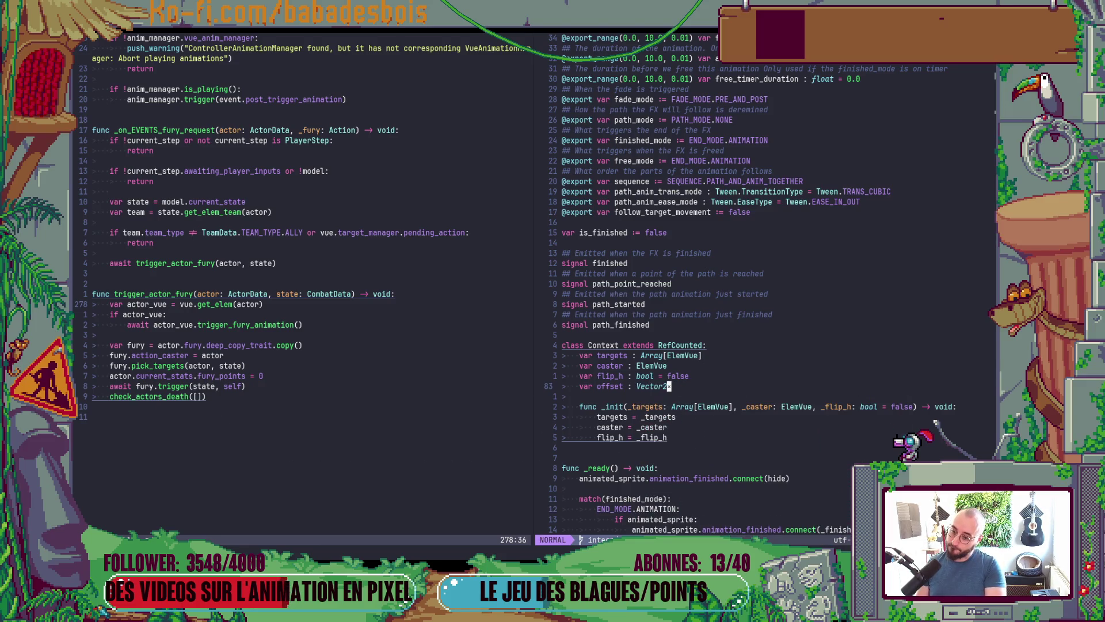
text(=)
key(Escape)
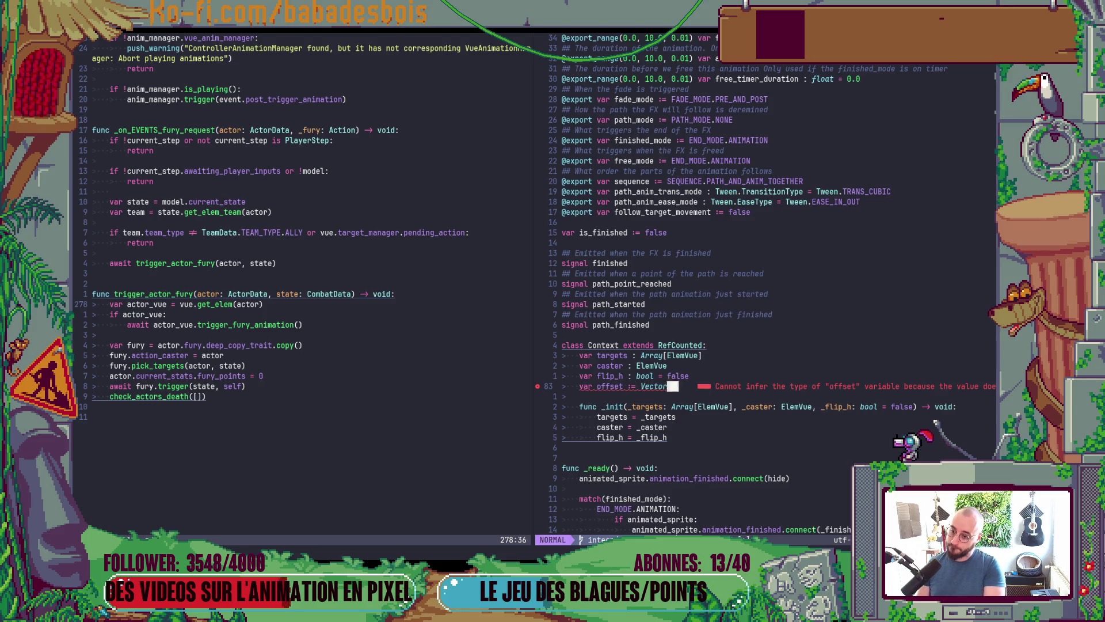
key(BackSpace)
text(.ZERO)
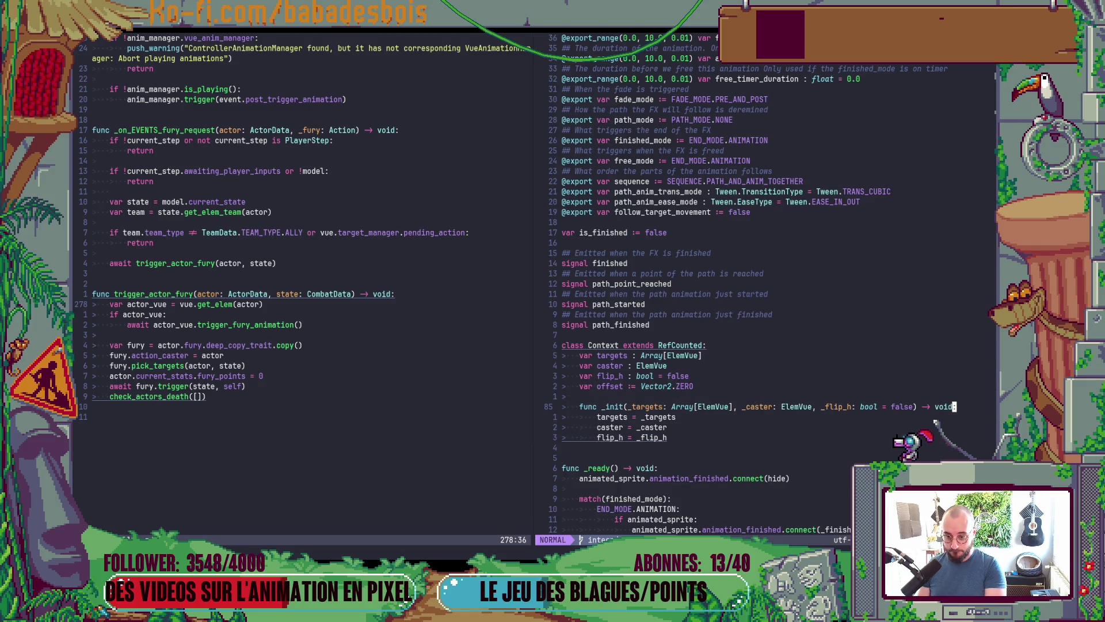
text(a)
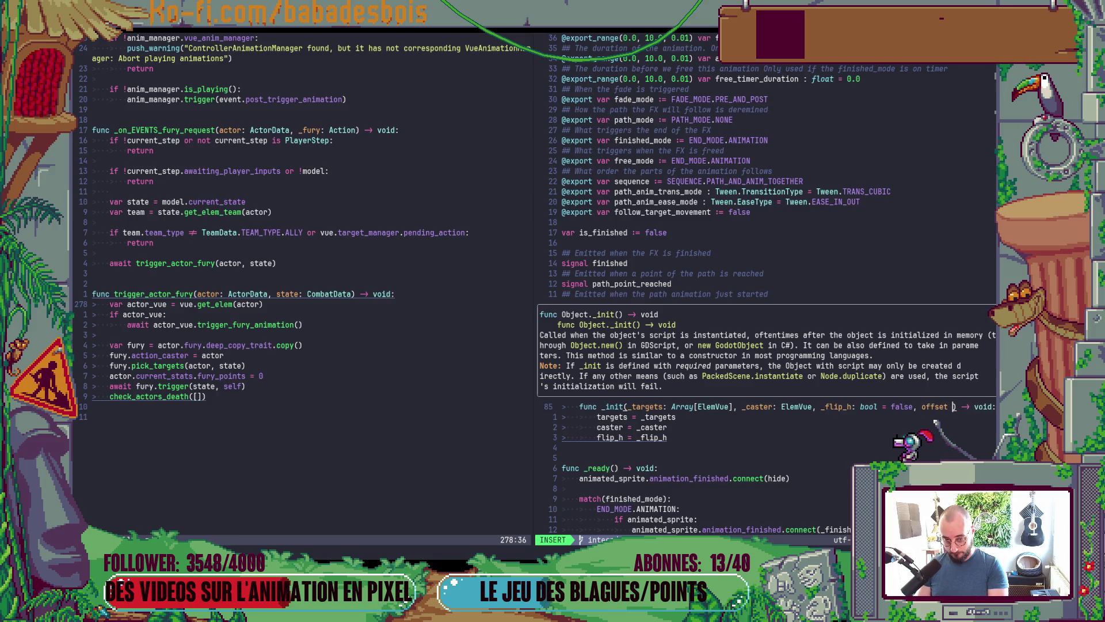
text(= Vector2)
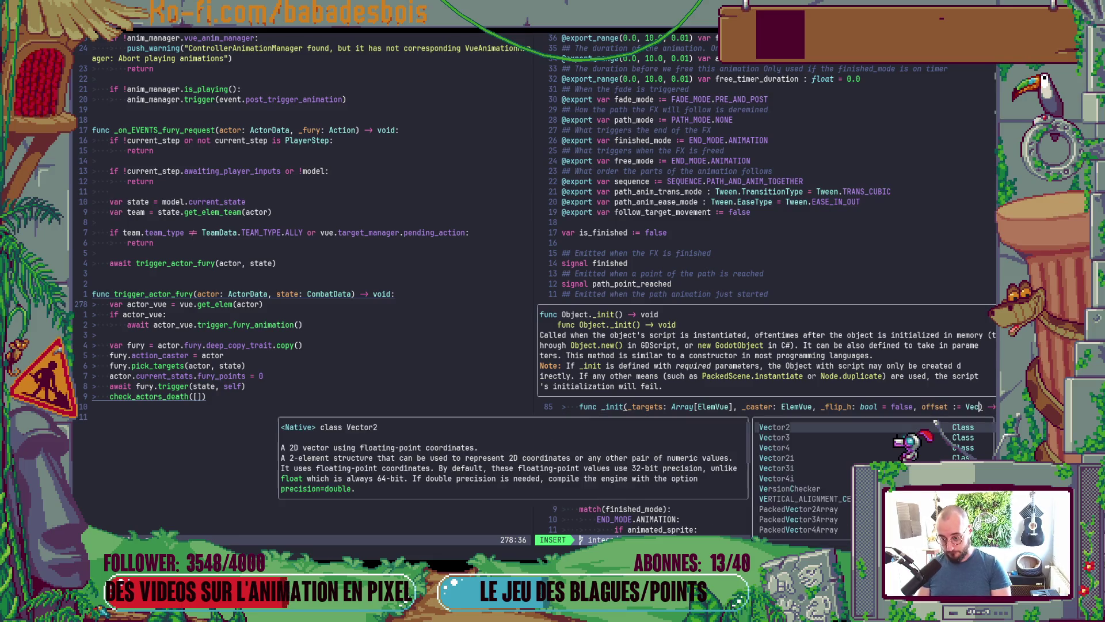
text(.ZERO) -> void:)
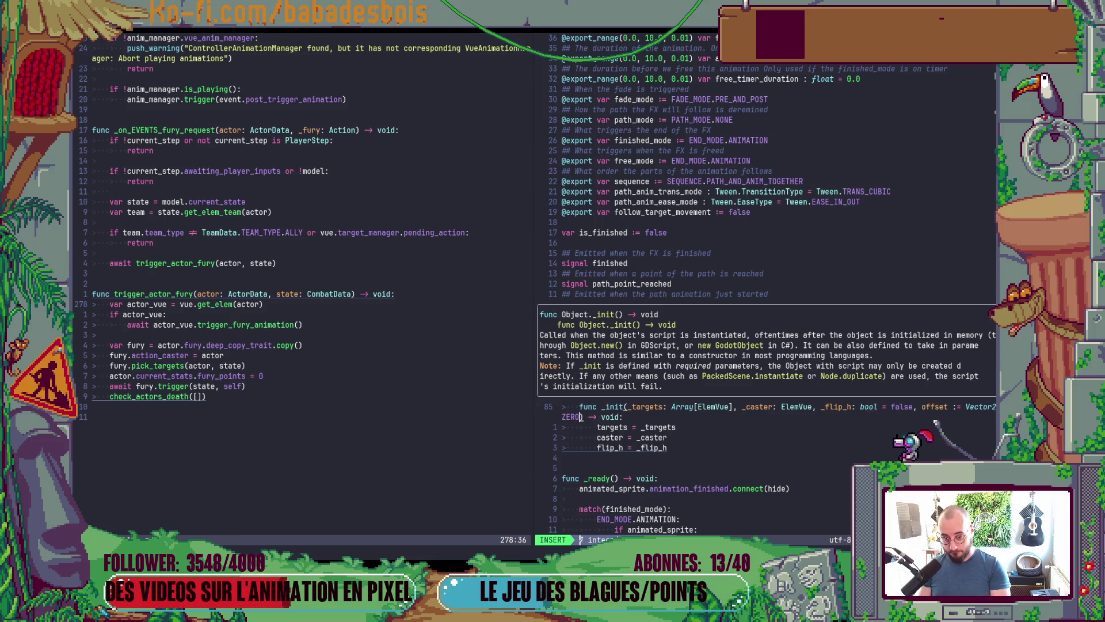
key(Escape)
Add the _offset init parameter and offset assignment, remove the blank line, and save Fx.gd
key(K)
key(minus)
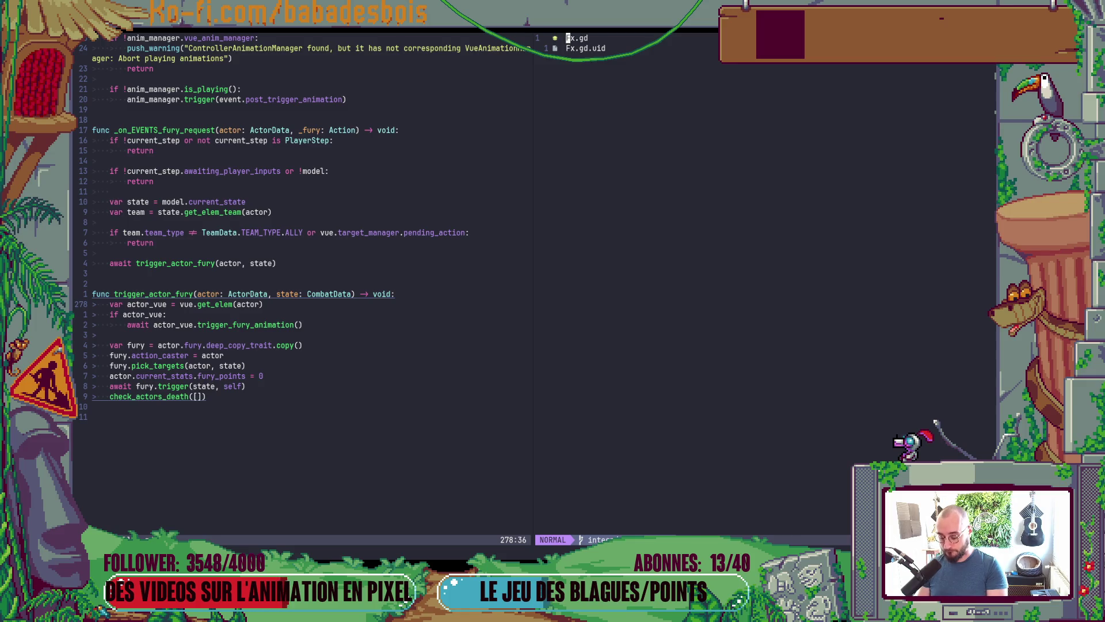
key(Return)
key(K)
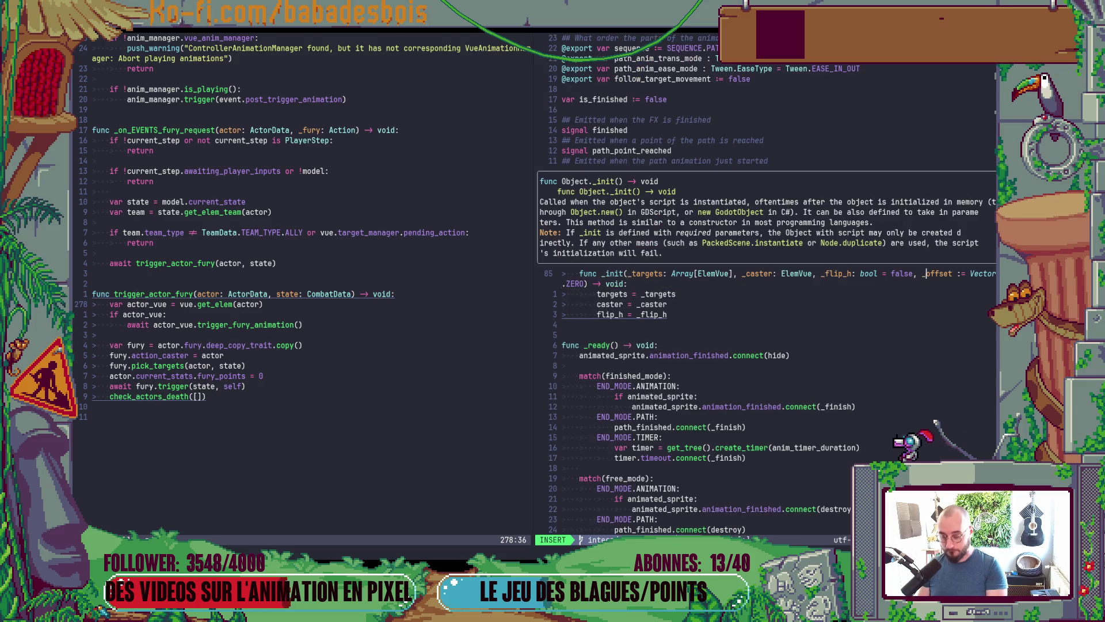
text(o)
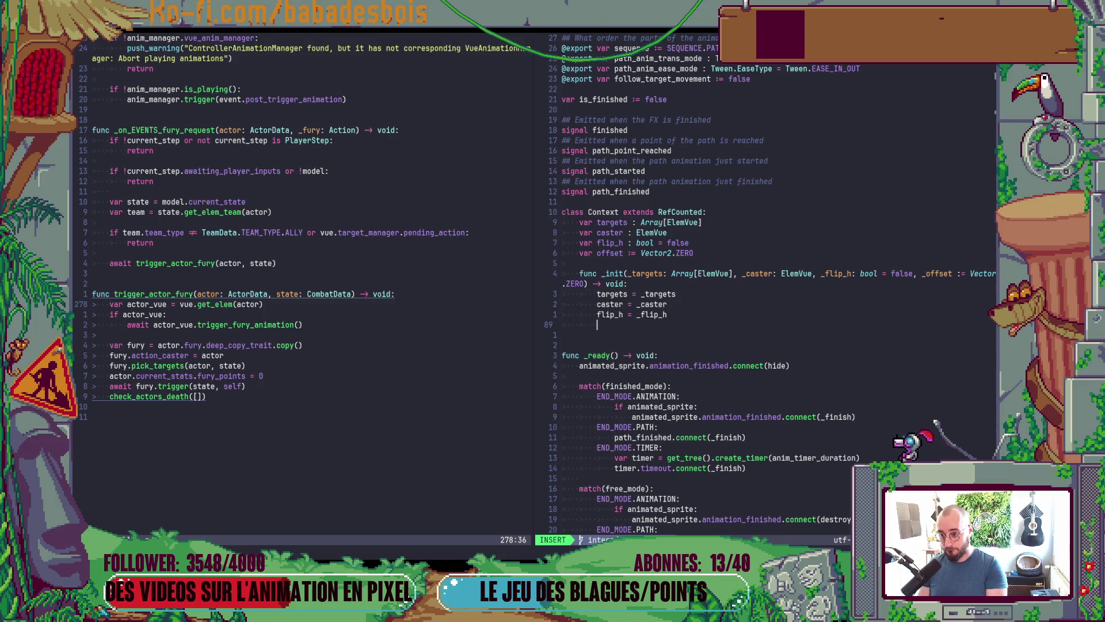
text(offset = _offset)
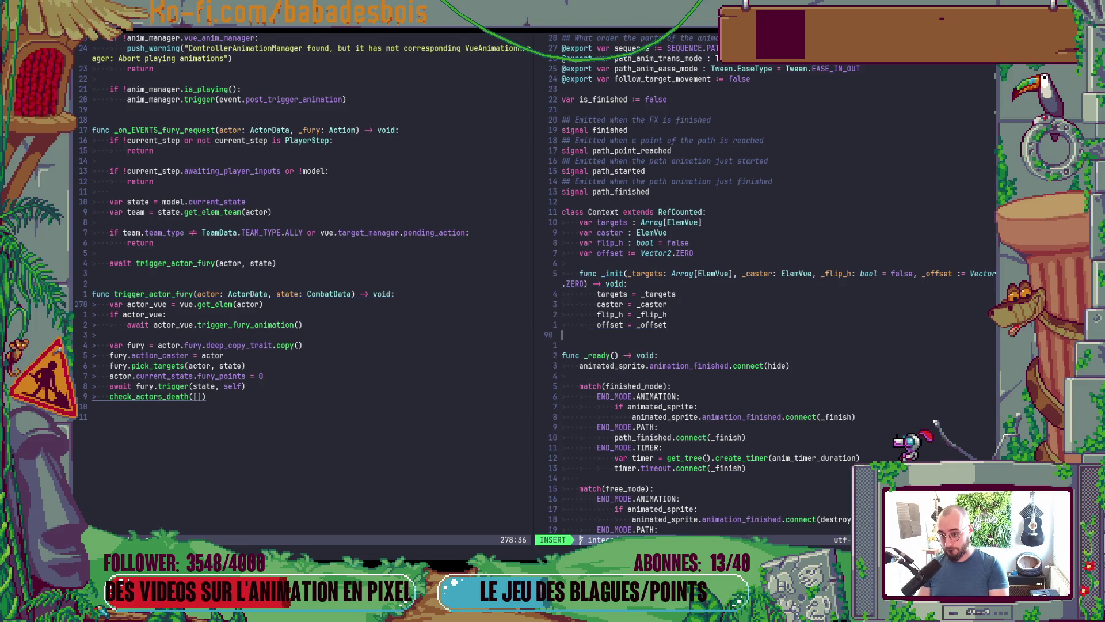
key(Return)
key(J)
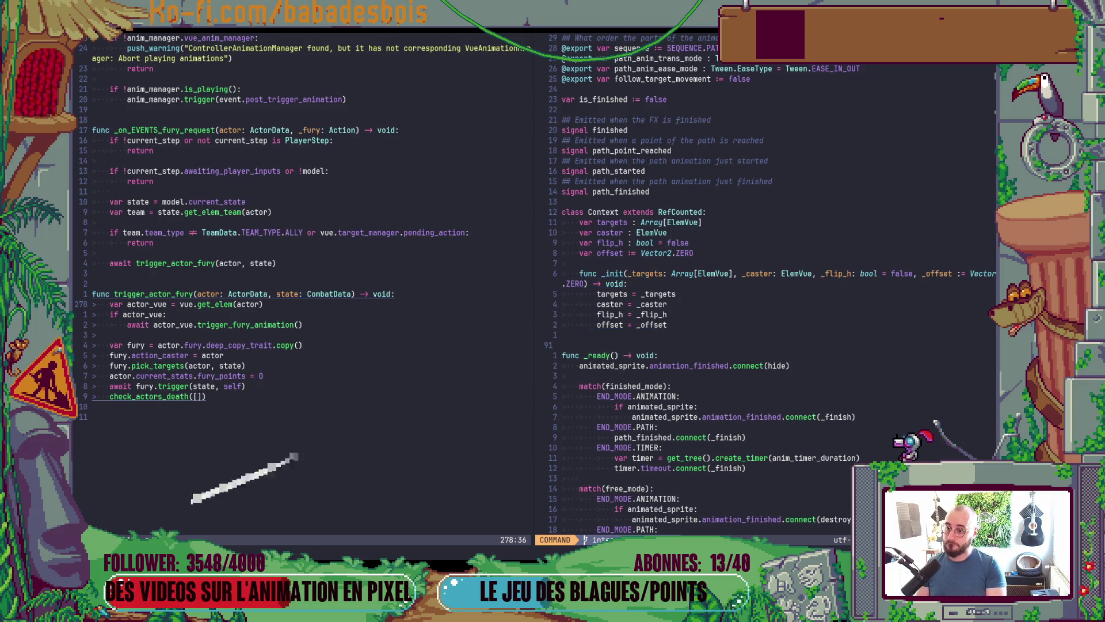
key(Return)
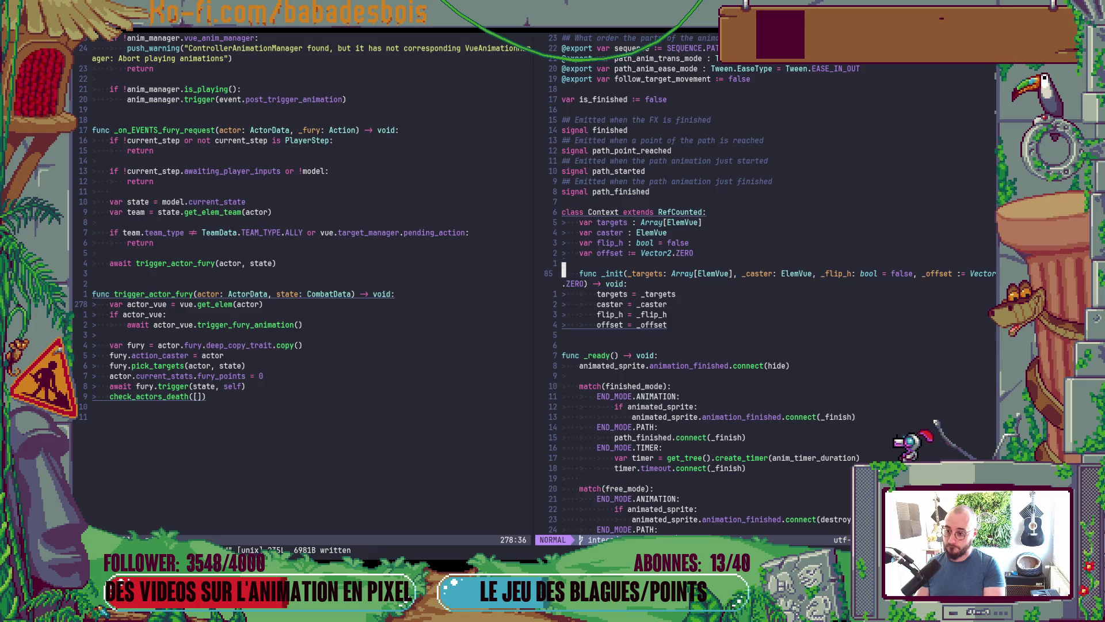
Split the _init signature one parameter per line, indent them, and add a trailing comma after Vector2.ZERO
key(shift+v)
key(g)
key(q)
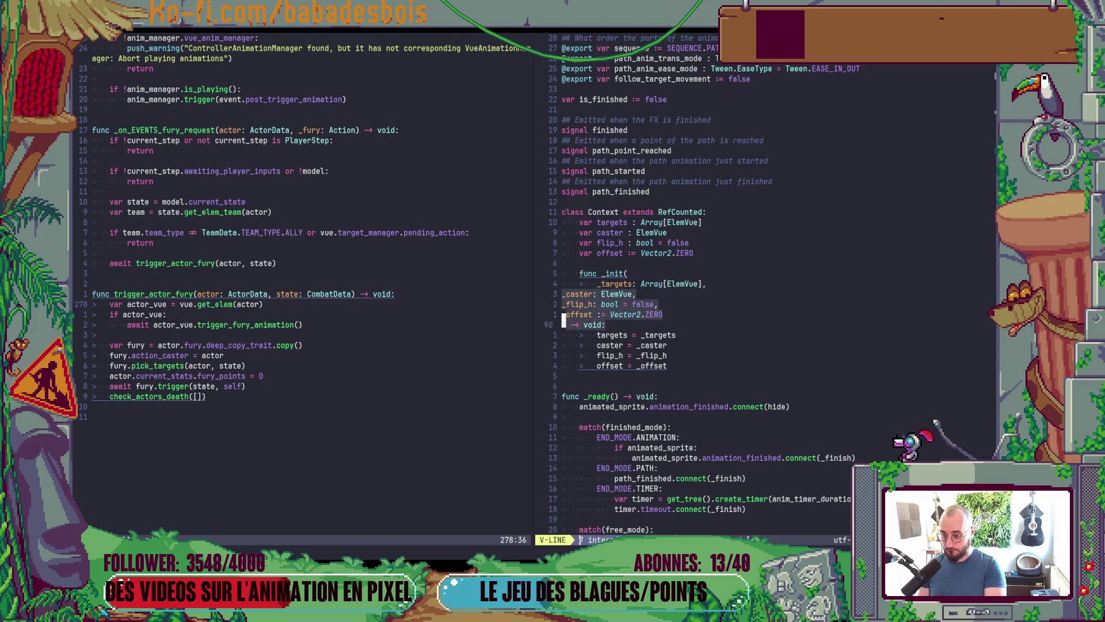
key(k)
key(Escape)
key(k)
key(V)
key(j)
key(j)
key(>)
key(Escape)
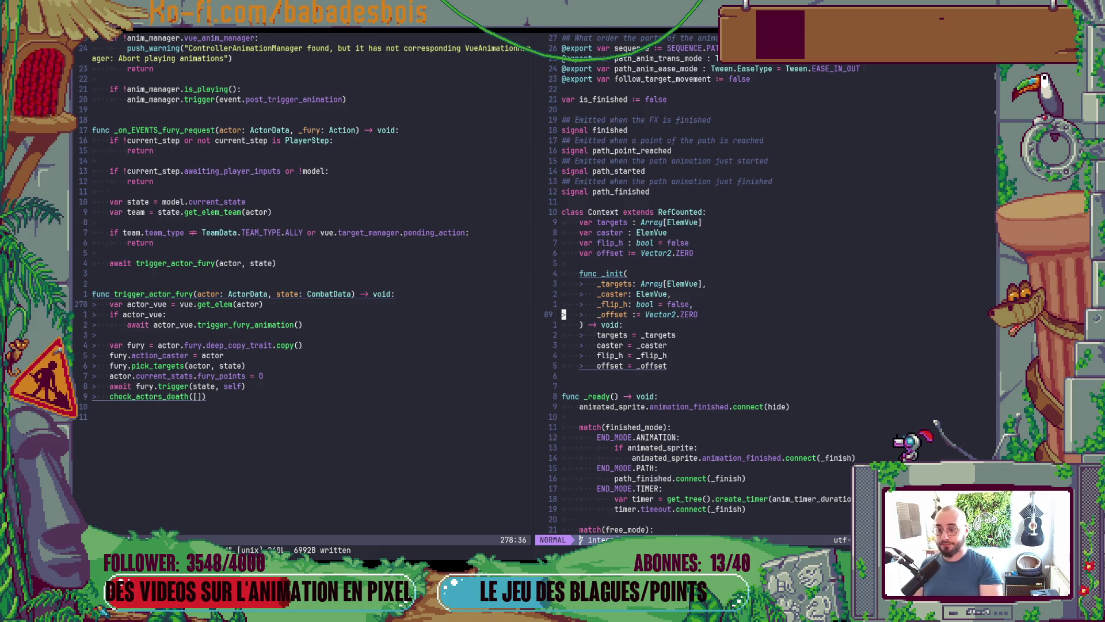
text(,)
key(Escape)
key(colon)
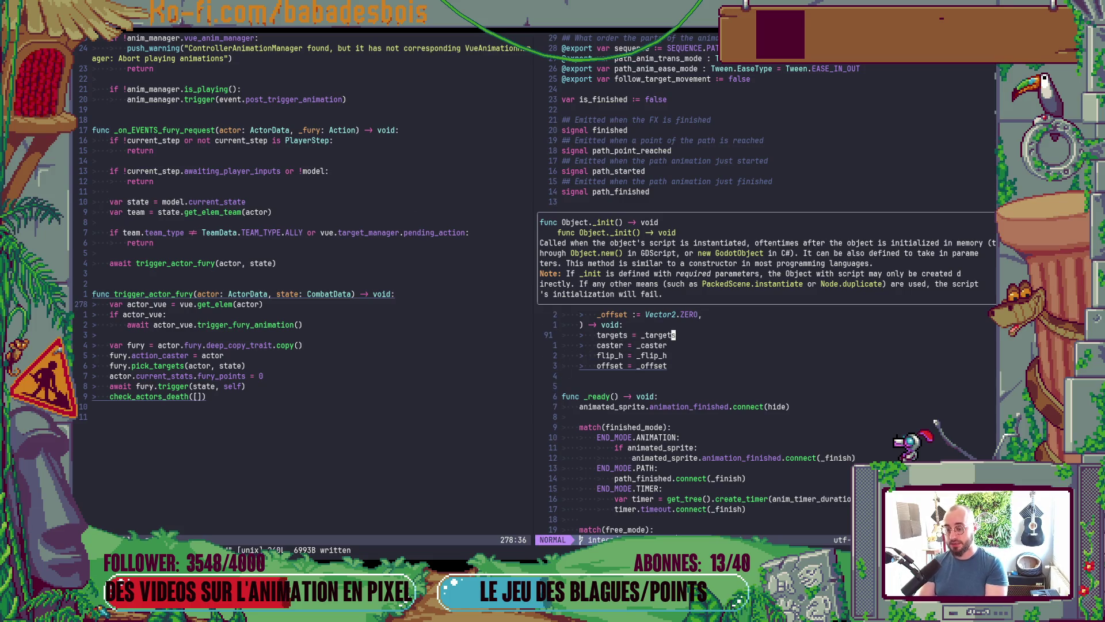
key(ctrl+w)
Open FX_Factory.gd with the file finder from the left pane
key(h)
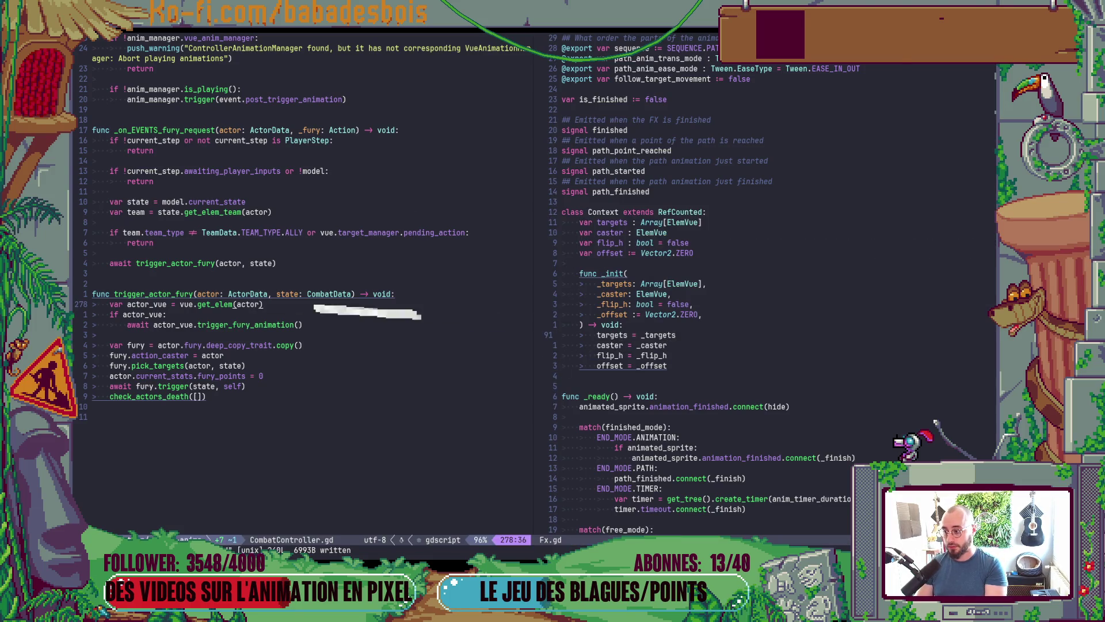
key(space)
text(f)
text(Fa)
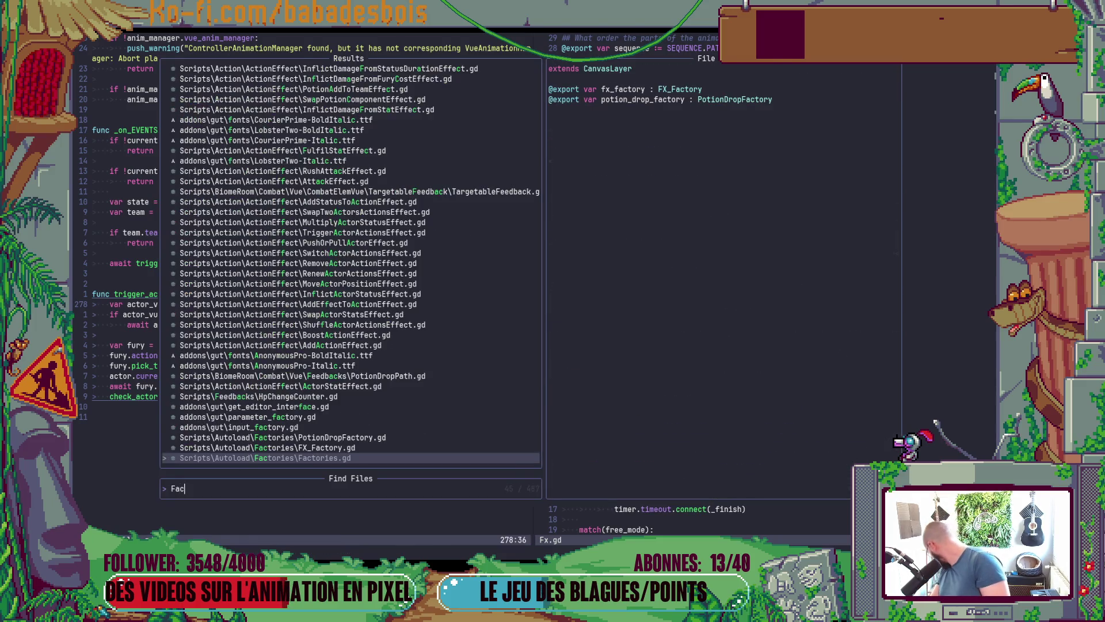
key(BackSpace)
text(xF)
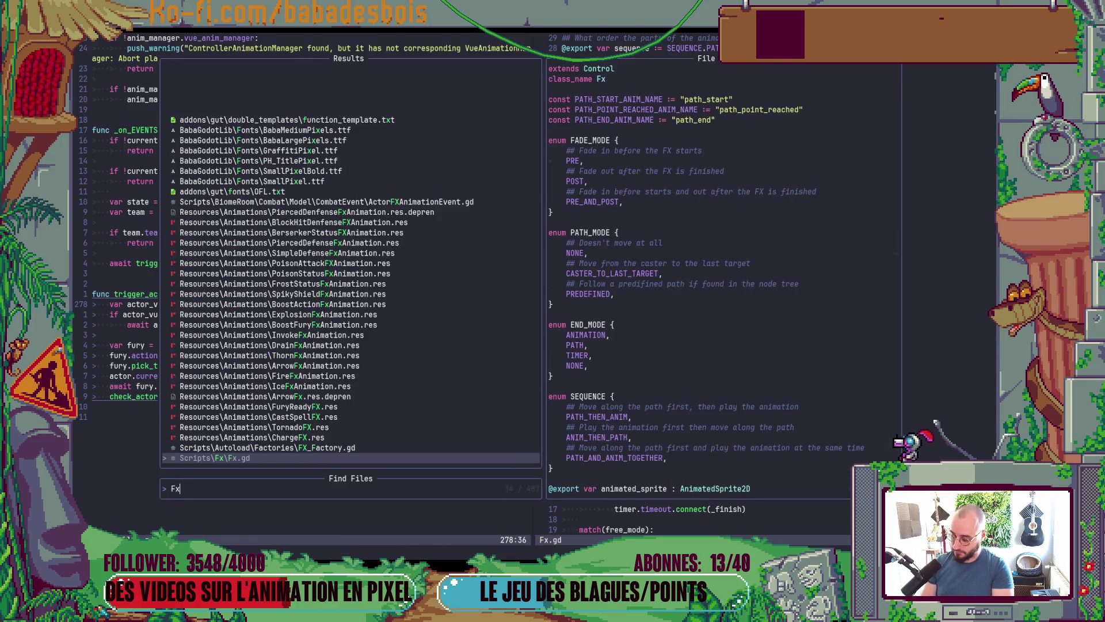
key(Up)
key(Return)
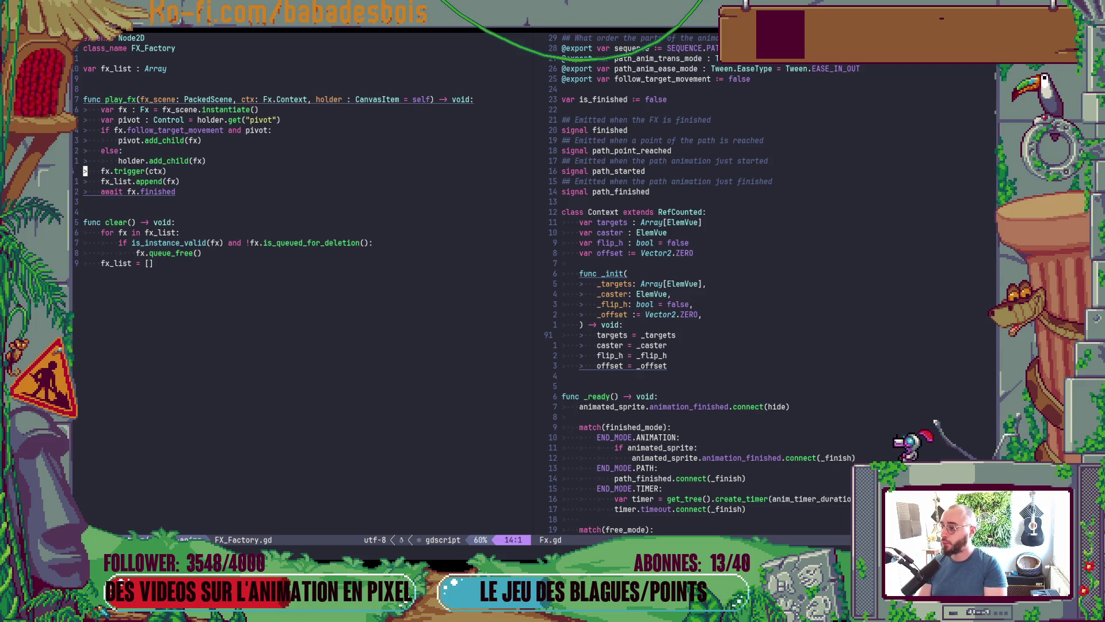
Insert fx.position = ctx.offset above fx.trigger(ctx) in play_fx
key(shift+o)
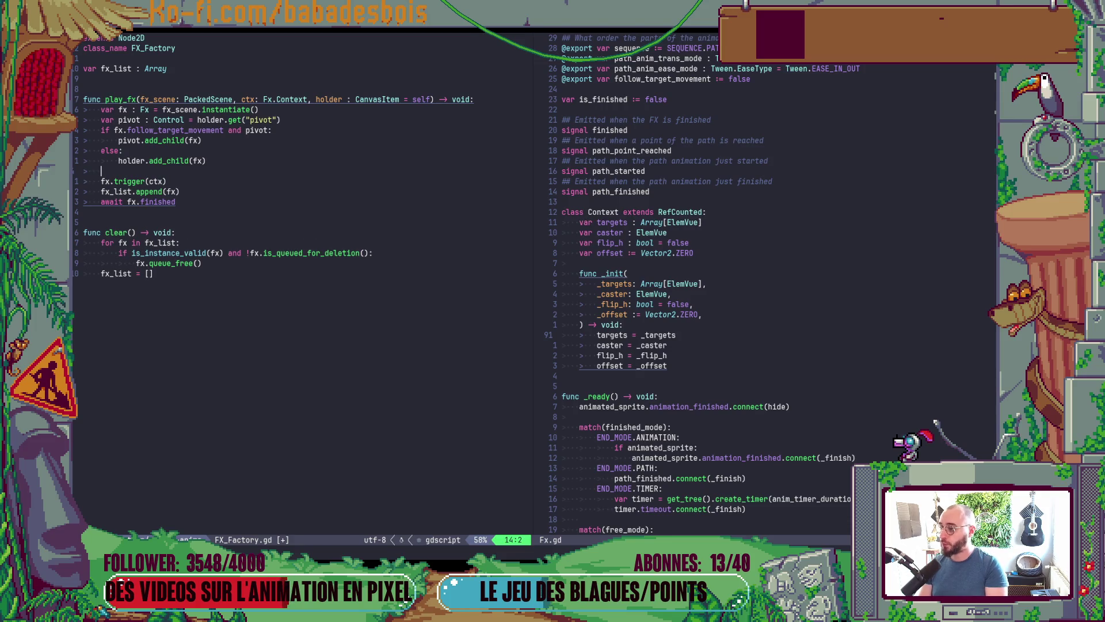
text(fx.po)
key(Tab)
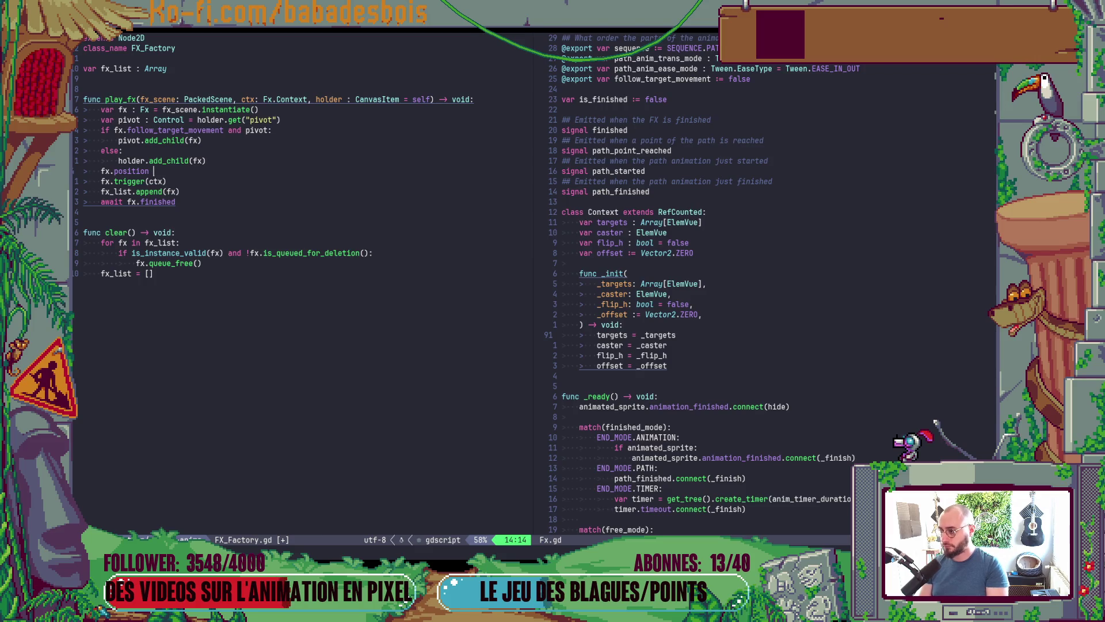
text(= ctx.)
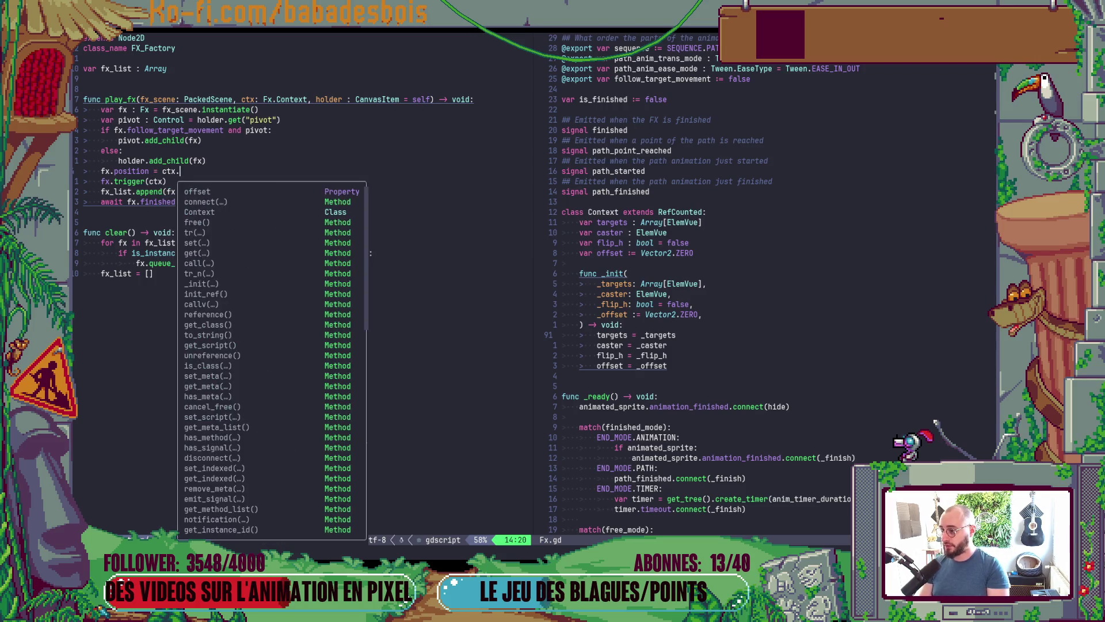
key(Tab)
key(Escape)
key(alt+Tab)
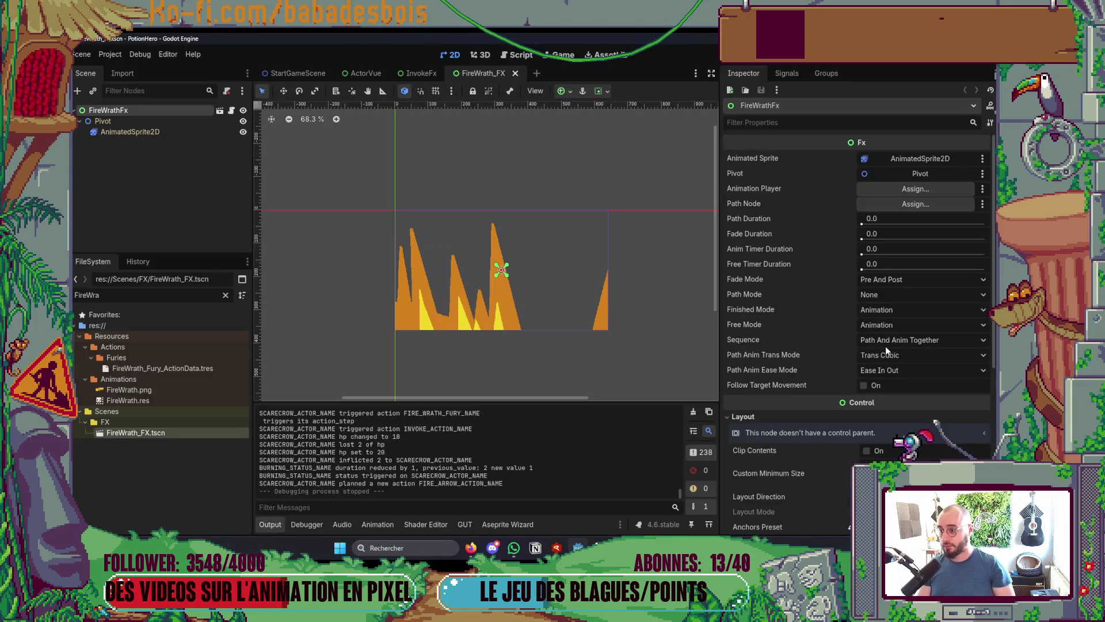
Run a quick F5 test of the game, close it, and return to the code
key(F5)
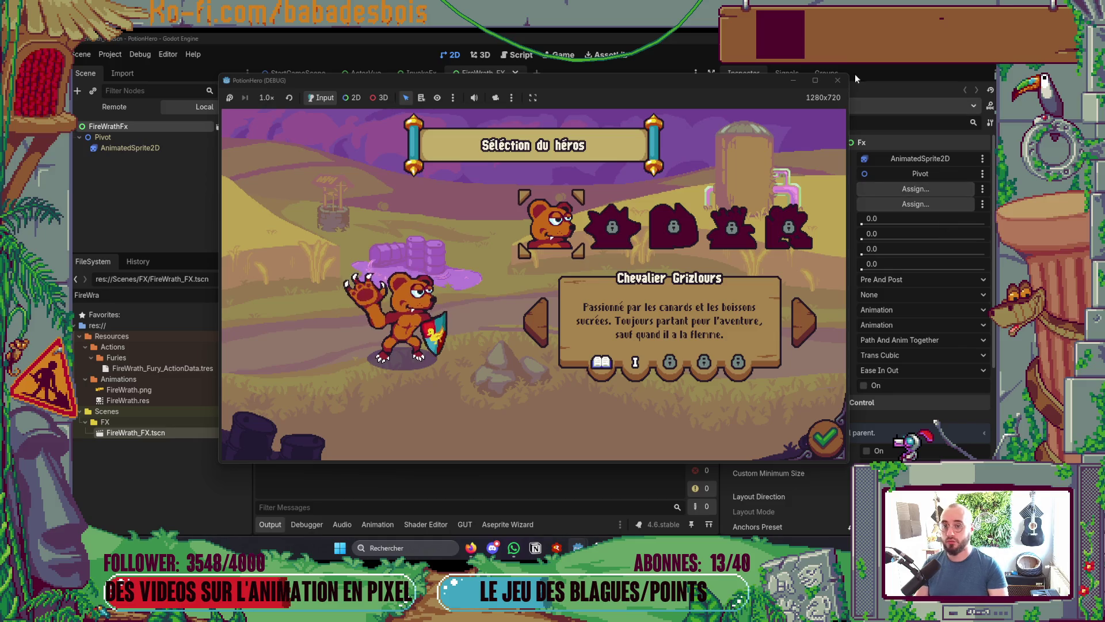
click(837, 80)
key(alt+Tab)
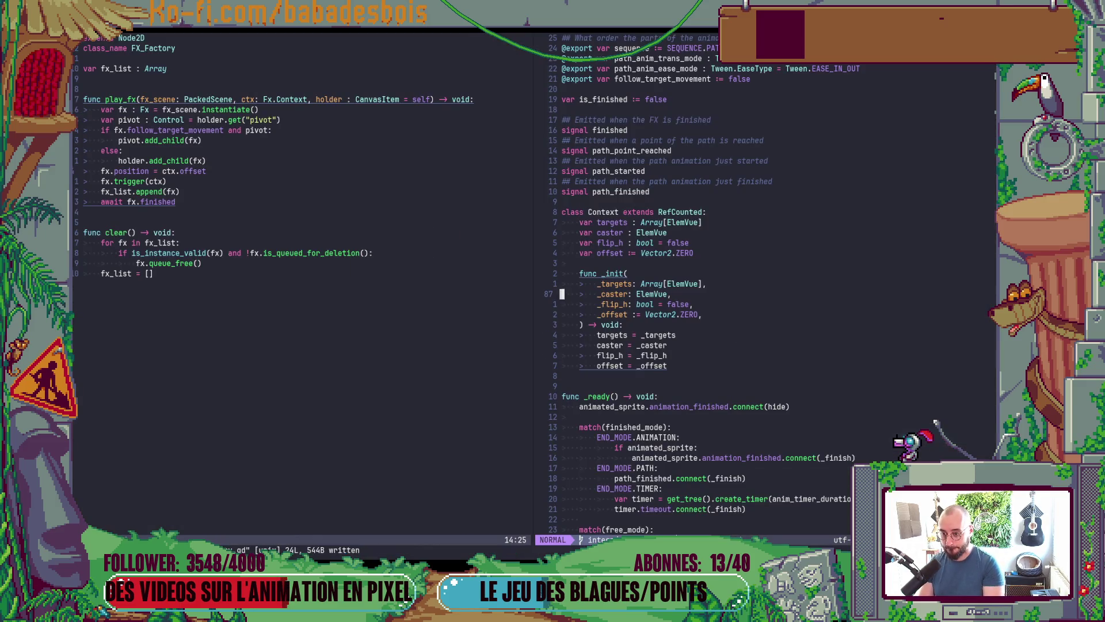
key(ctrl+o)
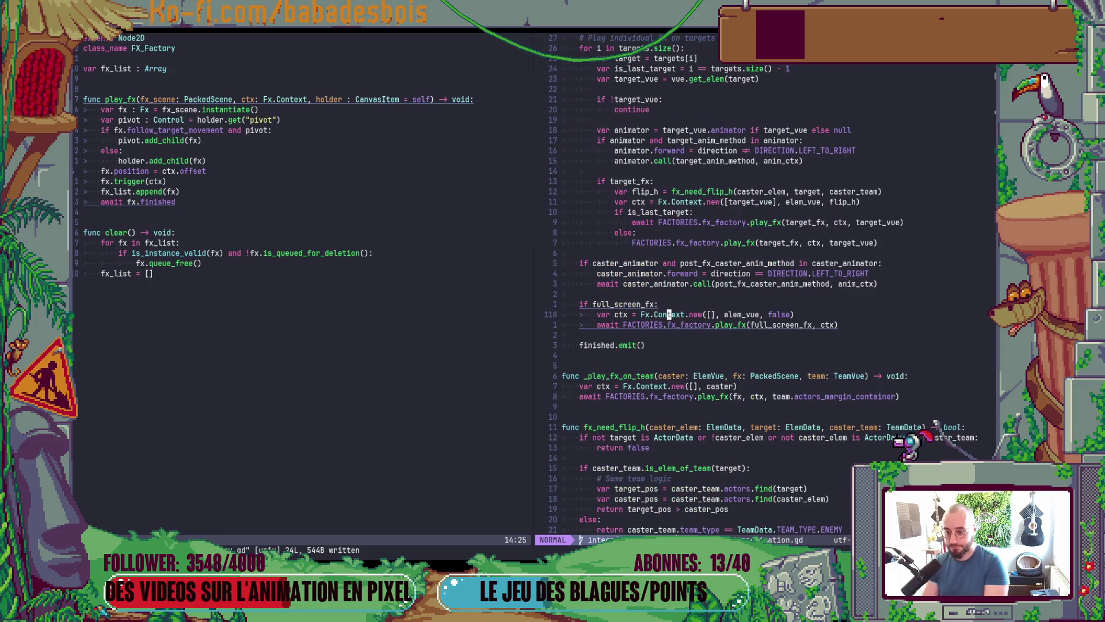
Pass GLOBALS.SCREEN_SIZE / 2.0 as the full-screen Fx.Context.new offset and relaunch the game
text(ea)
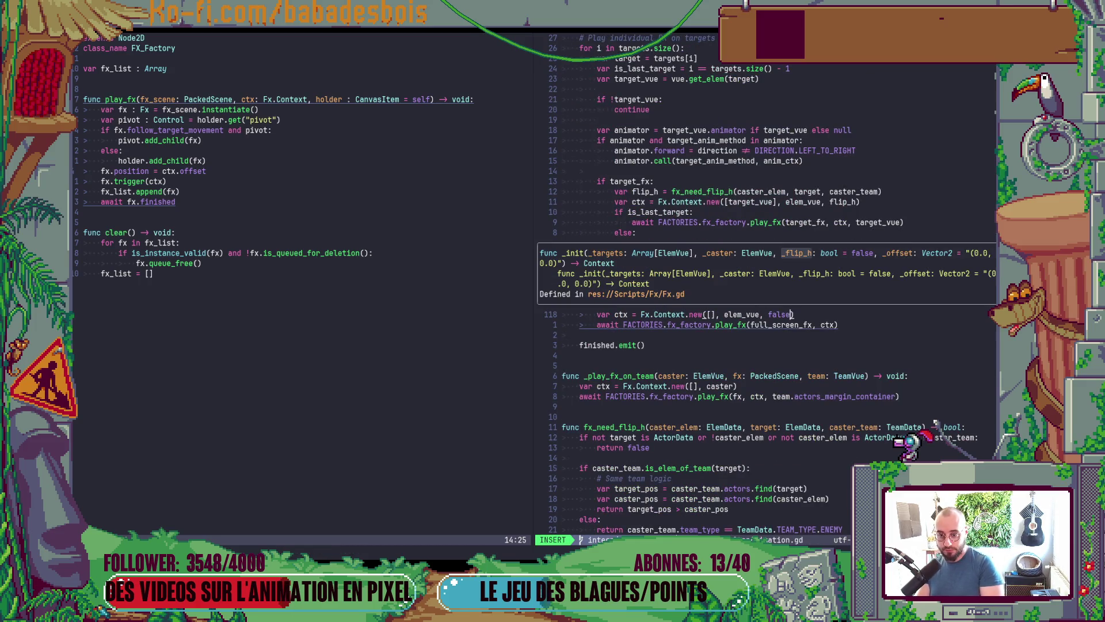
text(GL)
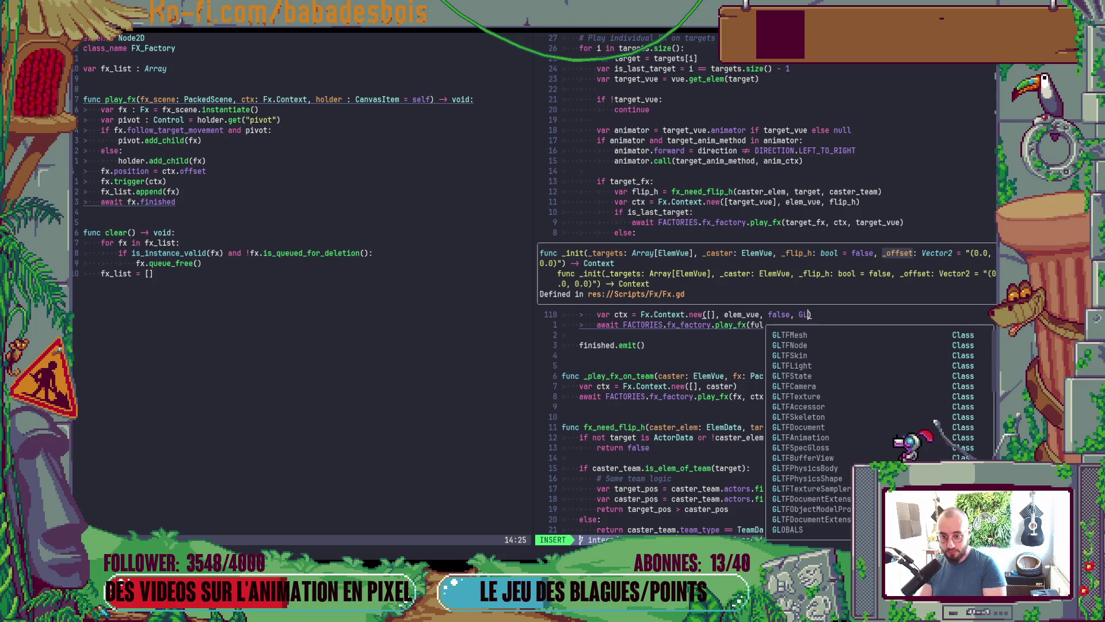
text(OAALS.)
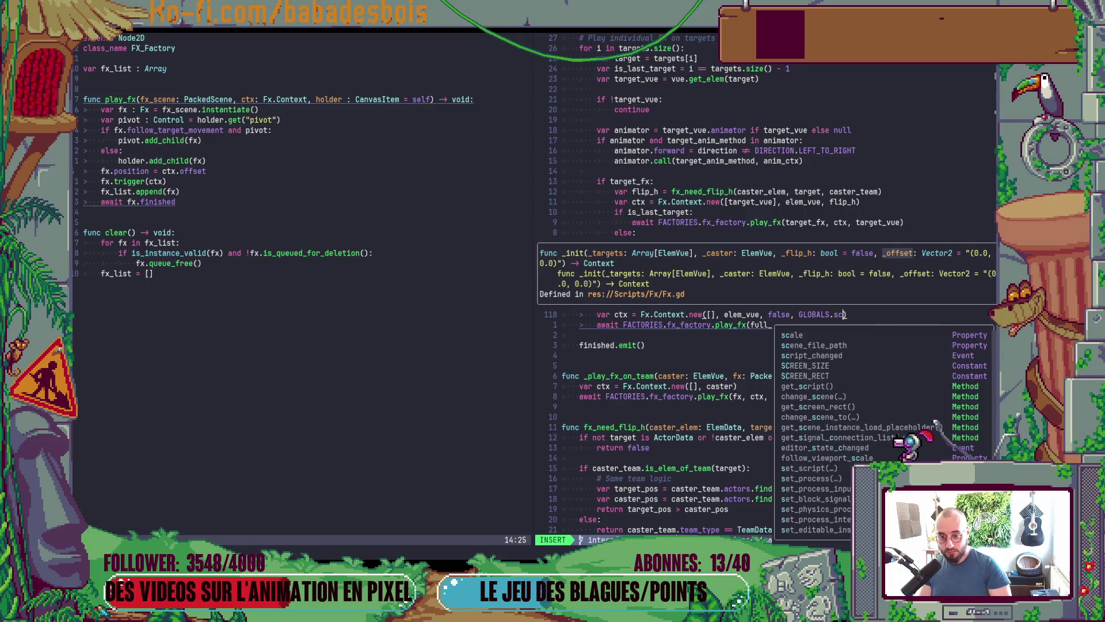
text(S)
key(Down)
key(Down)
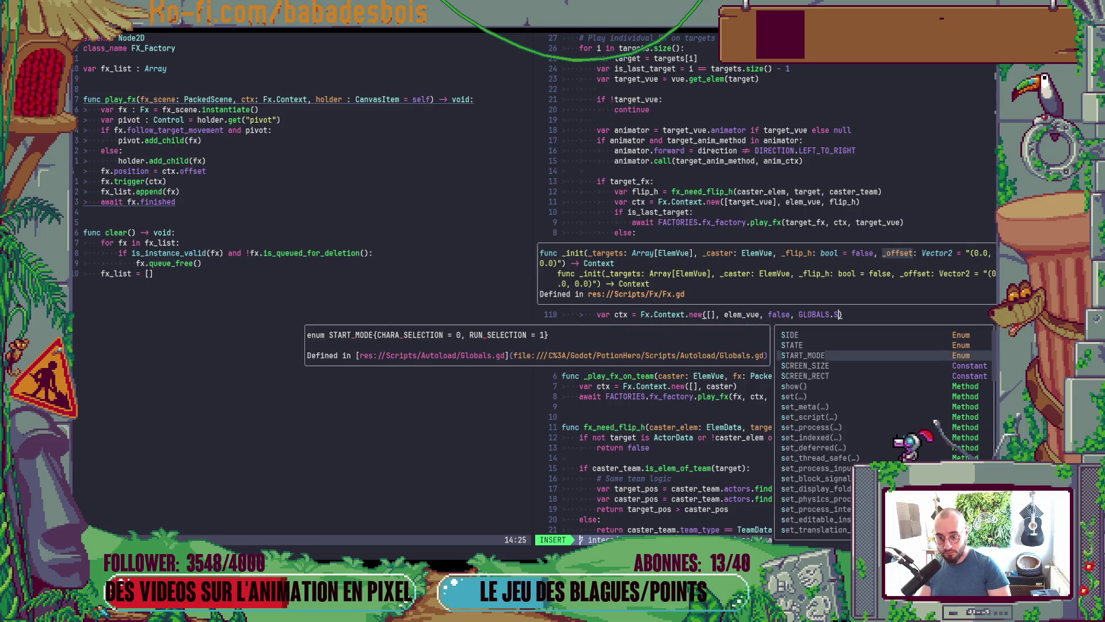
key(Down)
key(Down)
key(Up)
key(Return)
text(.)
key(BackSpace)
text(2.0)
key(Escape)
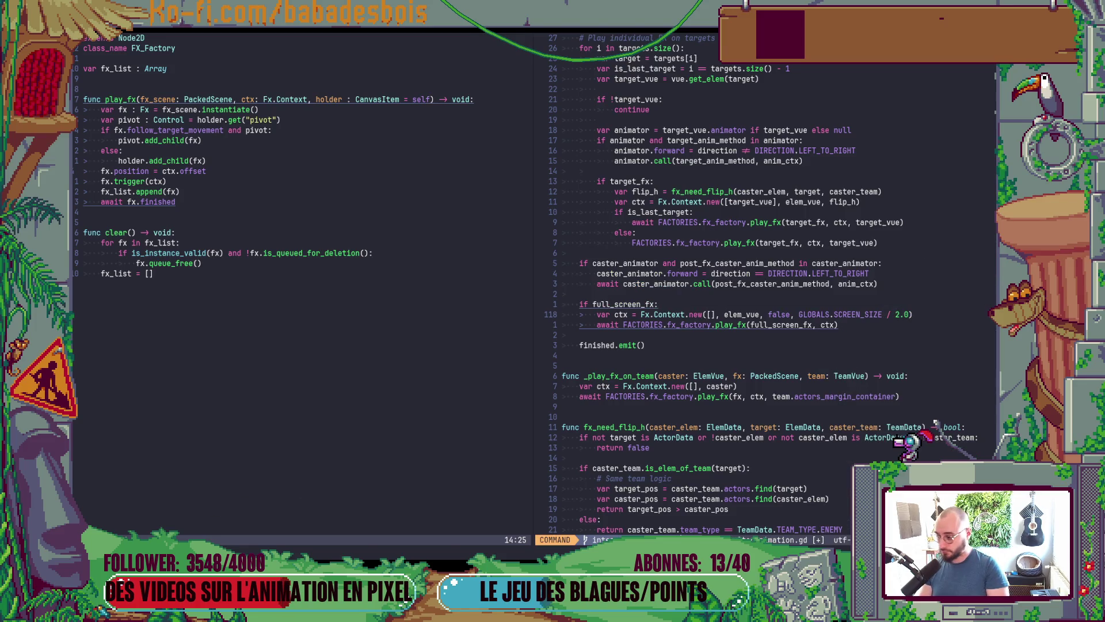
key(alt+Tab)
key(F5)
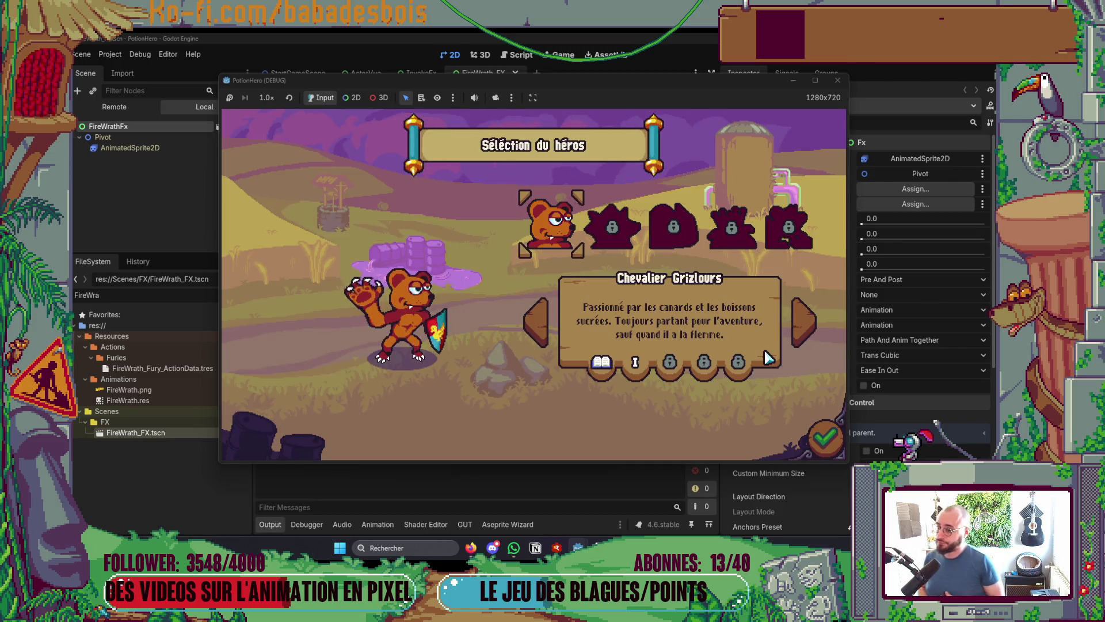
Pick the bear knight, start the adventure, skip the tutorial, pass a turn, then close the game
click(824, 437)
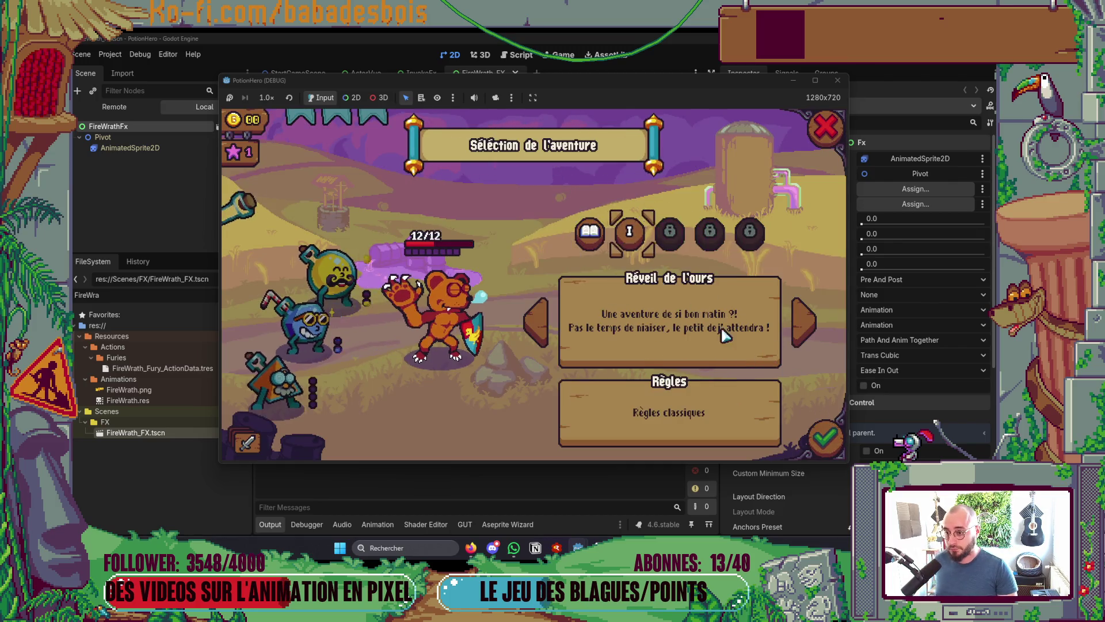
click(662, 290)
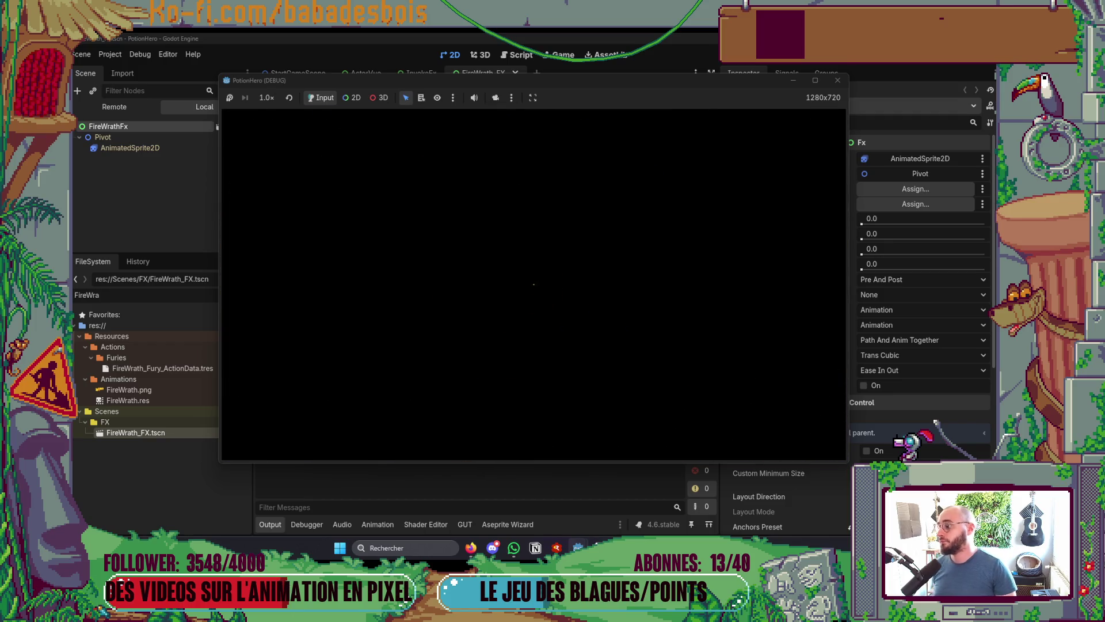
click(652, 332)
click(653, 331)
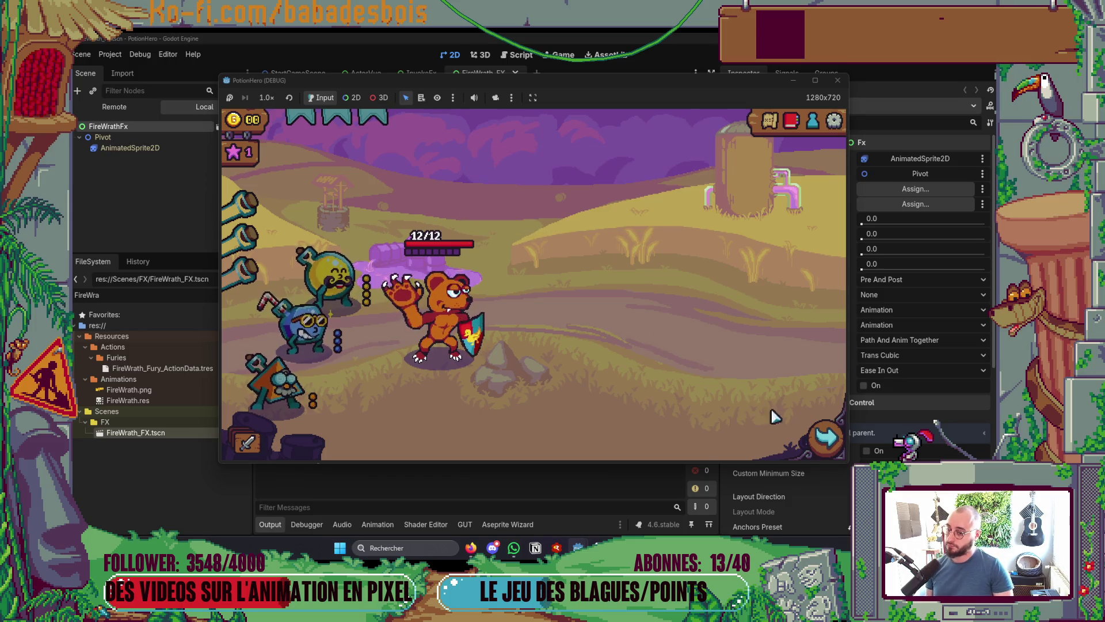
click(825, 436)
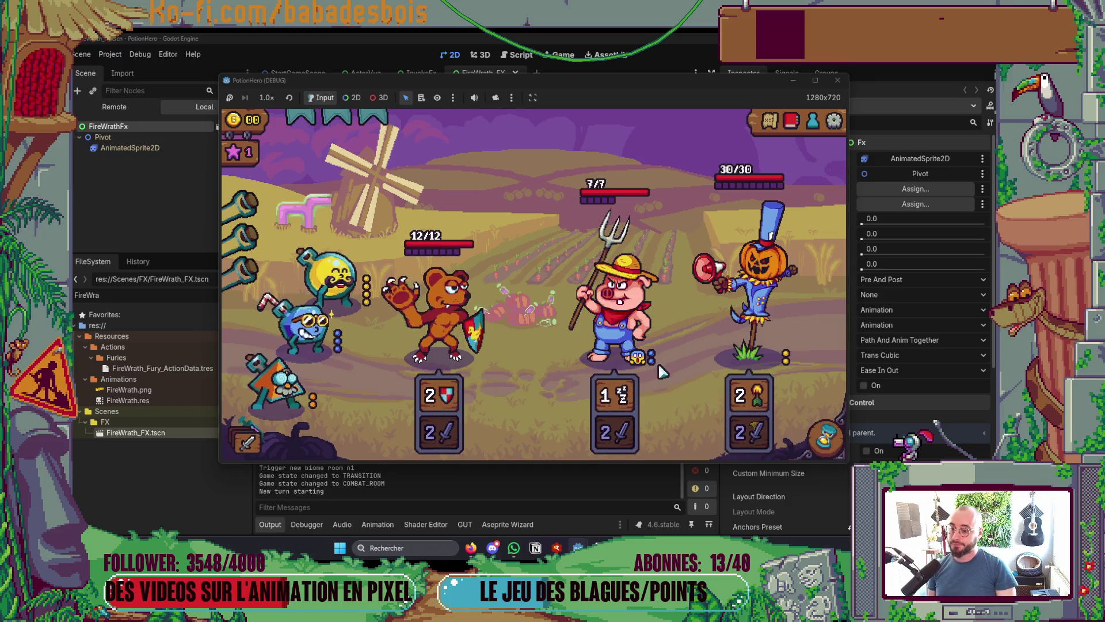
click(833, 447)
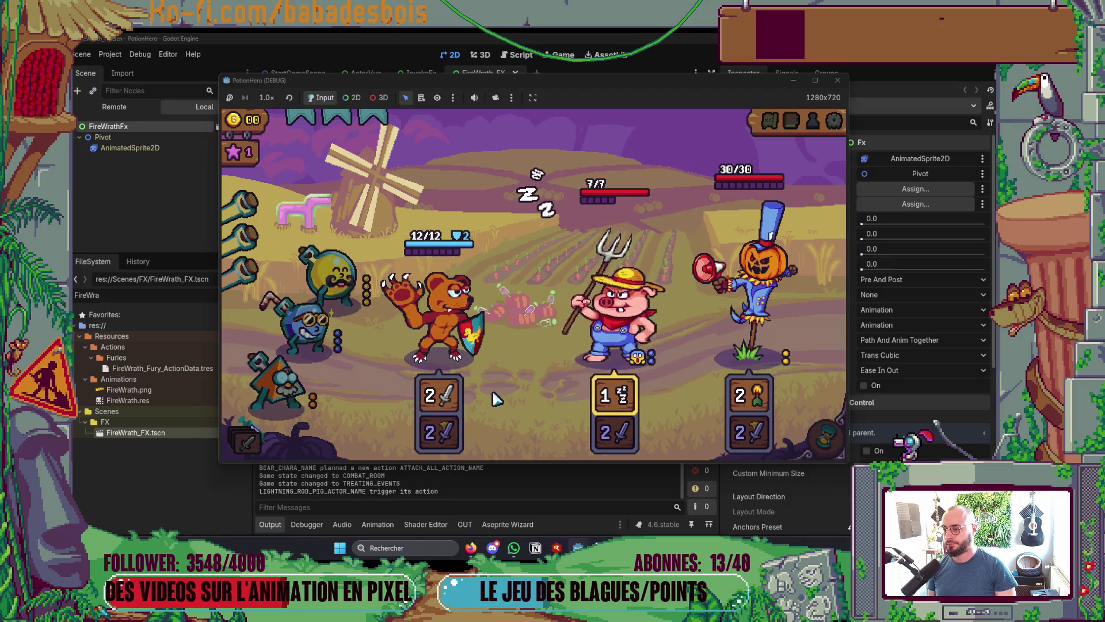
click(844, 83)
key(alt+Tab)
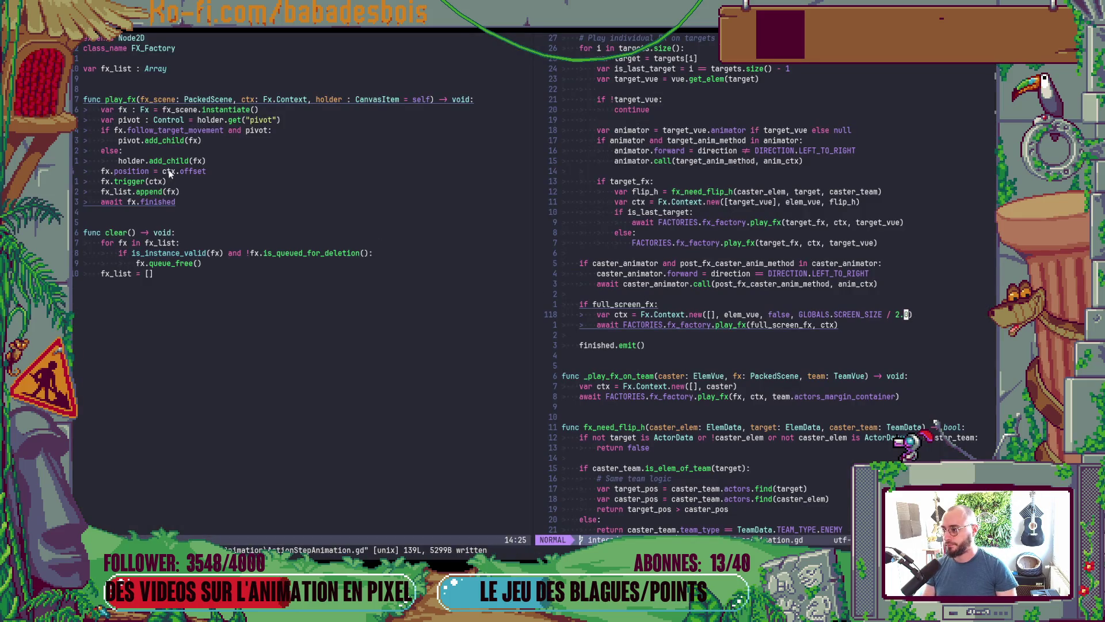
Relaunch the game from FX_Factory.gd, confirm the bear knight, and start the adventure
click(151, 171)
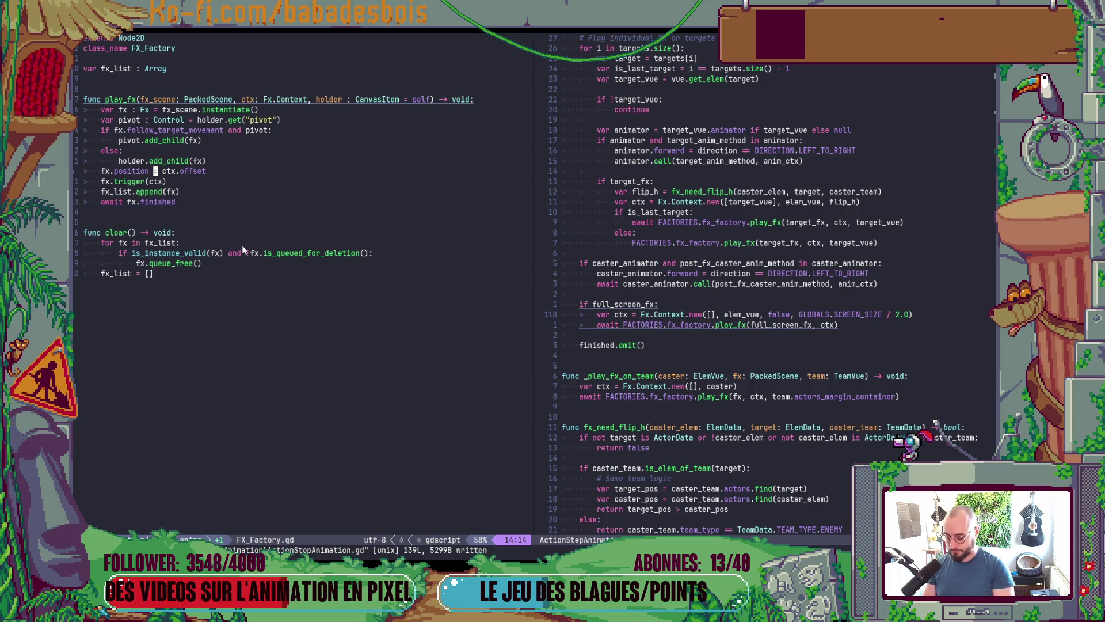
key(alt+Tab)
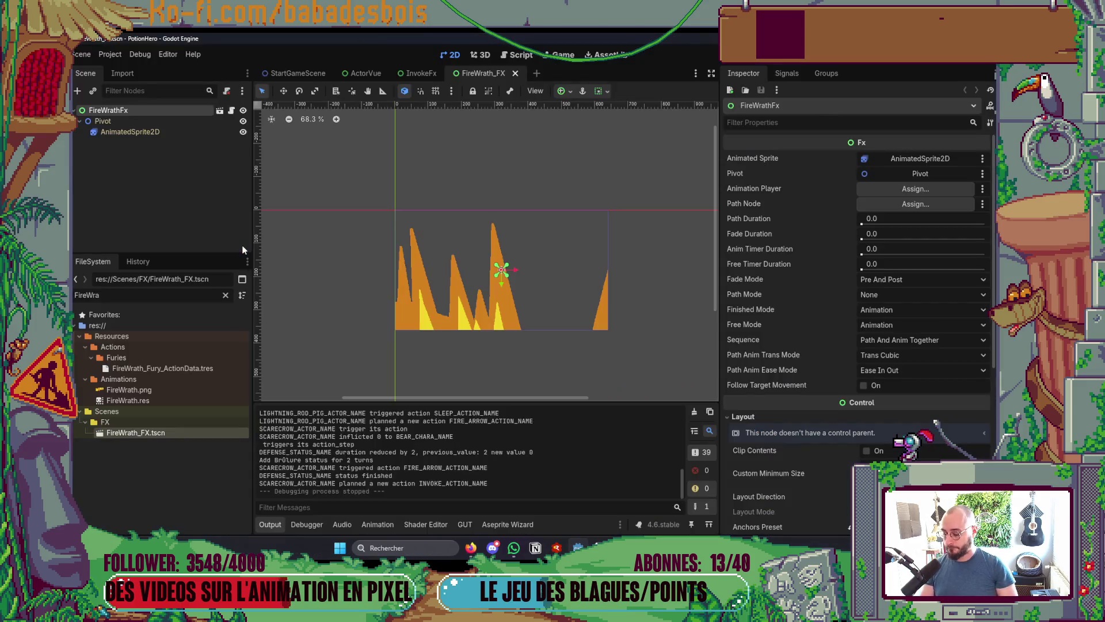
key(F5)
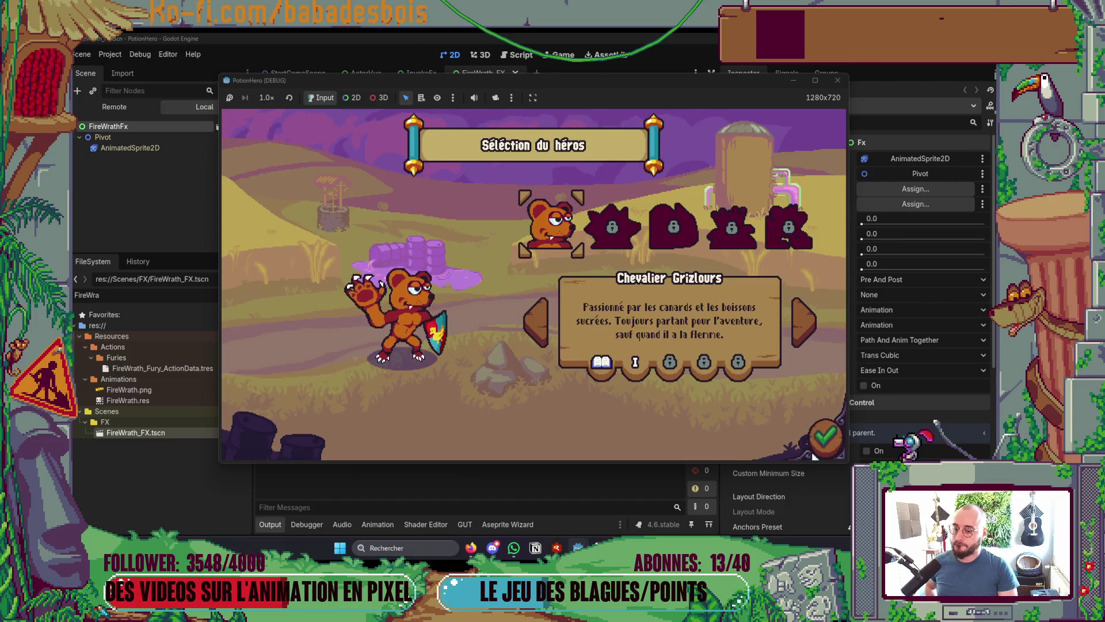
click(814, 453)
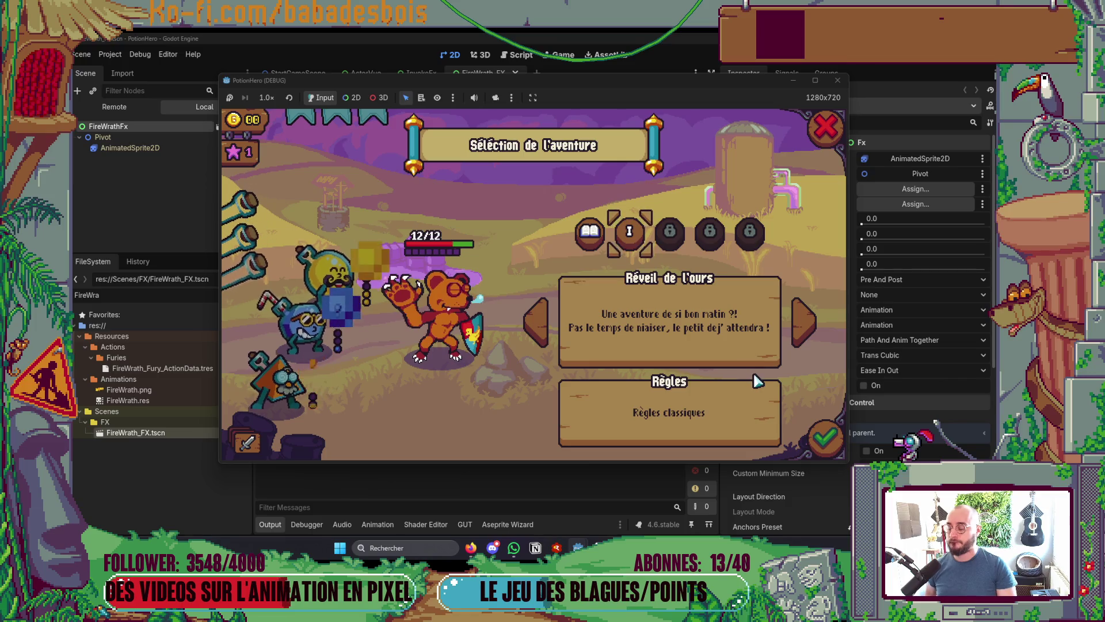
key(alt+Tab)
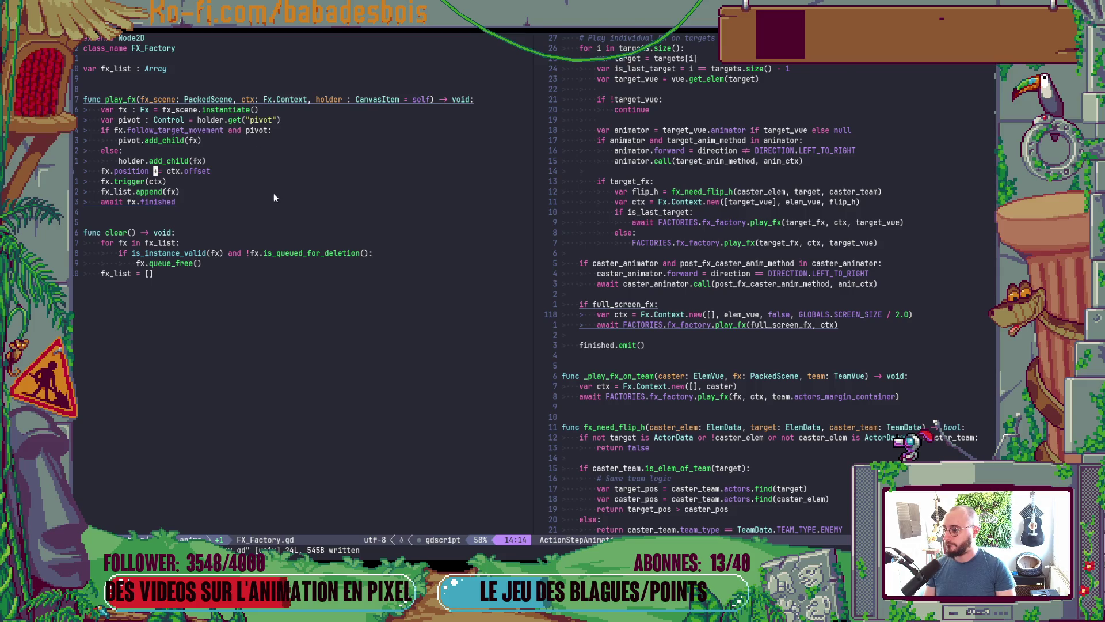
key(alt+Tab)
key(Return)
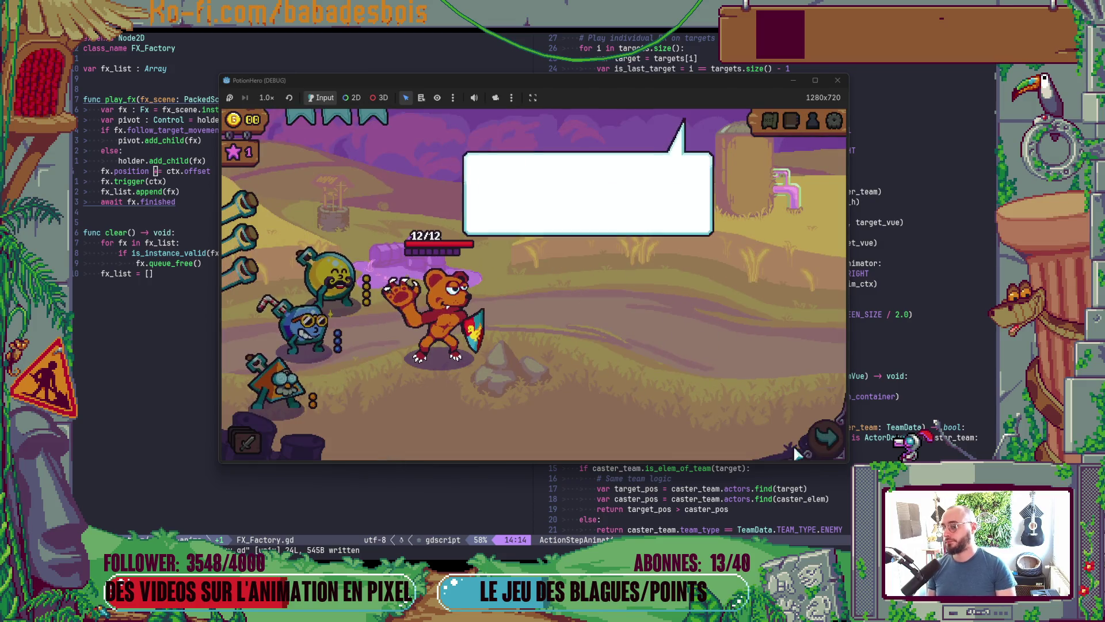
Skip the tutorial, enter the Ferme malfamée map, pass turns until the bear knight dies, and close the game
click(720, 347)
click(719, 347)
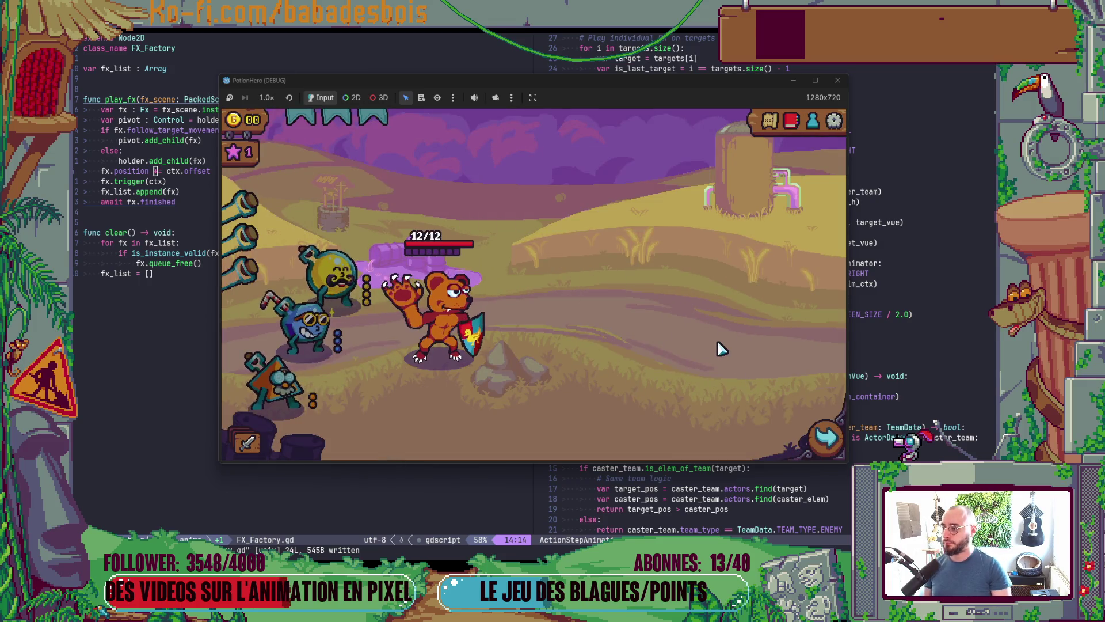
click(829, 441)
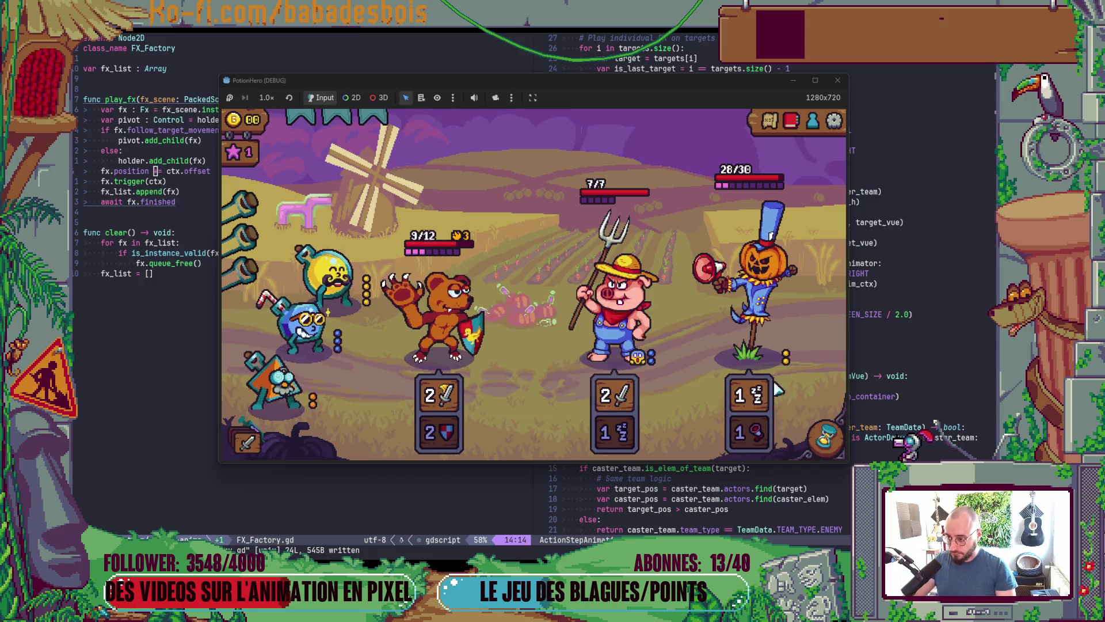
click(825, 439)
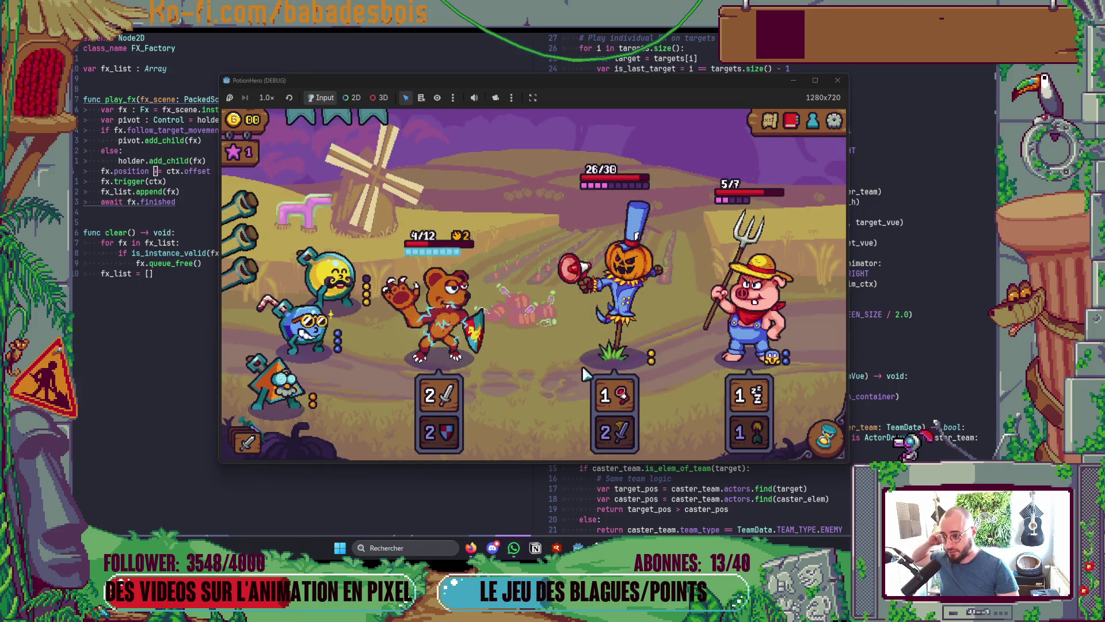
mouse_move(472, 362)
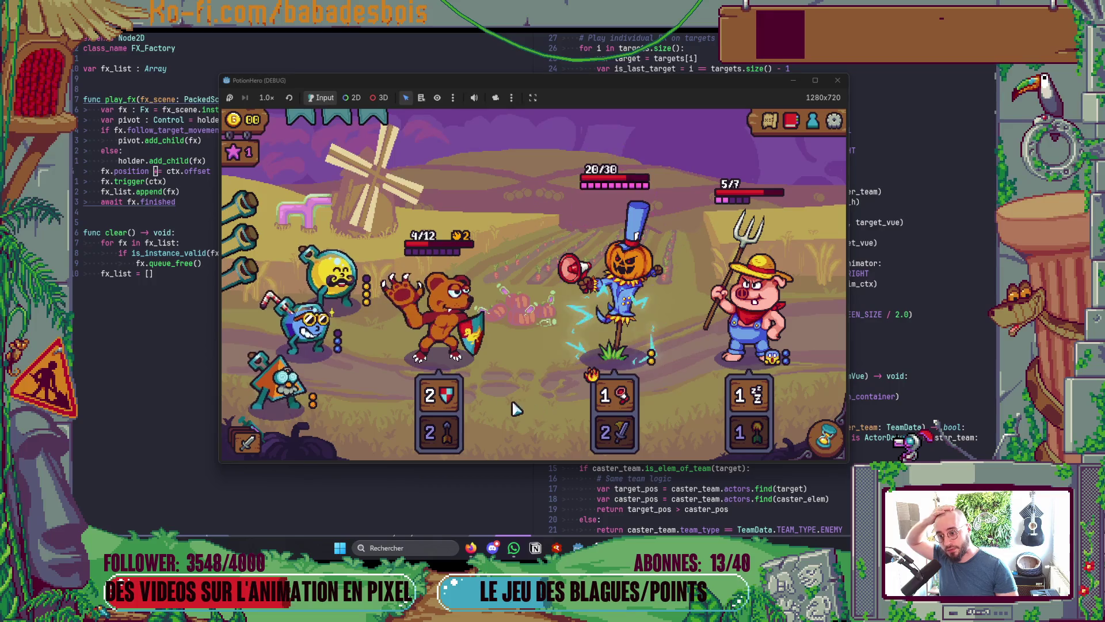
click(801, 433)
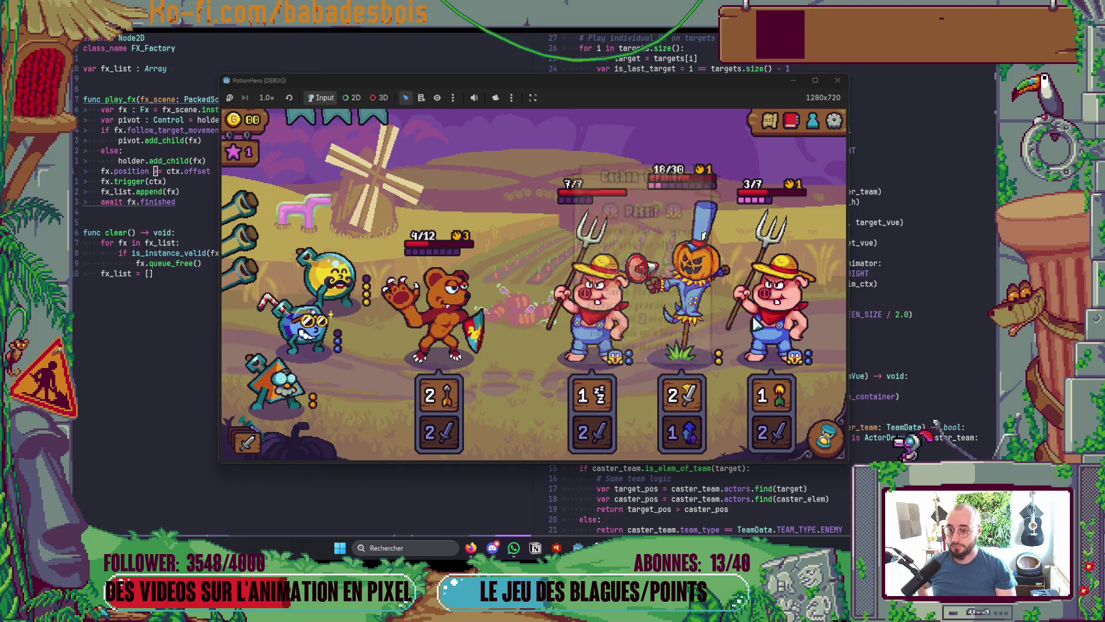
click(423, 324)
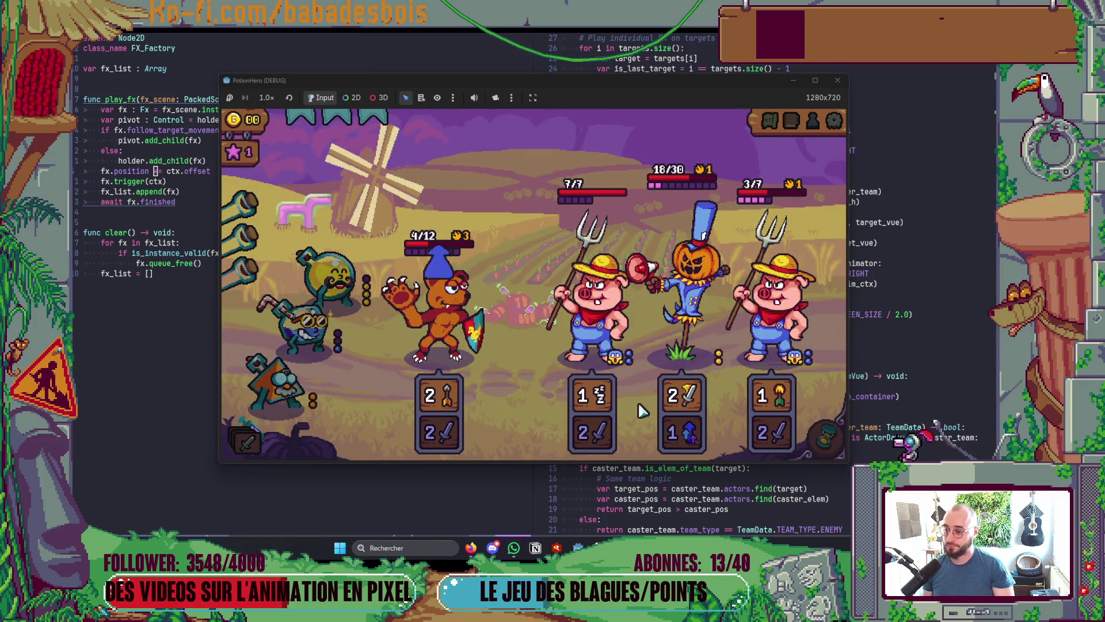
click(824, 446)
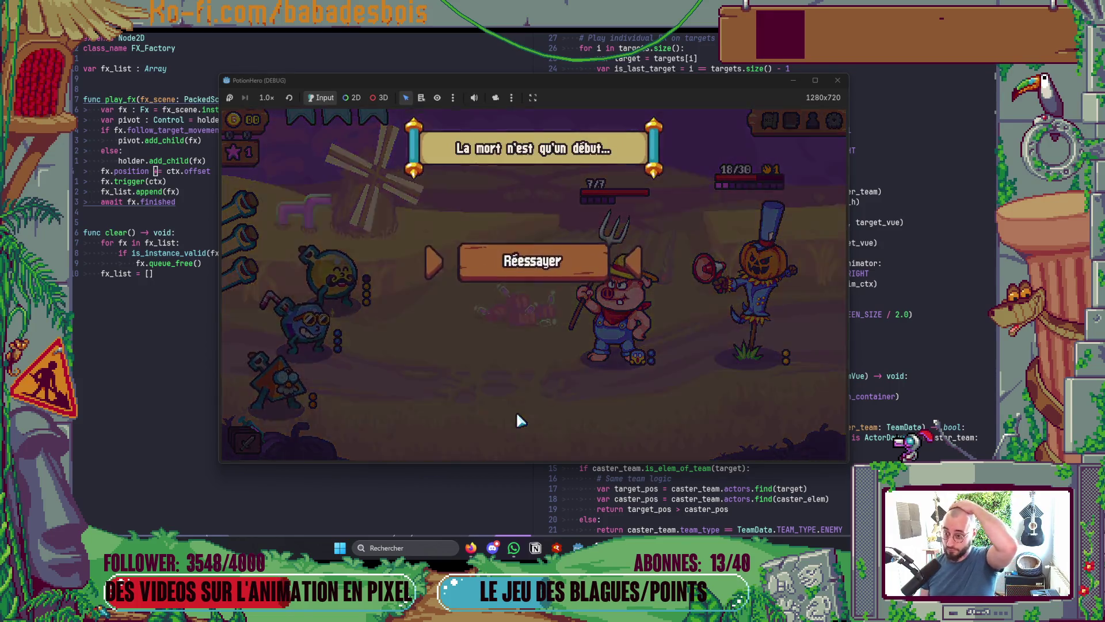
click(845, 83)
Run git s in the Neovim terminal to list the modified files on integr/combat-anims
key(alt+Tab)
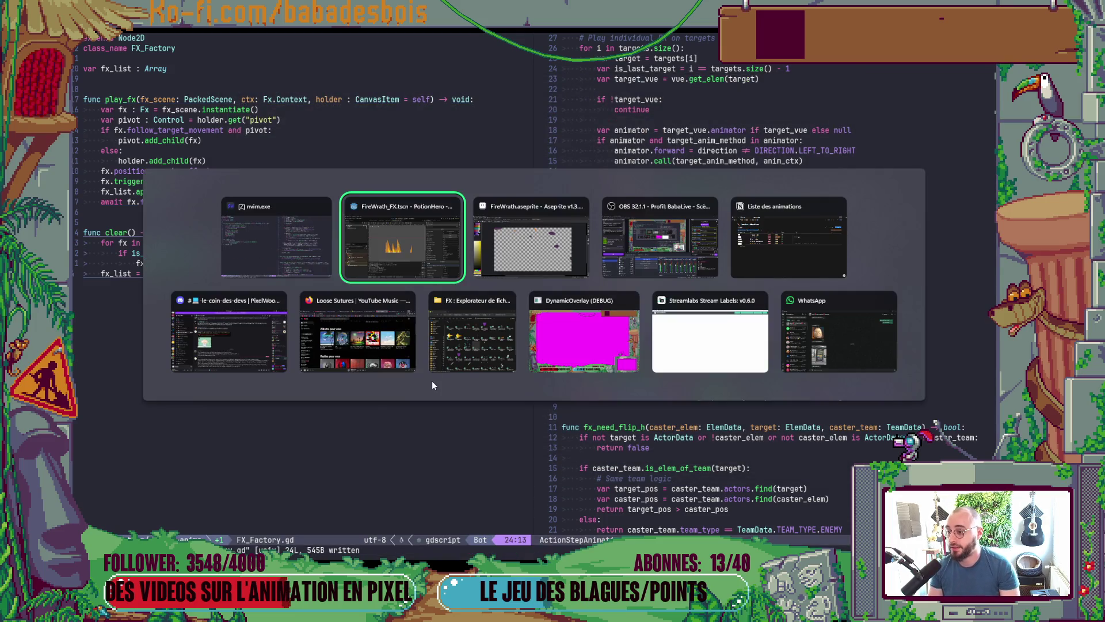
click(236, 226)
click(418, 498)
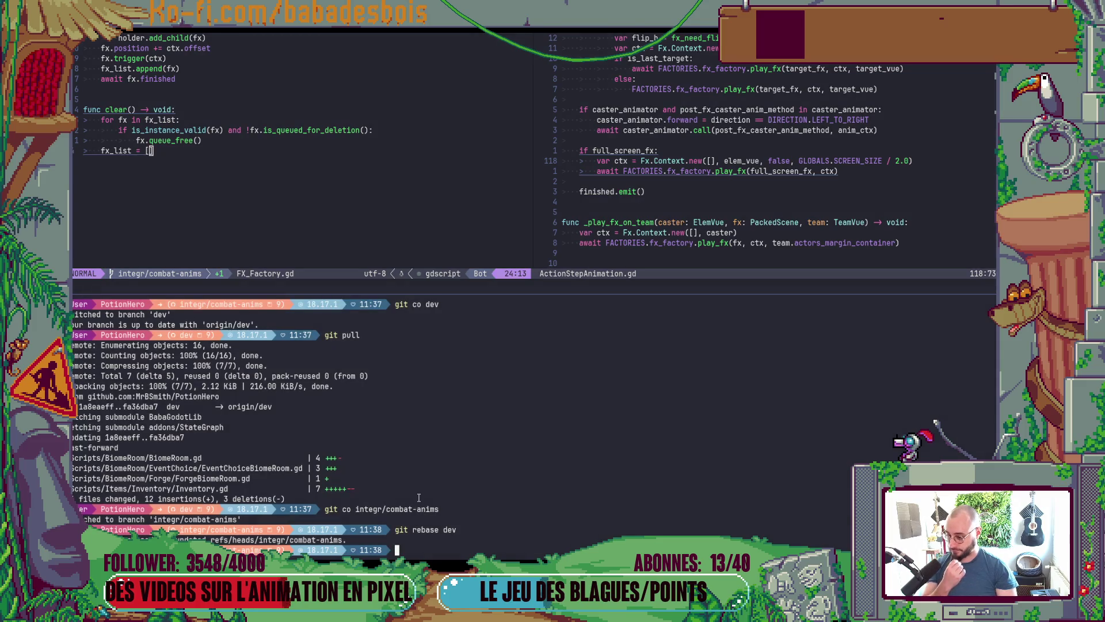
text(gits)
key(Return)
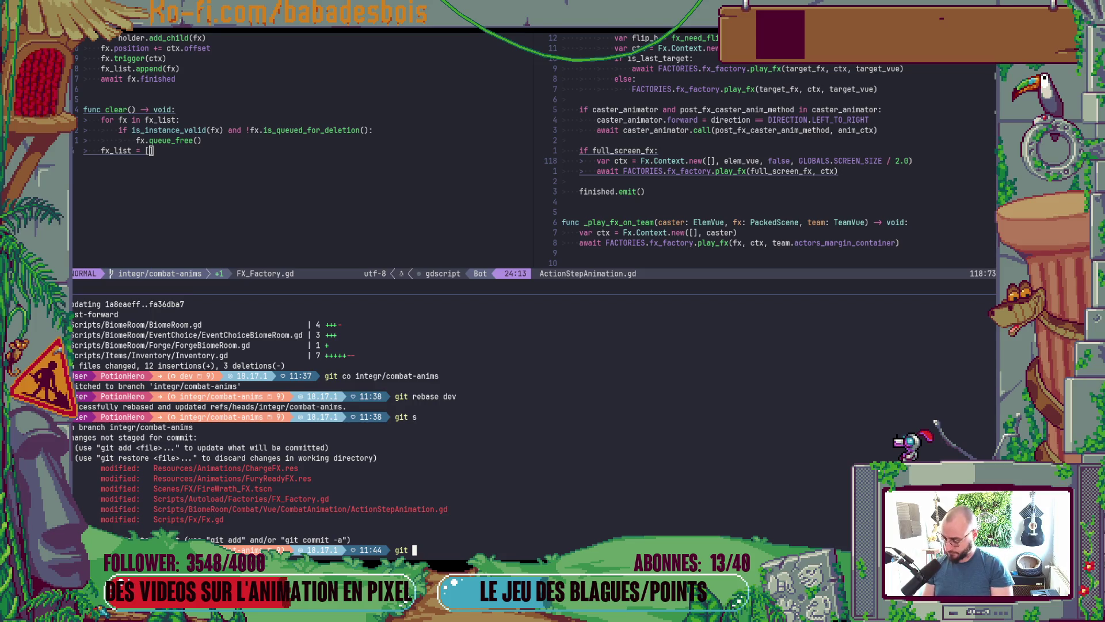
key(alt+Tab)
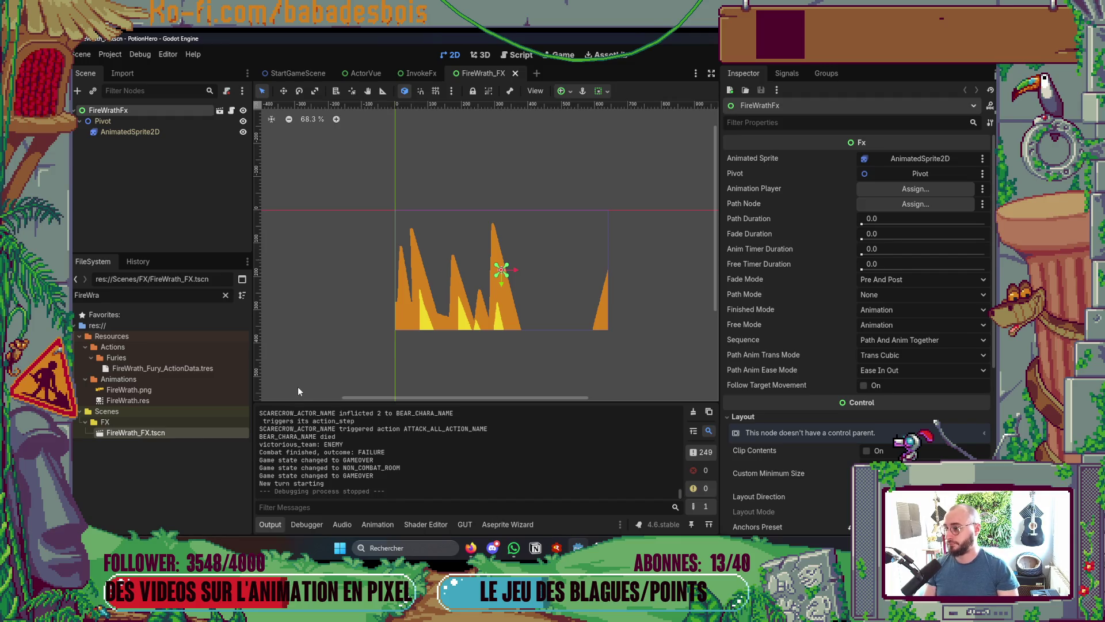
In DemoRunData1.tres, reset the third potion's Potion Amount and Content Data to defaults
click(225, 295)
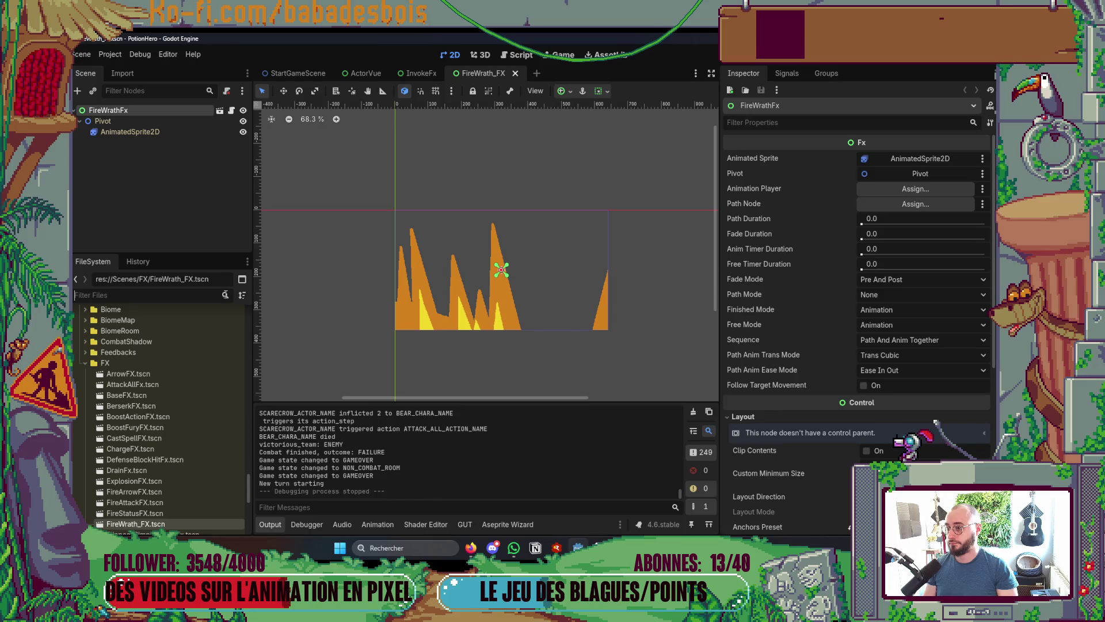
click(165, 293)
text(RunDat)
click(151, 378)
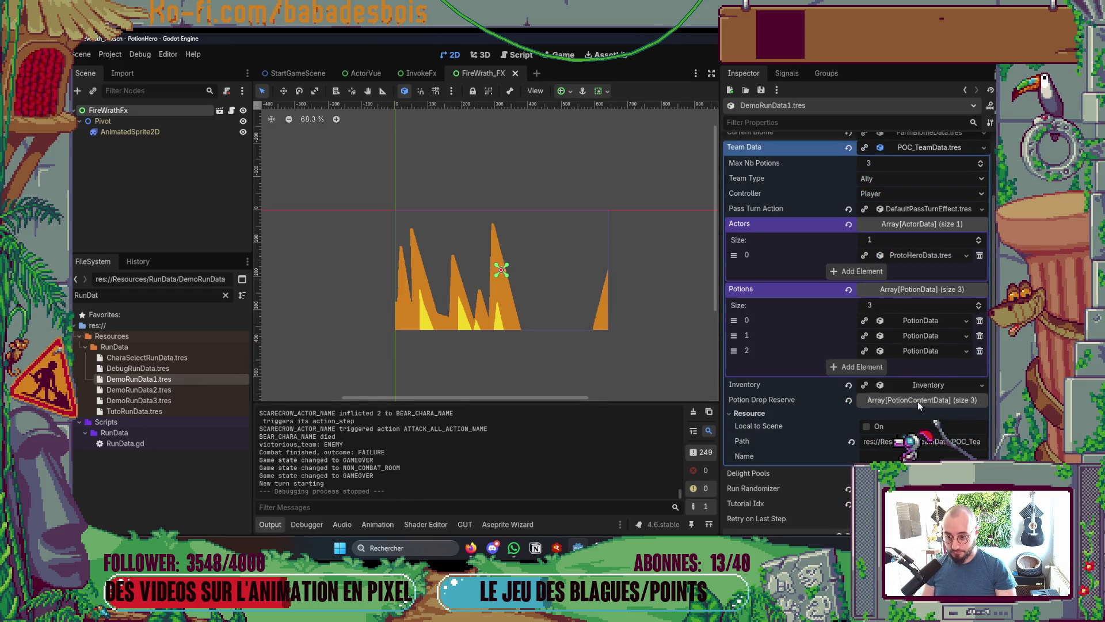
click(926, 351)
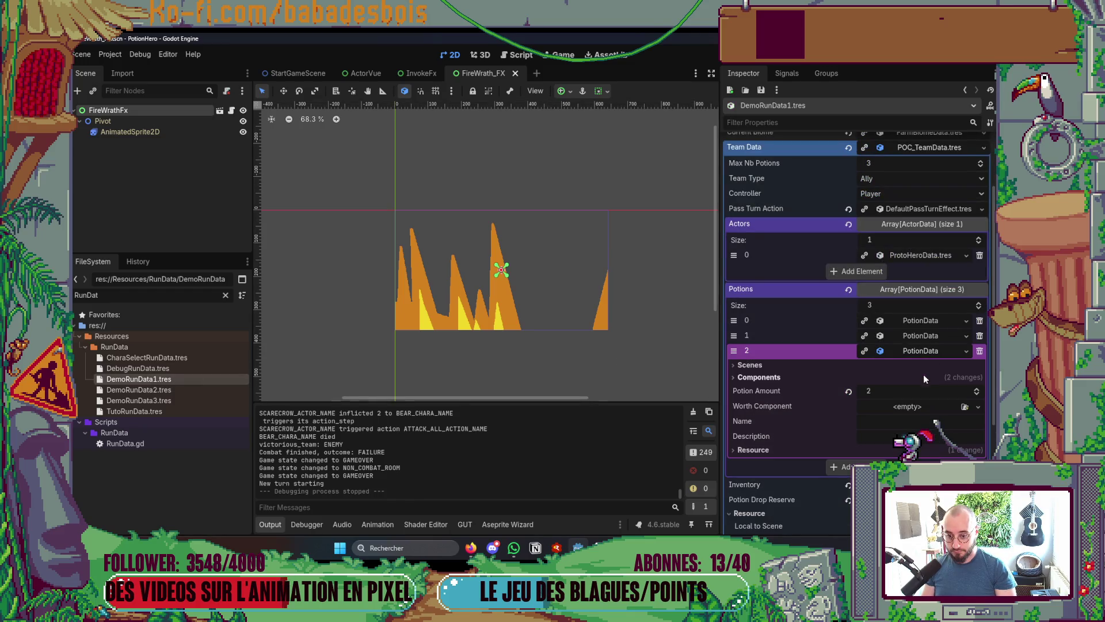
click(777, 378)
click(849, 437)
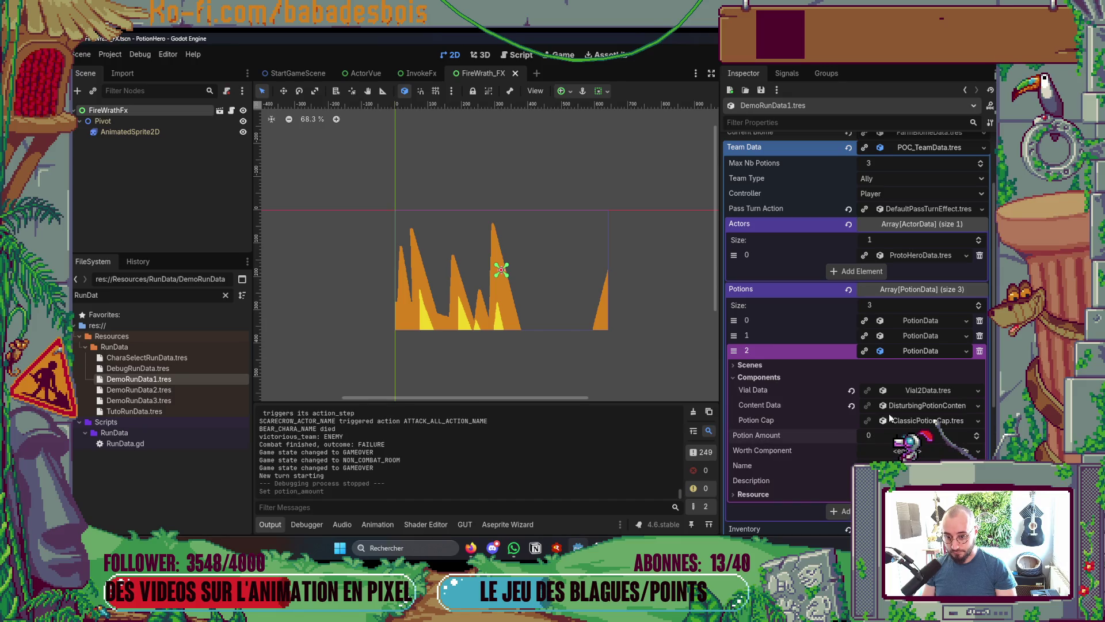
click(851, 406)
click(915, 352)
click(914, 293)
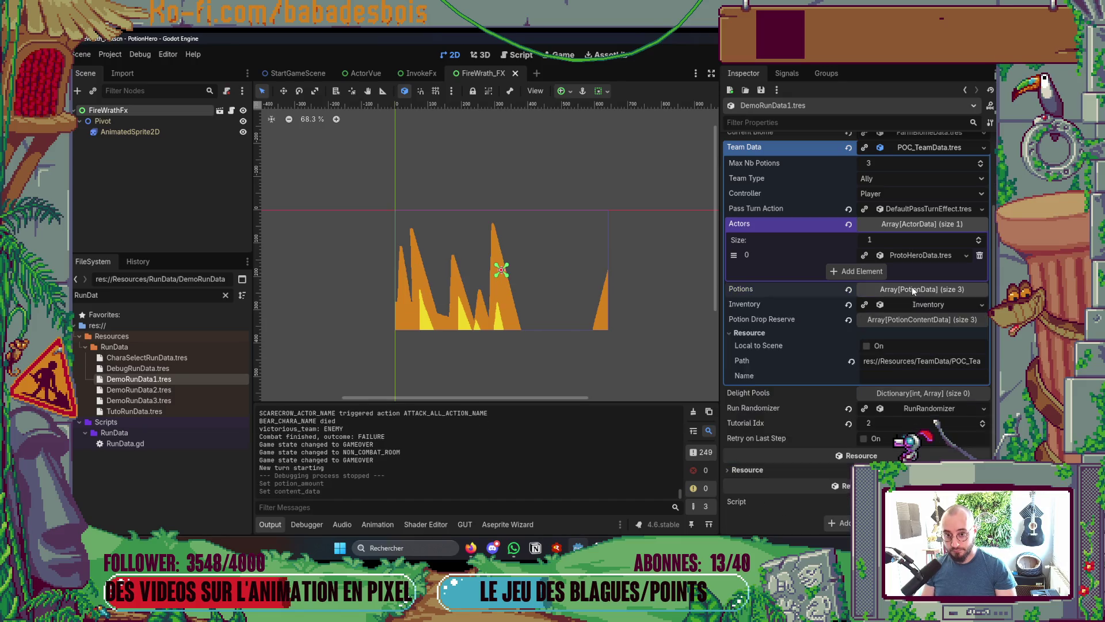
In the Current Biome settings, move step 0 below step 3 in the Steps list
scroll(921, 259, up, 3)
click(924, 236)
click(931, 219)
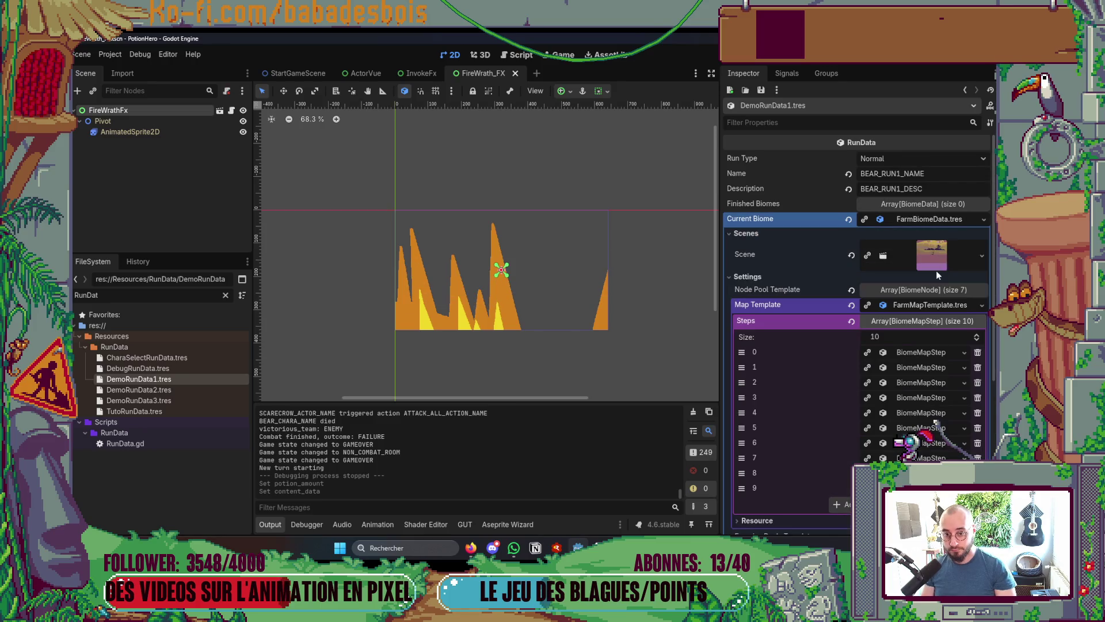
drag(751, 357, 748, 402)
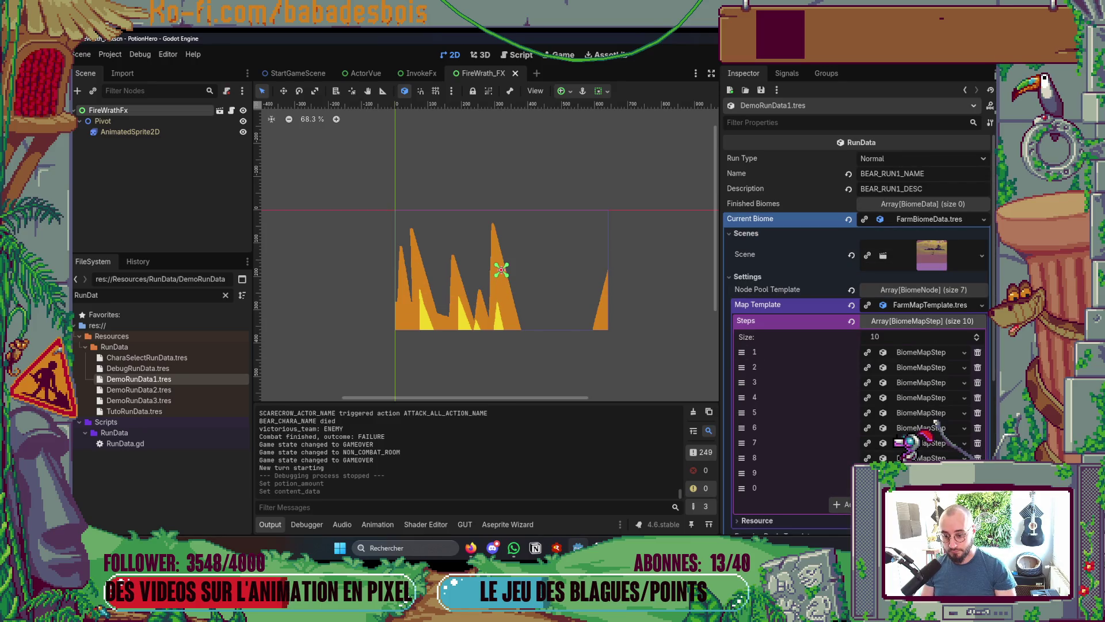
Test-run the game through Réveil de l'ours to the farm map's first combat, then close it
key(F5)
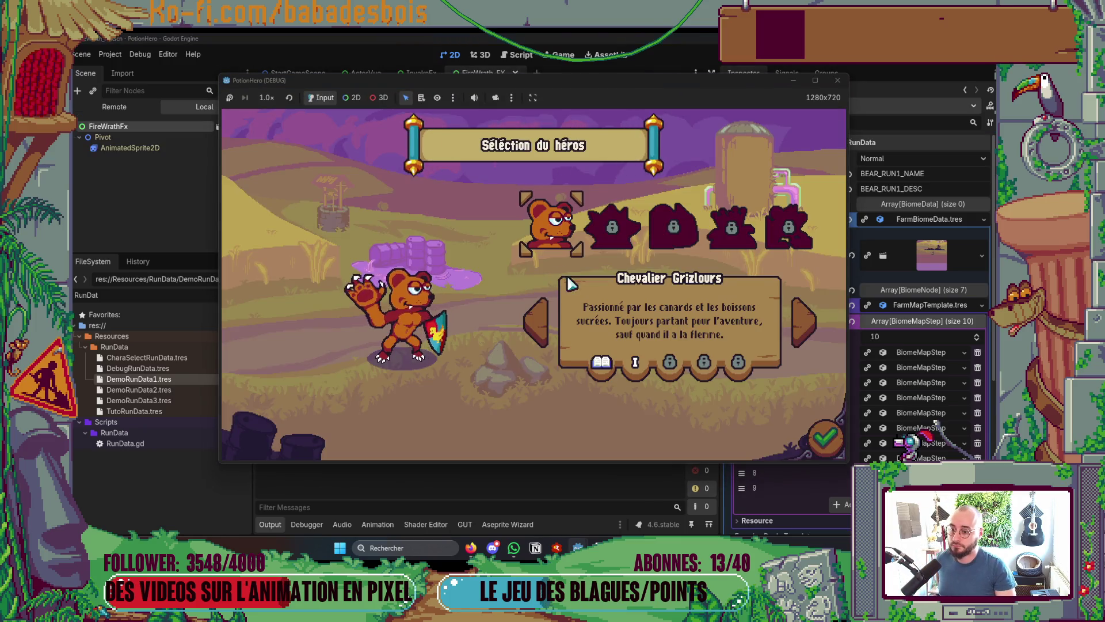
click(820, 435)
click(630, 230)
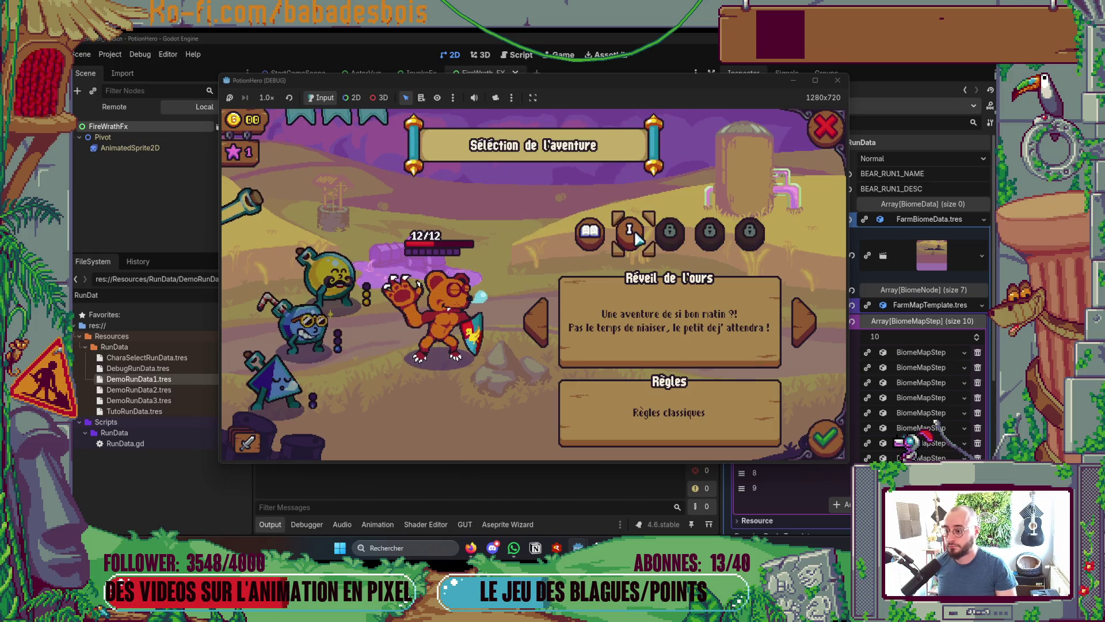
click(834, 429)
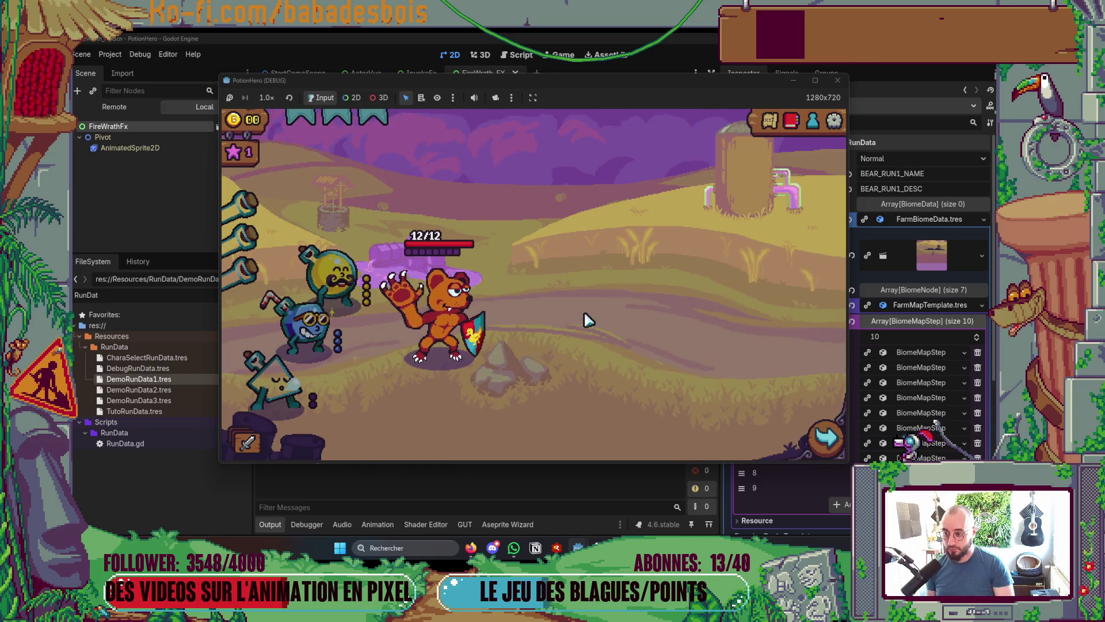
click(826, 438)
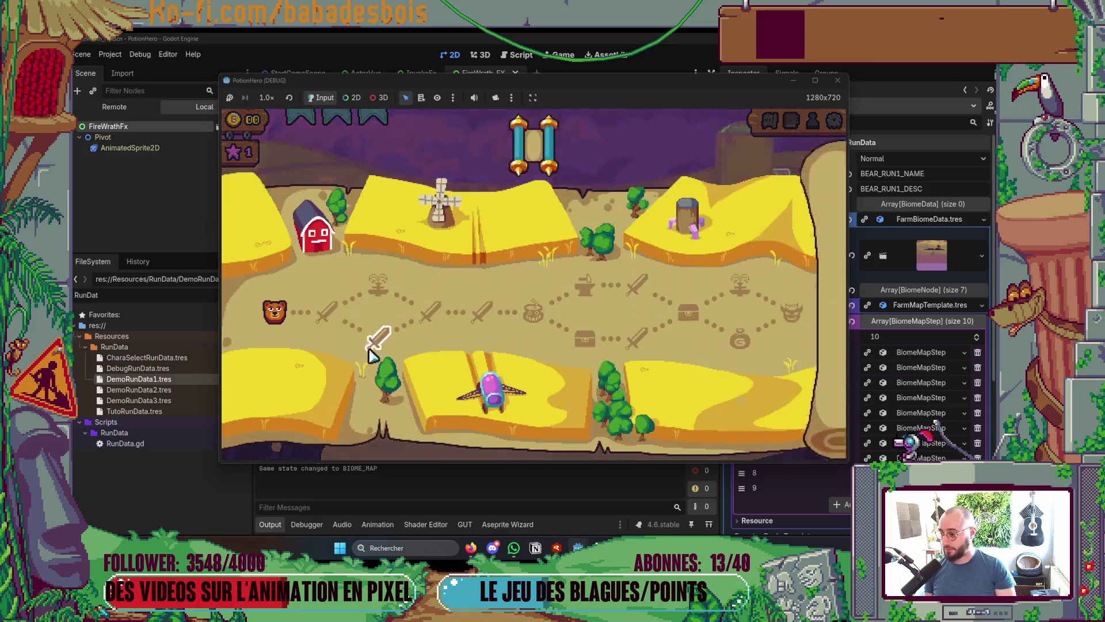
click(323, 312)
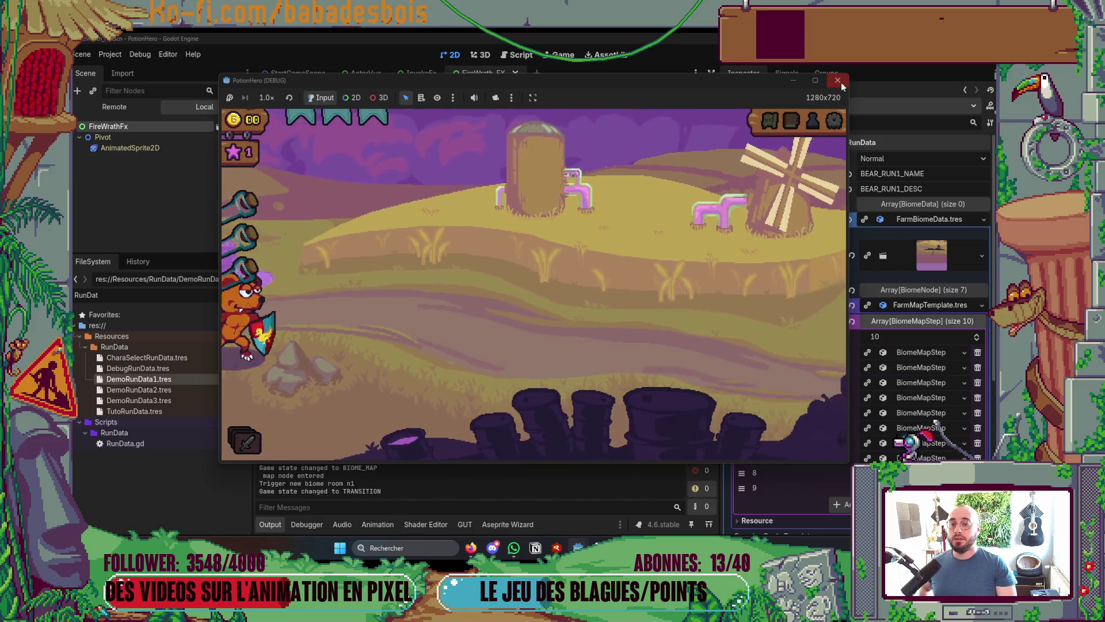
click(837, 80)
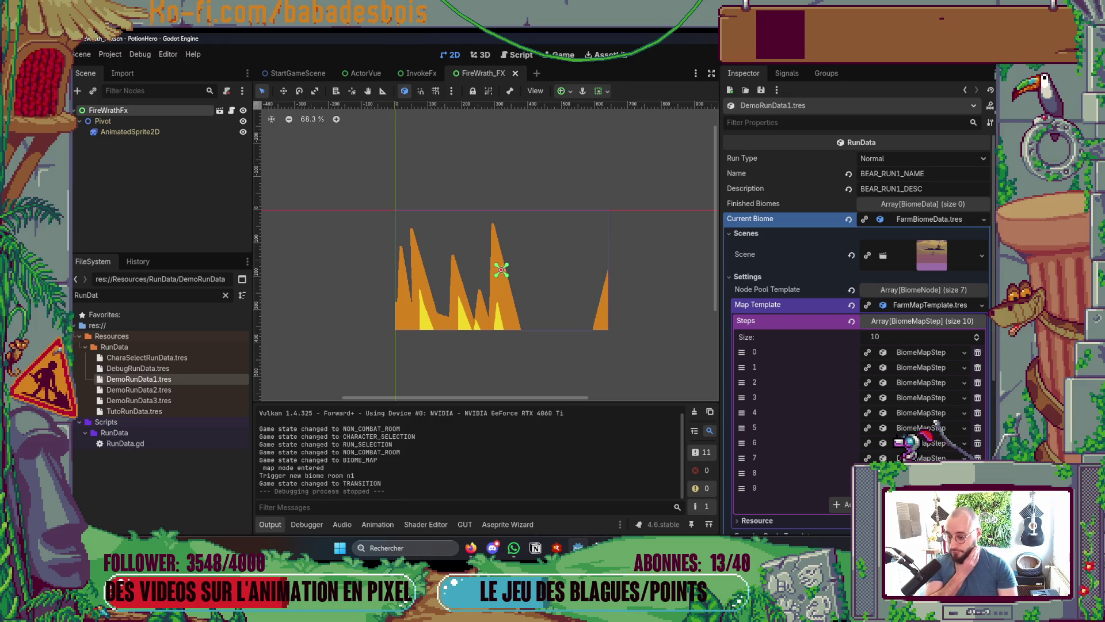
Change the #38 Colère incendiaire task's Statut from À faire to the finished option
click(536, 550)
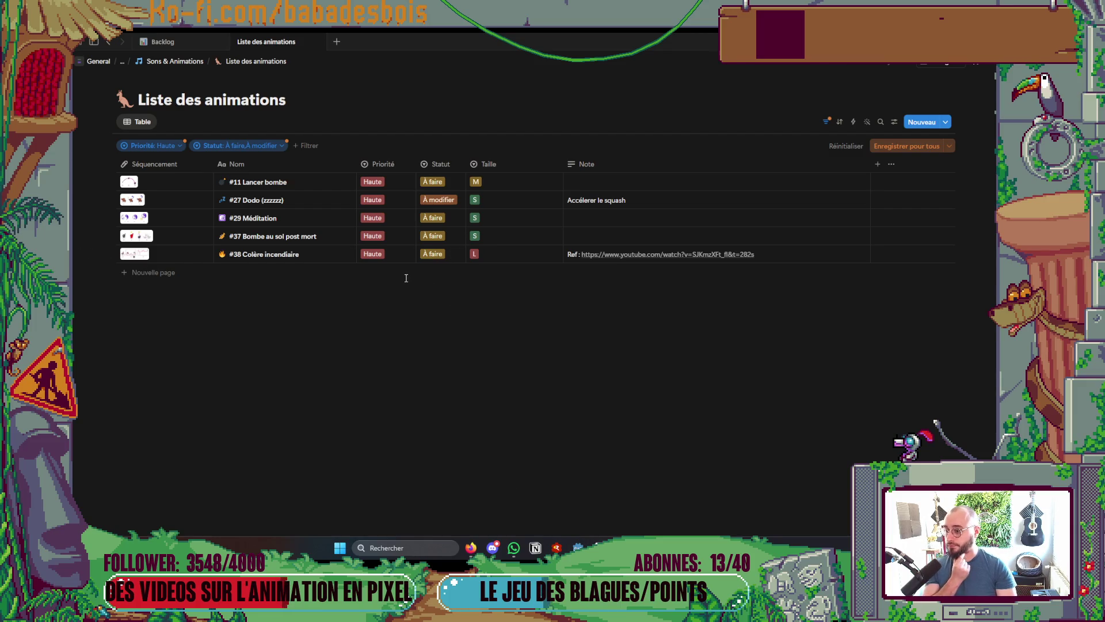
click(432, 255)
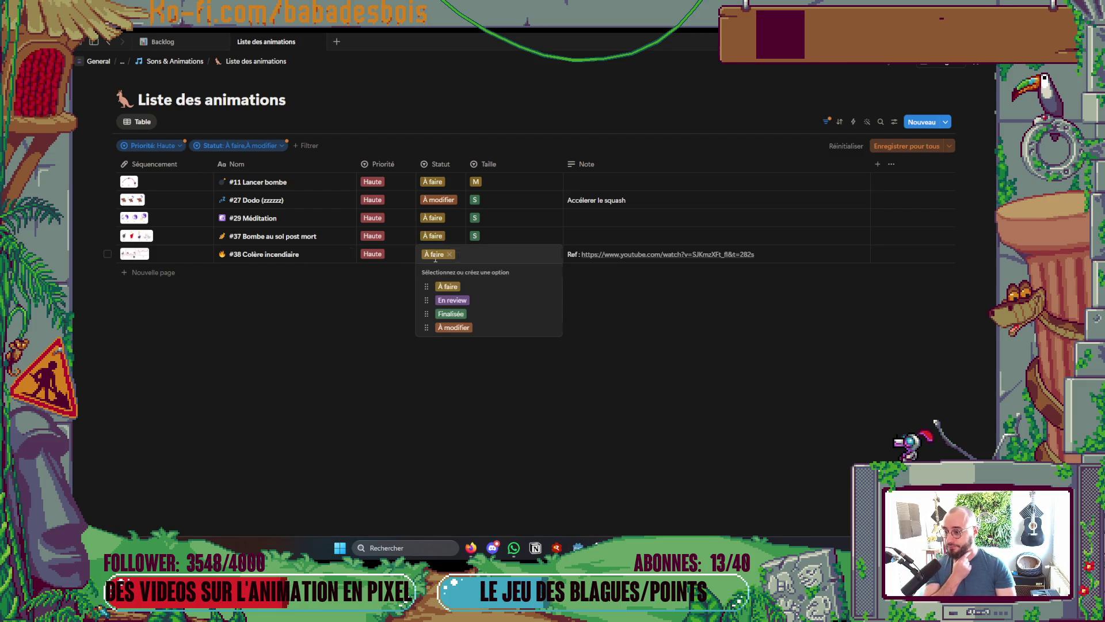
click(471, 301)
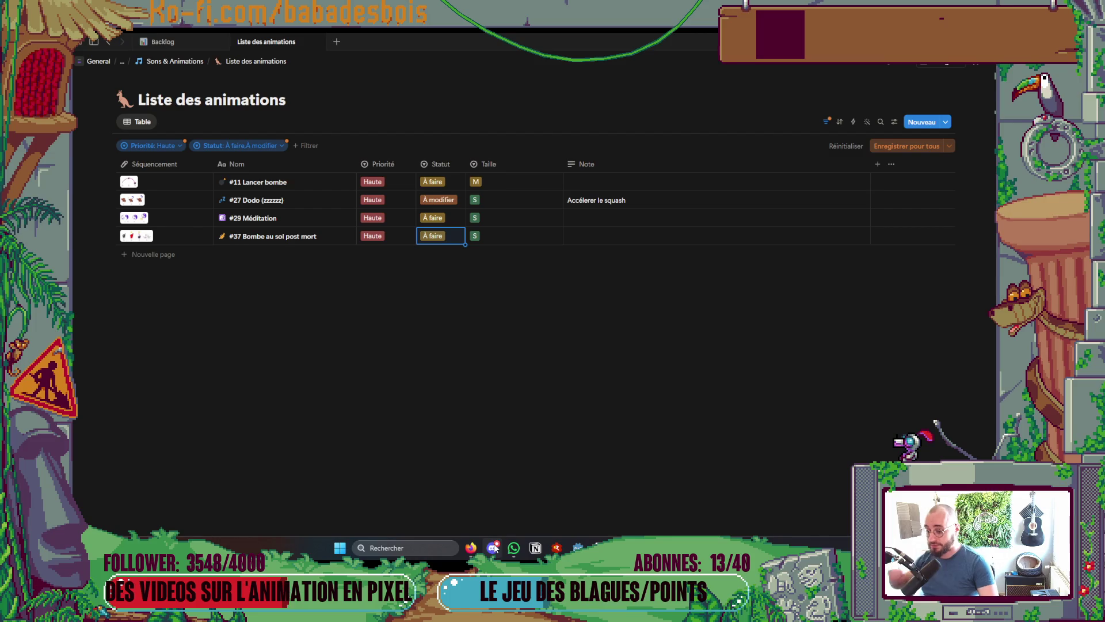
click(471, 547)
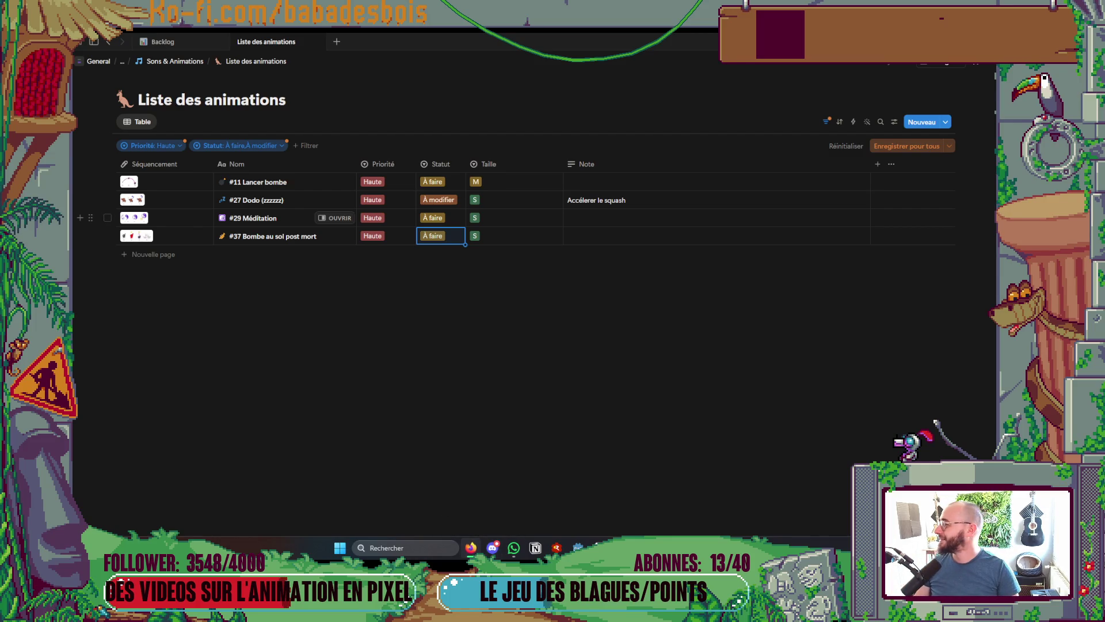